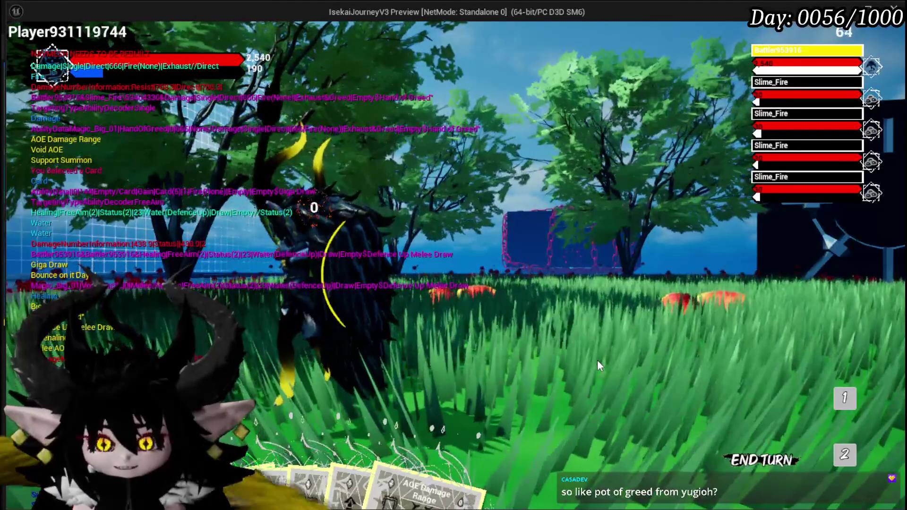
# Step: Play the AOE Damage Range card, then return to a fresh, focused game session
pyautogui.click(598, 361)
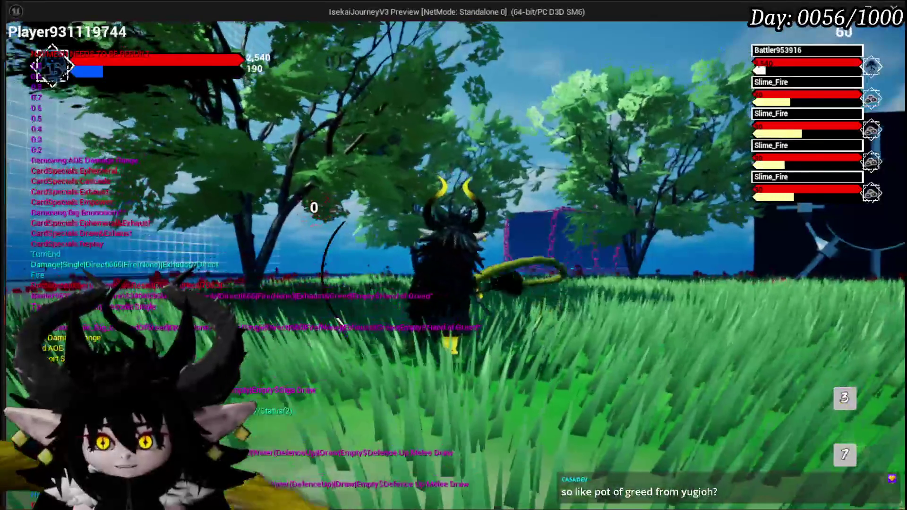
pyautogui.hotkey('alt', 'Tab')
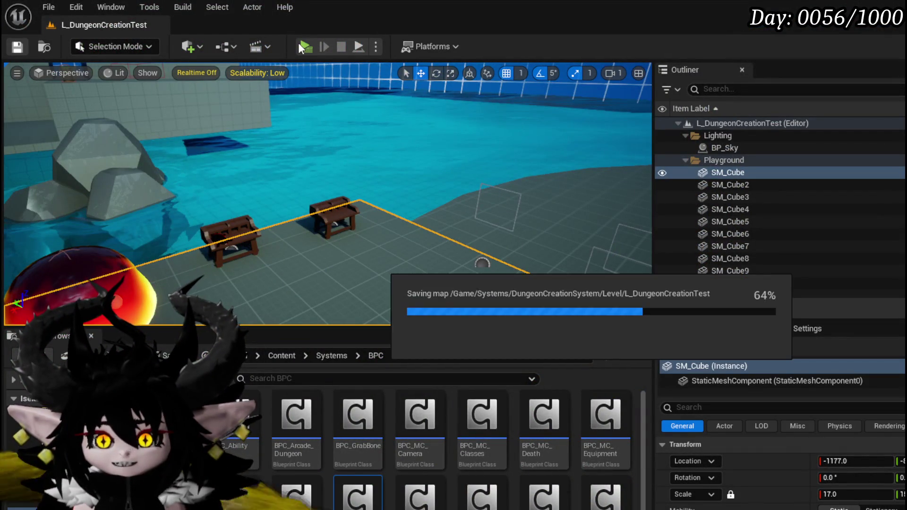
pyautogui.hotkey('alt', 'Tab')
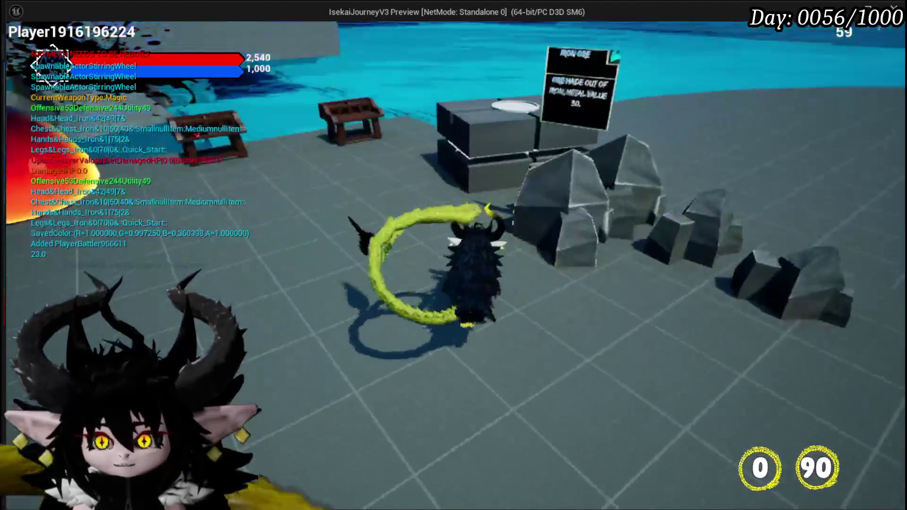
pyautogui.press('e')
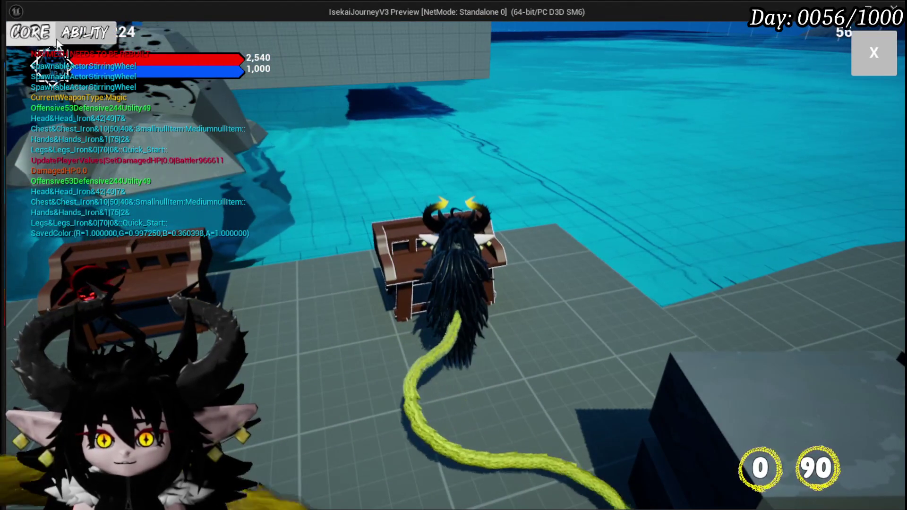
pyautogui.click(71, 42)
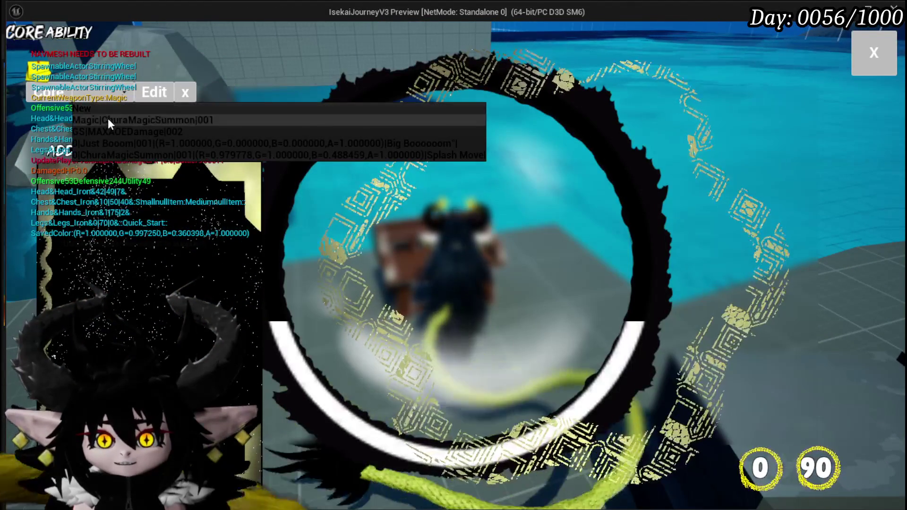
pyautogui.click(107, 120)
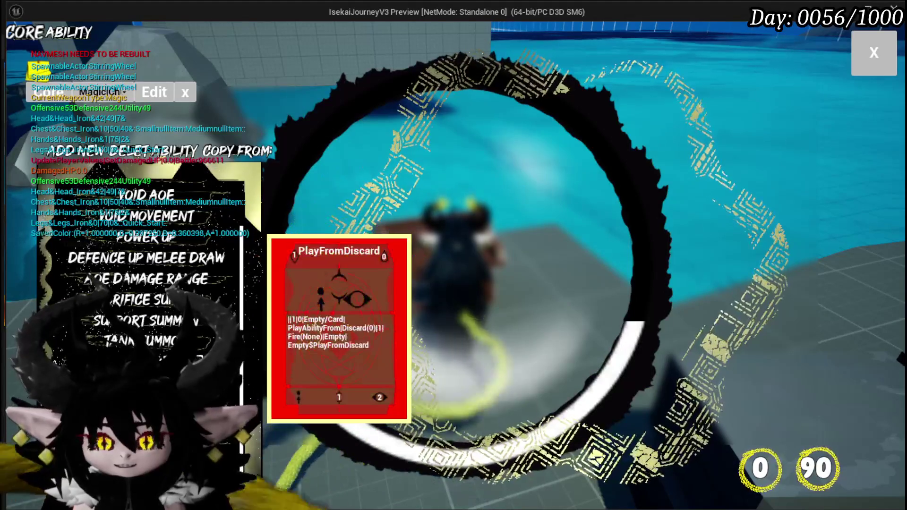
pyautogui.click(339, 329)
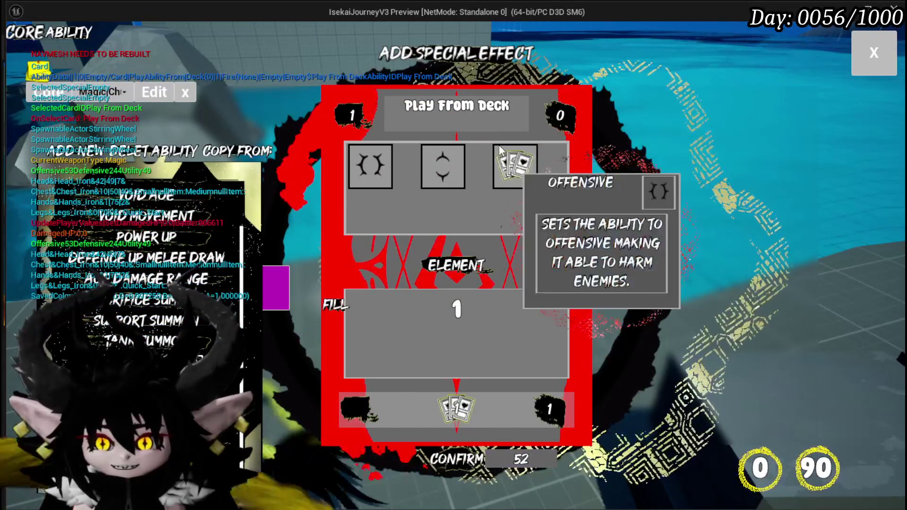
pyautogui.click(360, 410)
pyautogui.click(359, 410)
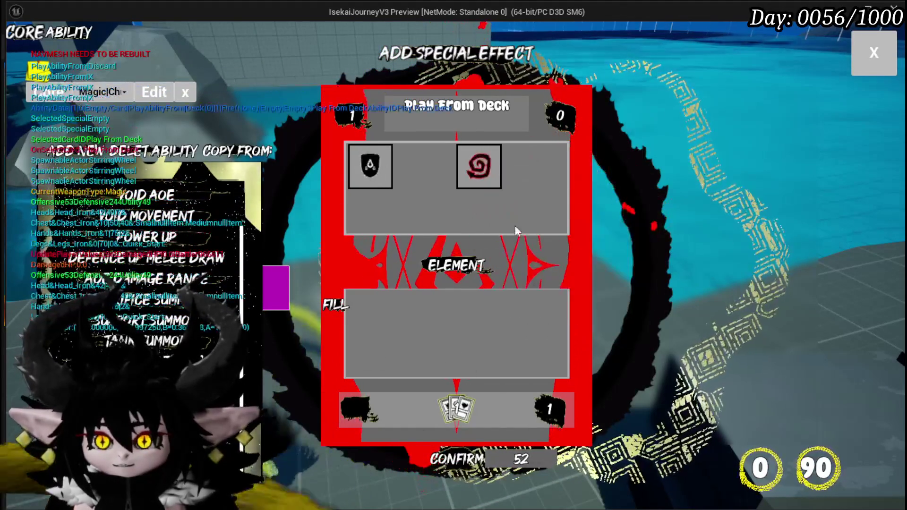
pyautogui.click(894, 68)
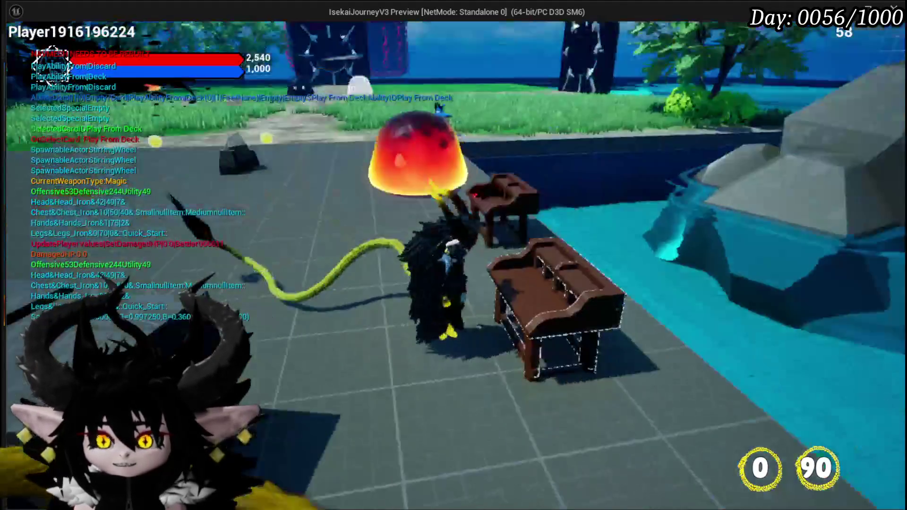
# Step: Run the character across the beach and grass into the red fire slime
pyautogui.press('w')
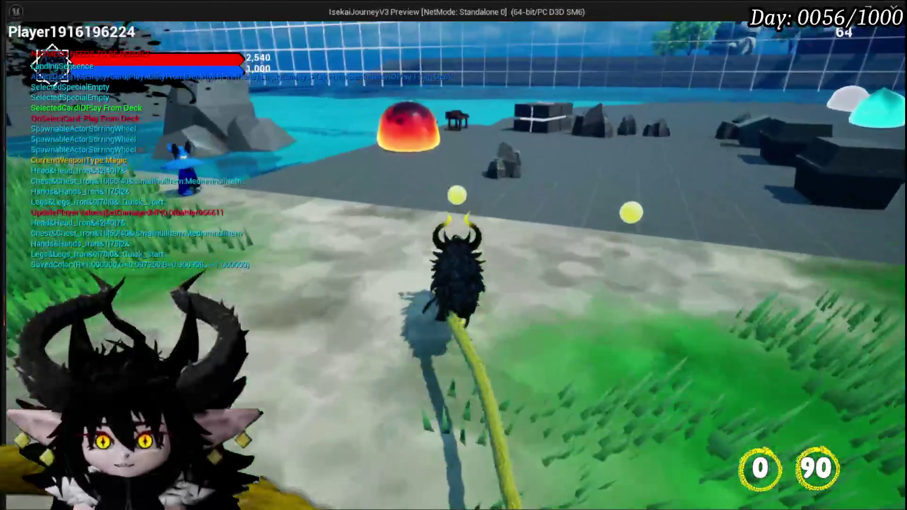
pyautogui.press('e')
pyautogui.press('w')
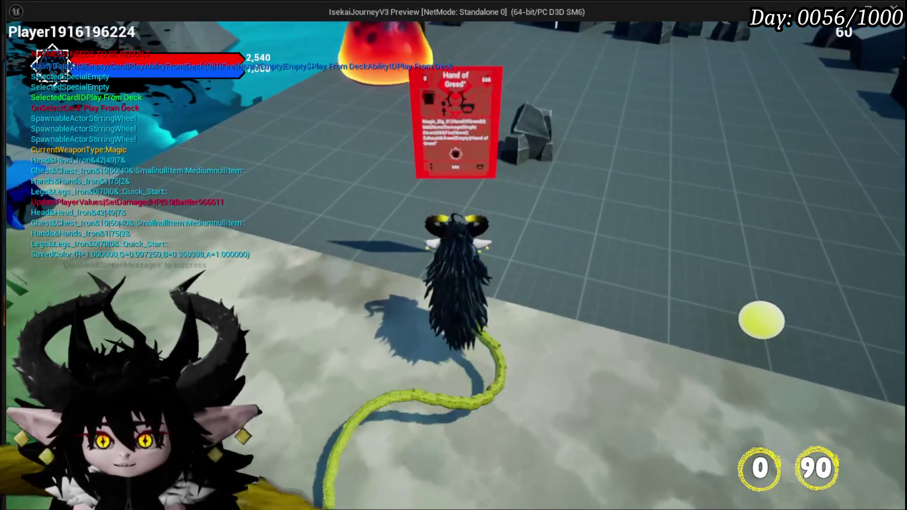
pyautogui.press('s')
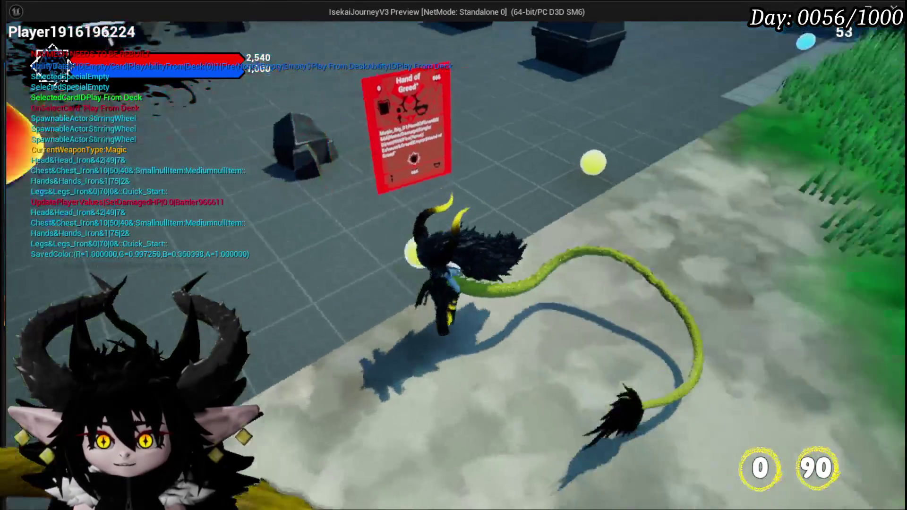
pyautogui.press('w')
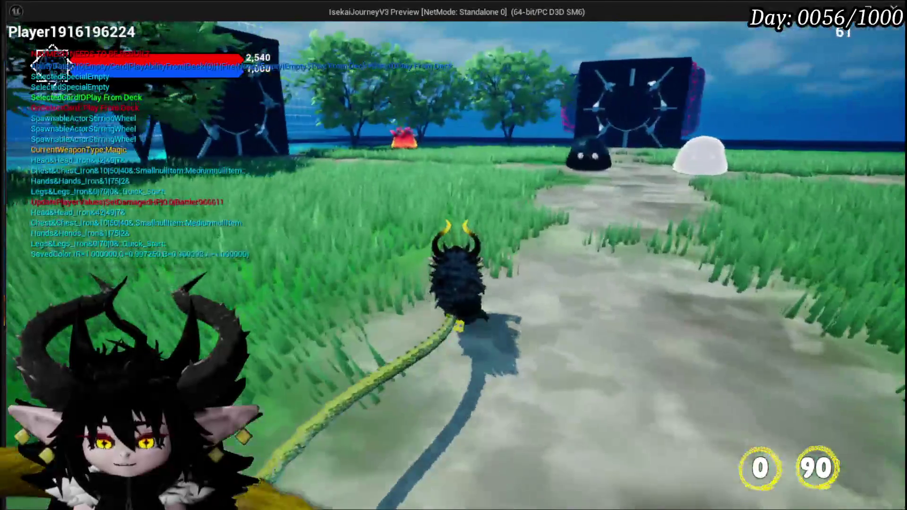
pyautogui.press('w')
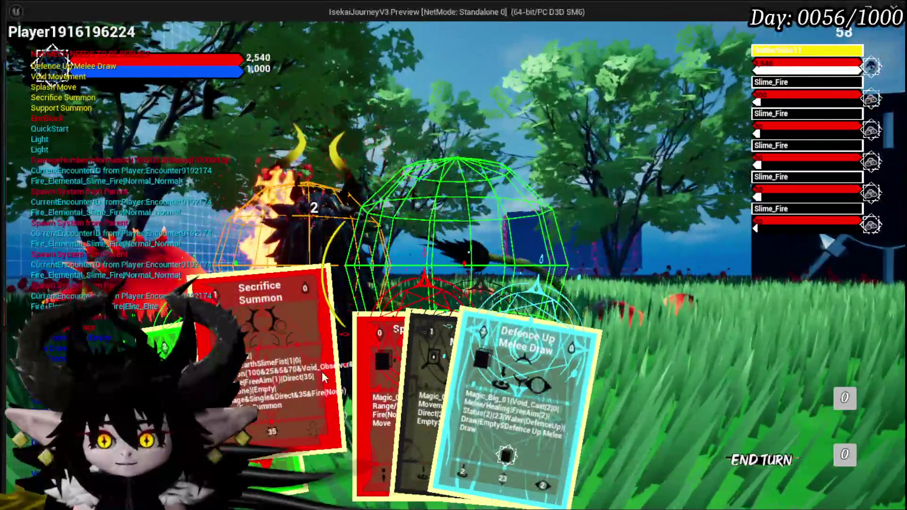
# Step: Play Splash Move, Adrenaline and the cyan card against the fire slimes
pyautogui.click(349, 366)
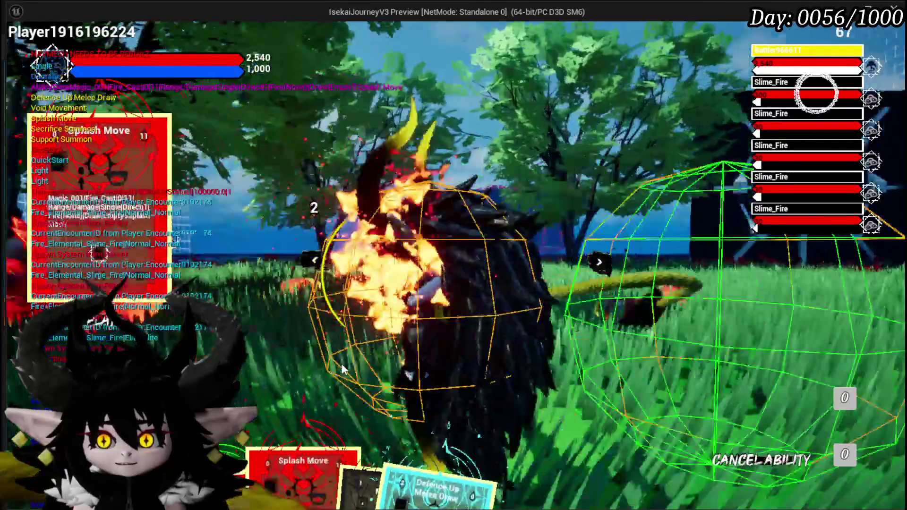
pyautogui.click(453, 312)
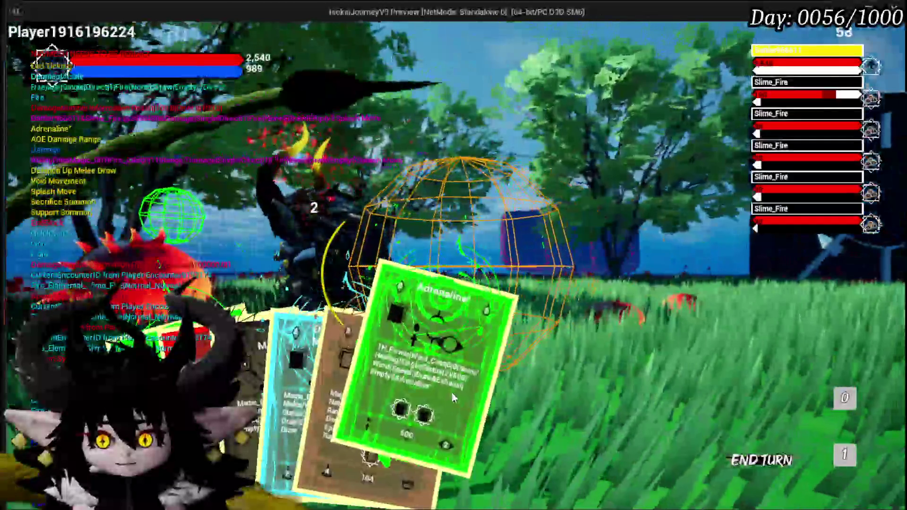
pyautogui.click(451, 393)
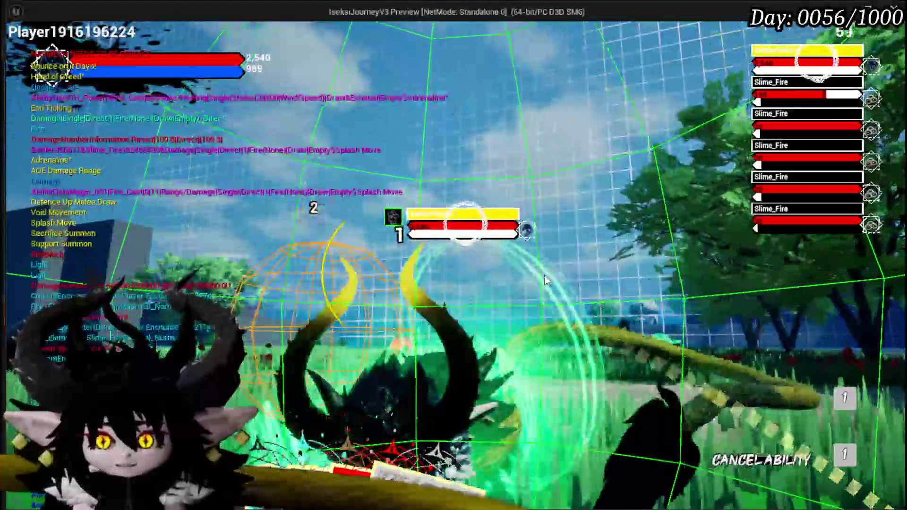
pyautogui.click(546, 280)
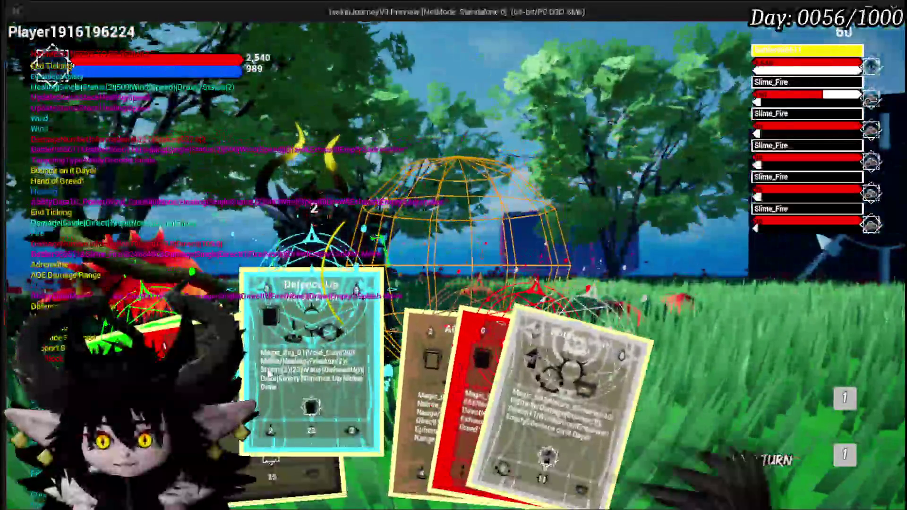
pyautogui.click(303, 368)
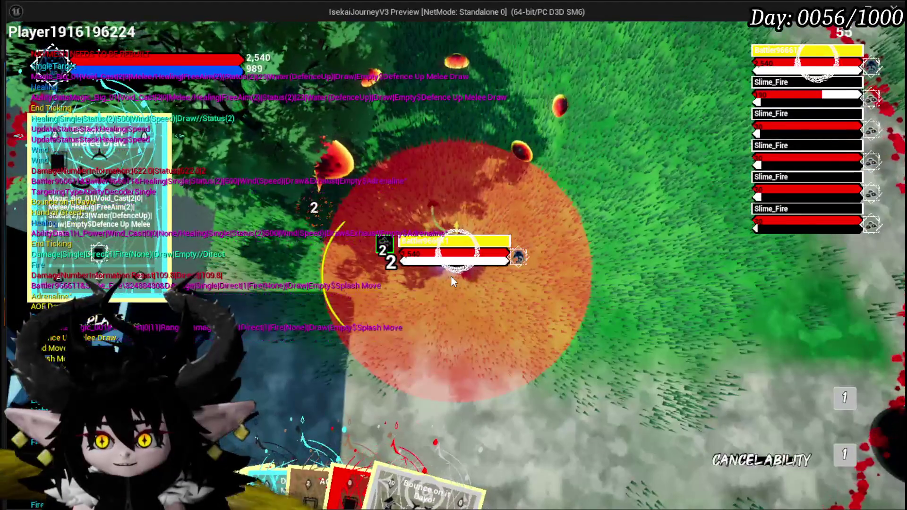
pyautogui.click(451, 276)
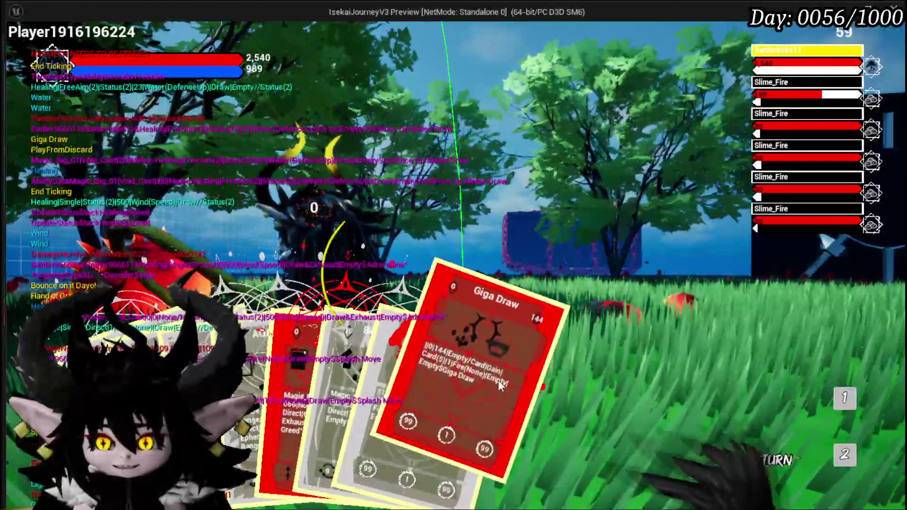
# Step: Play Giga Draw at an enemy, then play the Play From Deck card
pyautogui.click(543, 399)
pyautogui.click(554, 288)
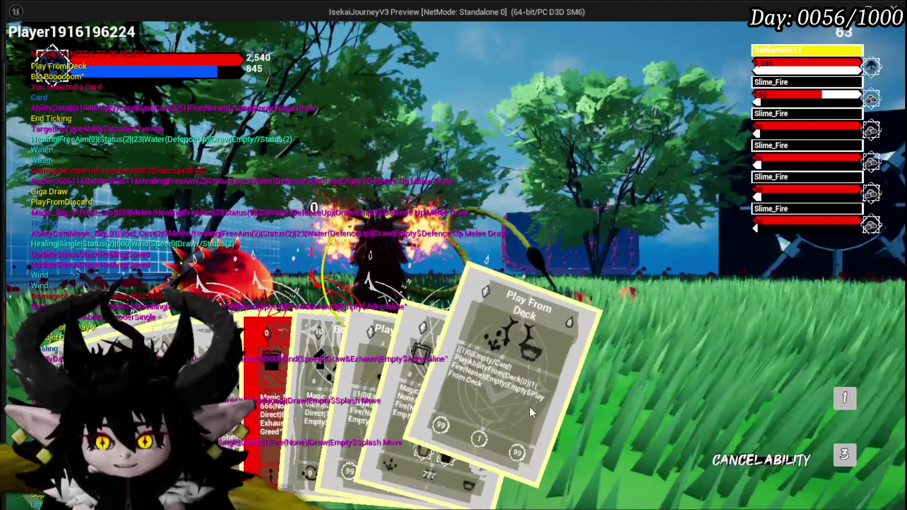
pyautogui.click(504, 404)
pyautogui.click(575, 197)
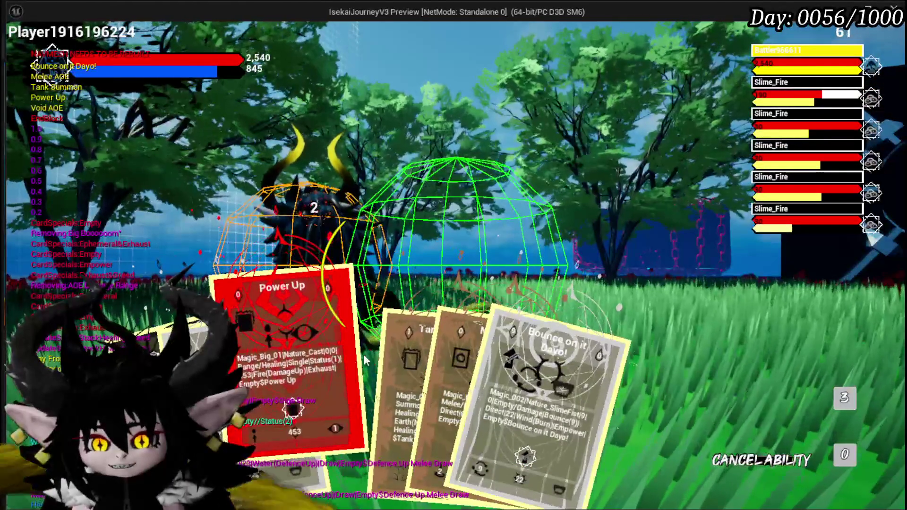
pyautogui.moveTo(428, 358)
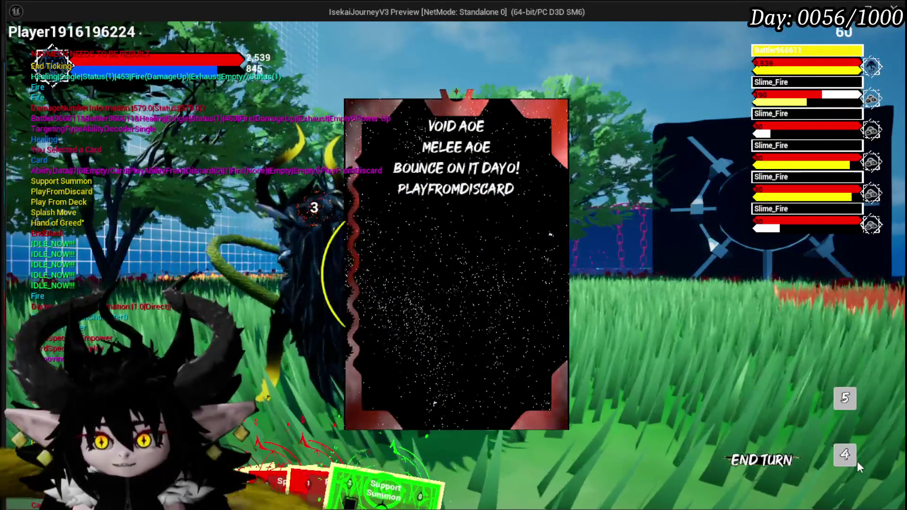
# Step: Check the remaining deck cards, then play Play From Deck and Splash Move on a Slime_Fire
pyautogui.click(846, 397)
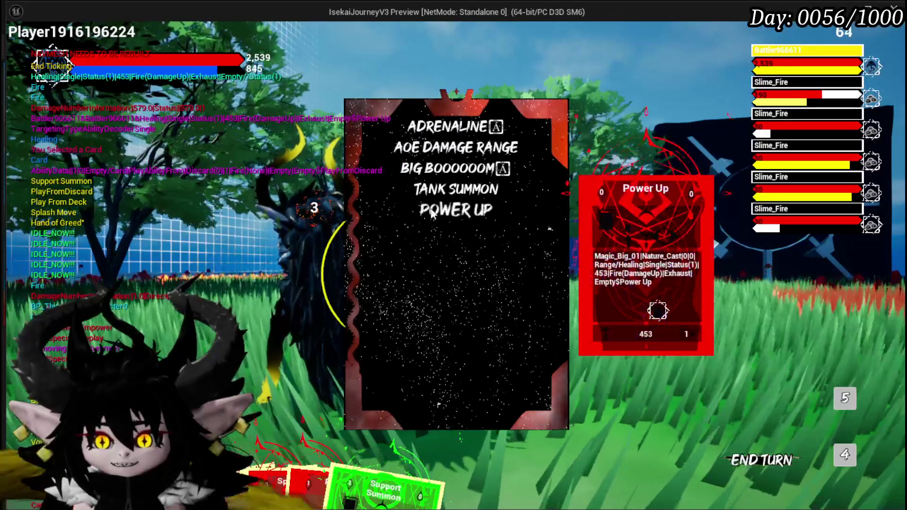
pyautogui.click(846, 398)
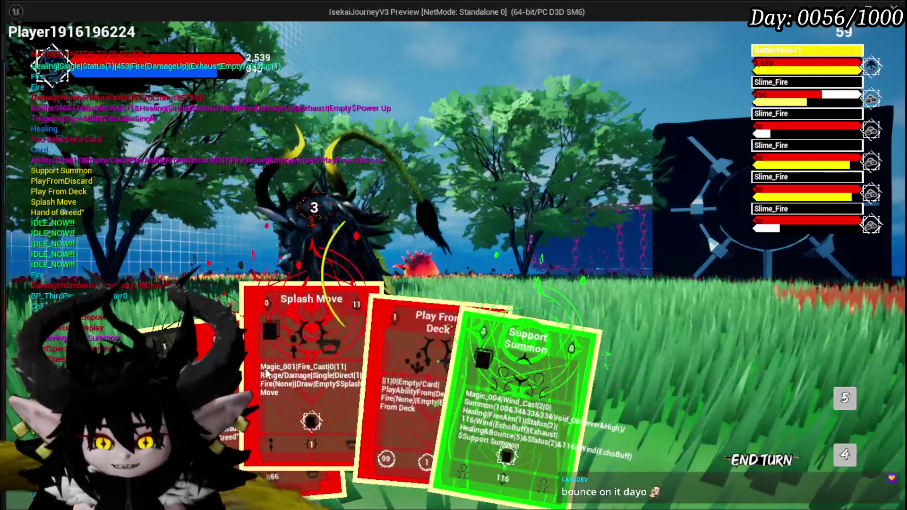
pyautogui.click(398, 384)
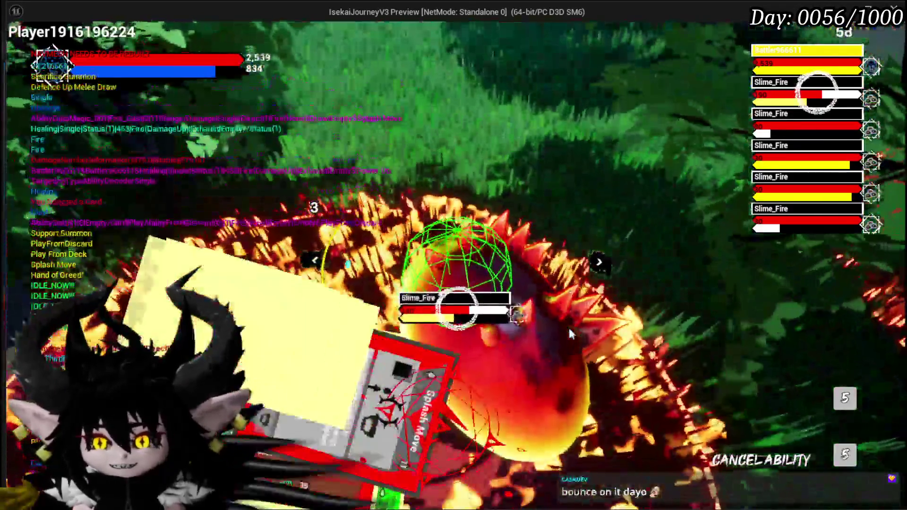
pyautogui.click(569, 330)
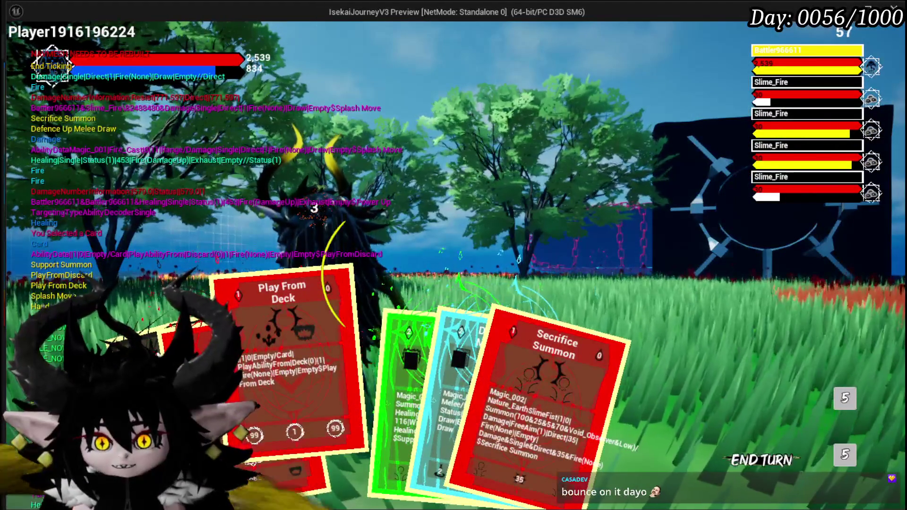
pyautogui.click(289, 341)
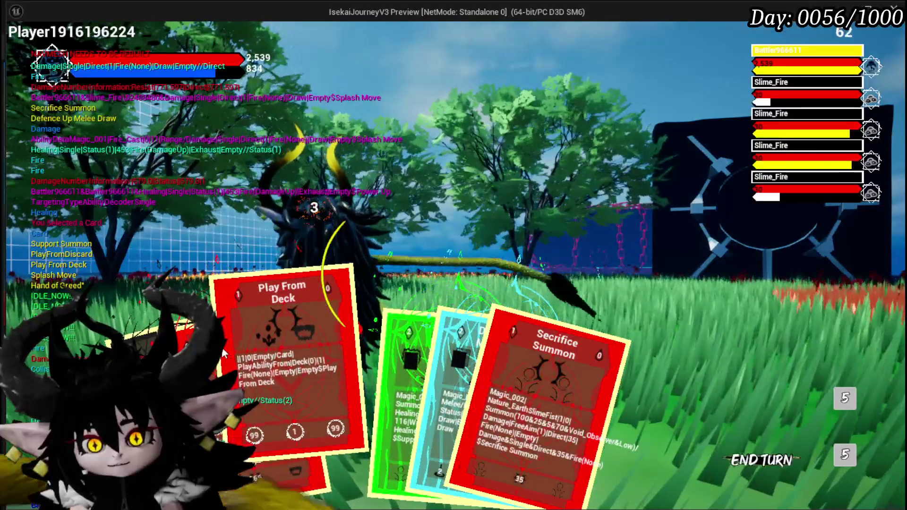
# Step: Play Defence Up Melee Draw on a targeted slime
pyautogui.click(406, 337)
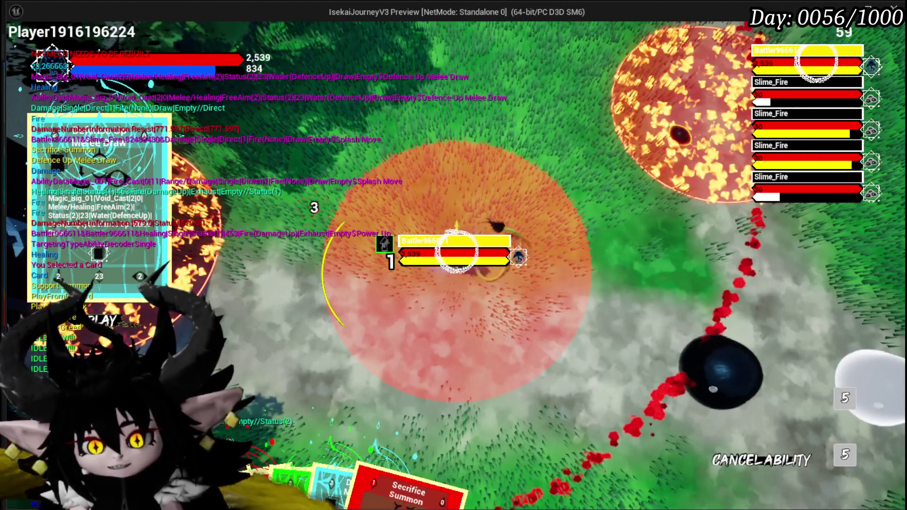
pyautogui.click(457, 251)
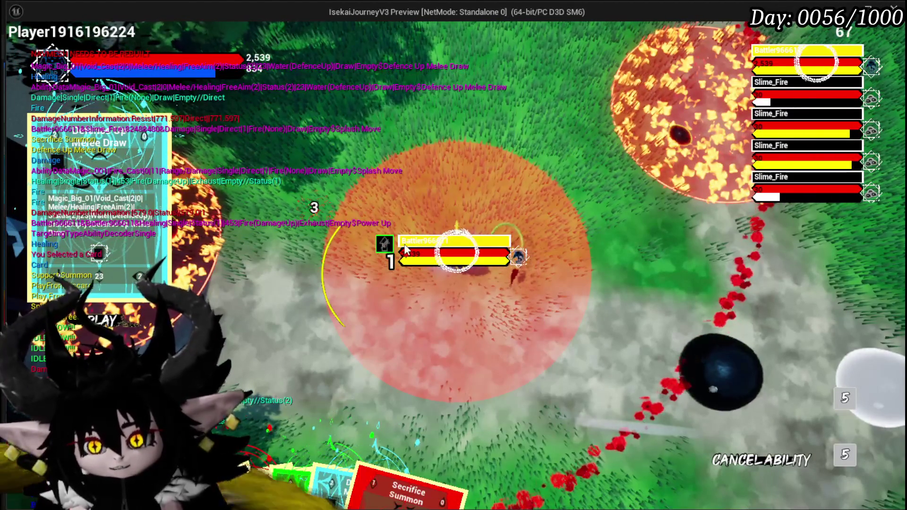
pyautogui.click(405, 249)
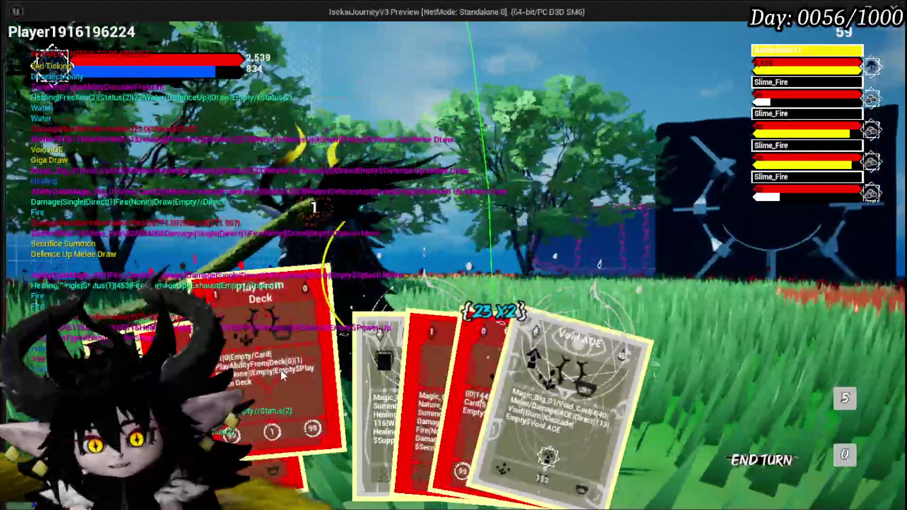
# Step: Play another Play From Deck card, then switch to the editor and save the level
pyautogui.click(282, 375)
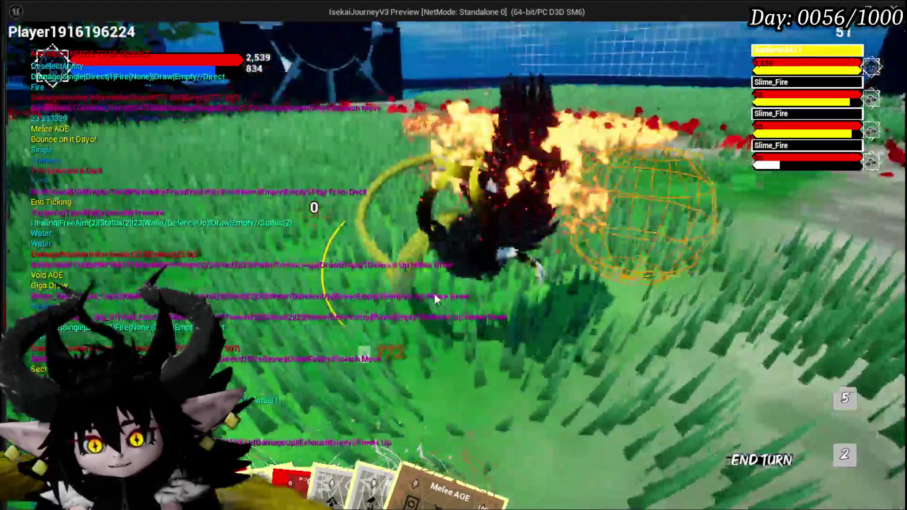
pyautogui.moveTo(382, 387)
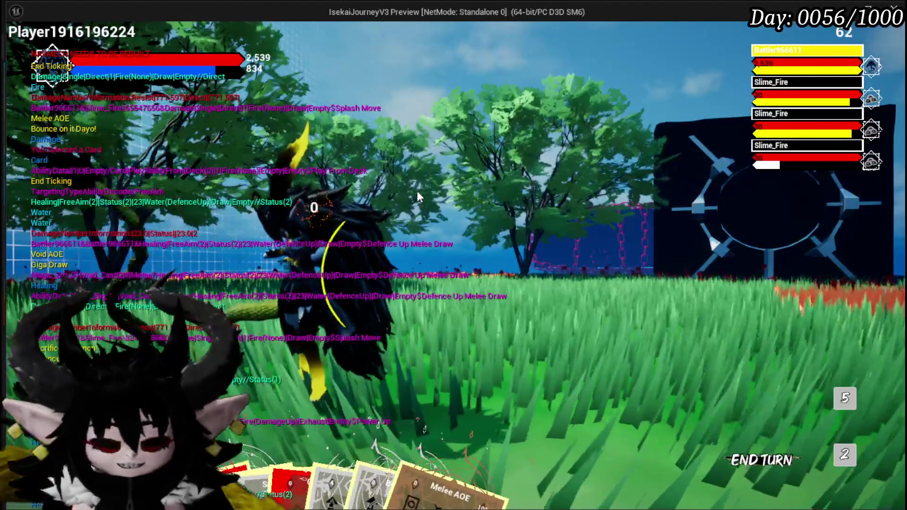
pyautogui.hotkey('alt', 'Tab')
pyautogui.click(25, 47)
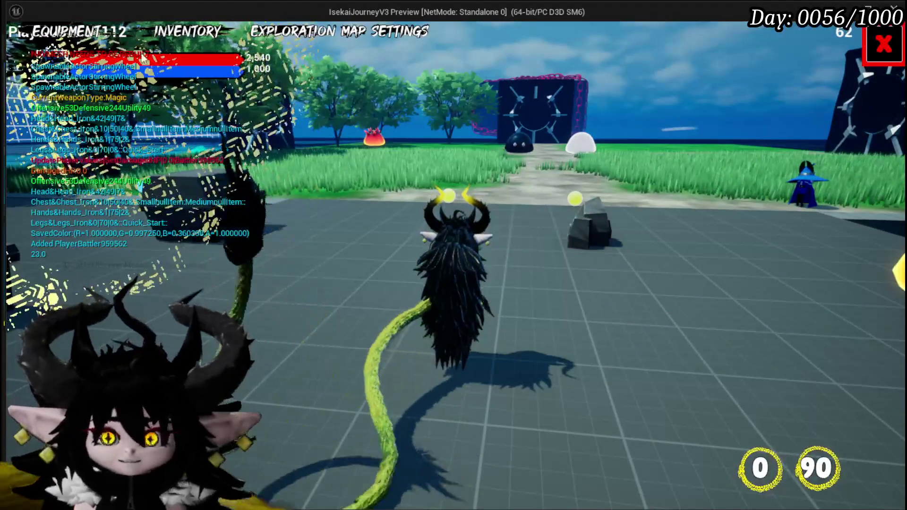
# Step: Equip an item from the grid into the centre equipment slot
pyautogui.click(94, 38)
pyautogui.click(661, 346)
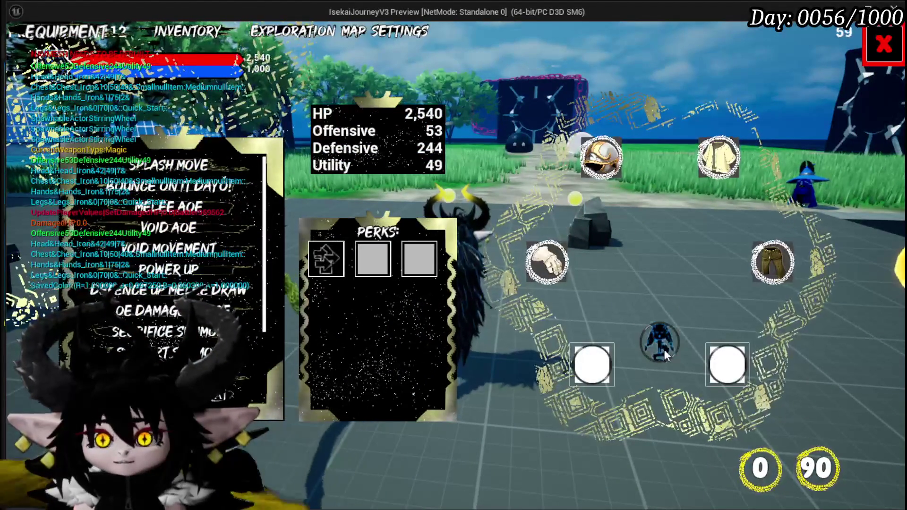
pyautogui.click(158, 196)
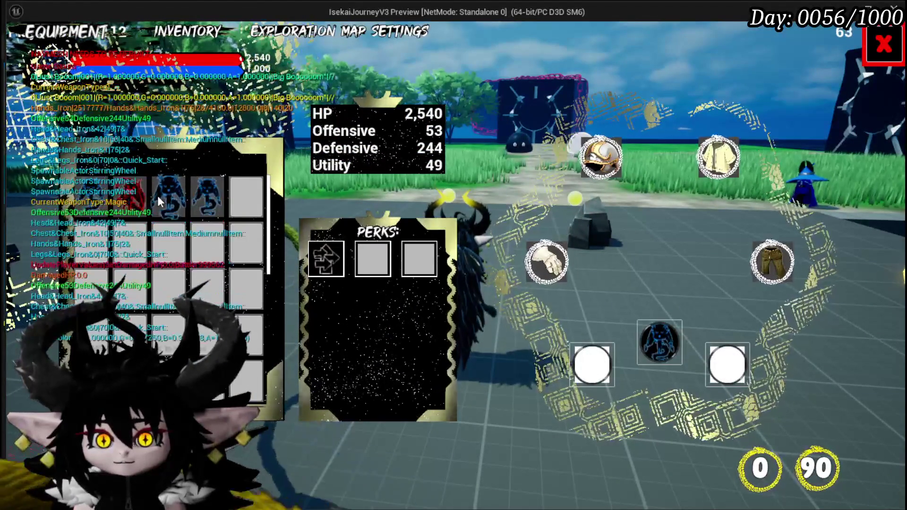
pyautogui.click(883, 45)
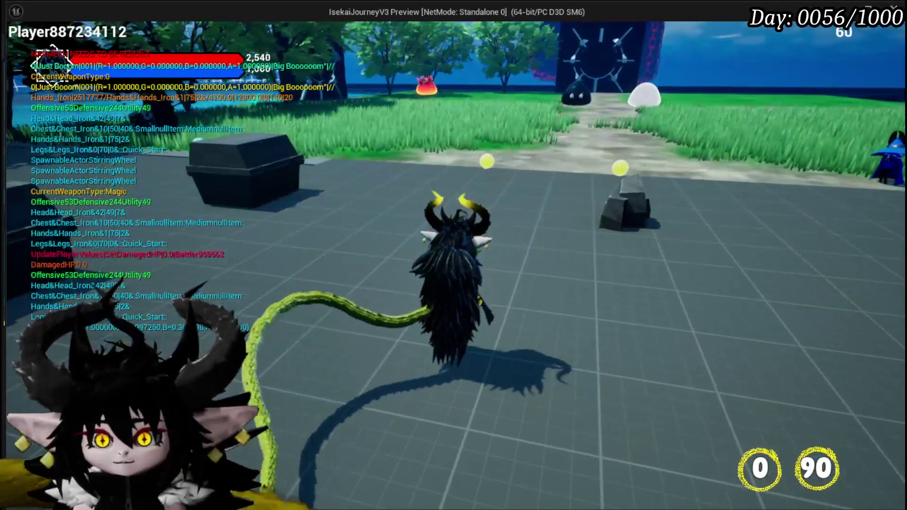
# Step: Review the equipped abilities, then run forward into the fire slimes
pyautogui.click(90, 36)
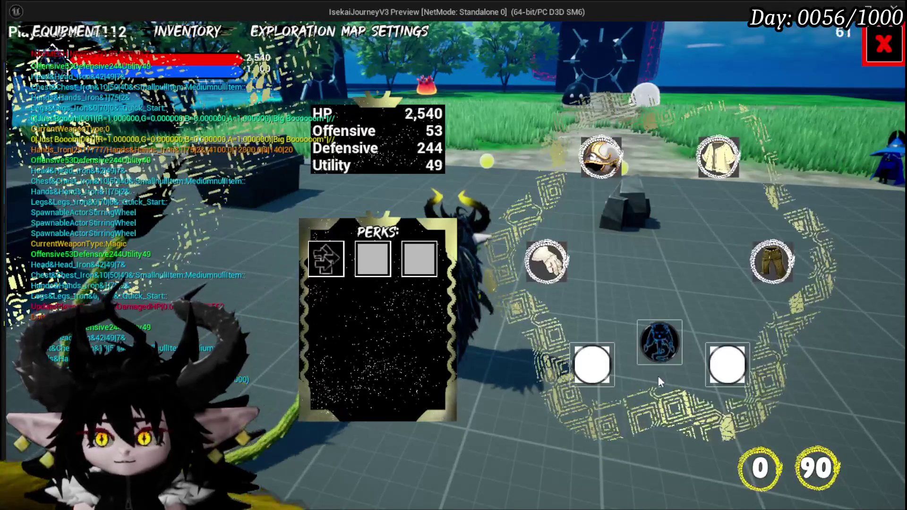
pyautogui.click(325, 257)
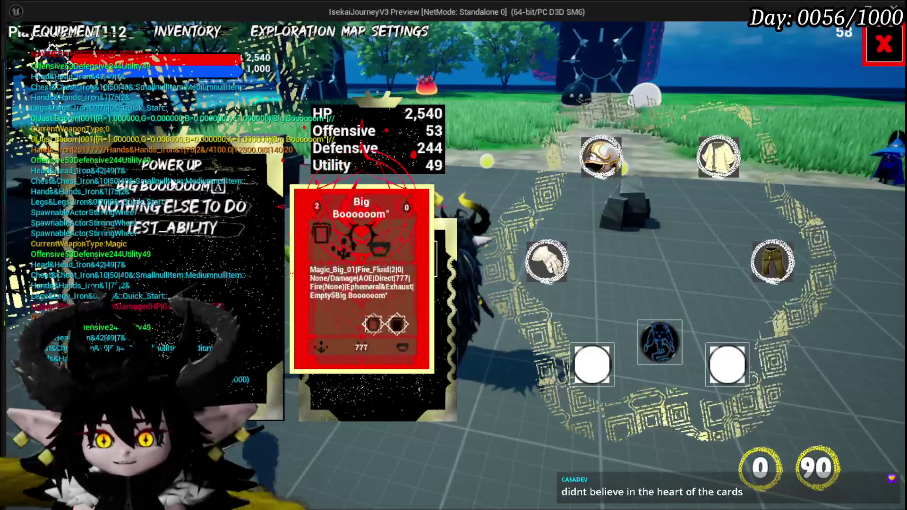
pyautogui.click(883, 45)
pyautogui.press('w')
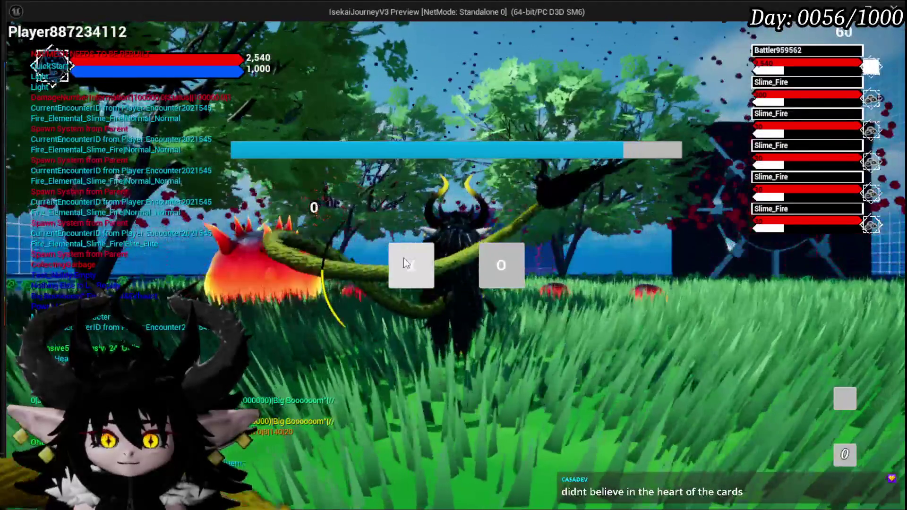
# Step: Start the battle and cast Big Boooooom on the fire slimes to win
pyautogui.click(410, 264)
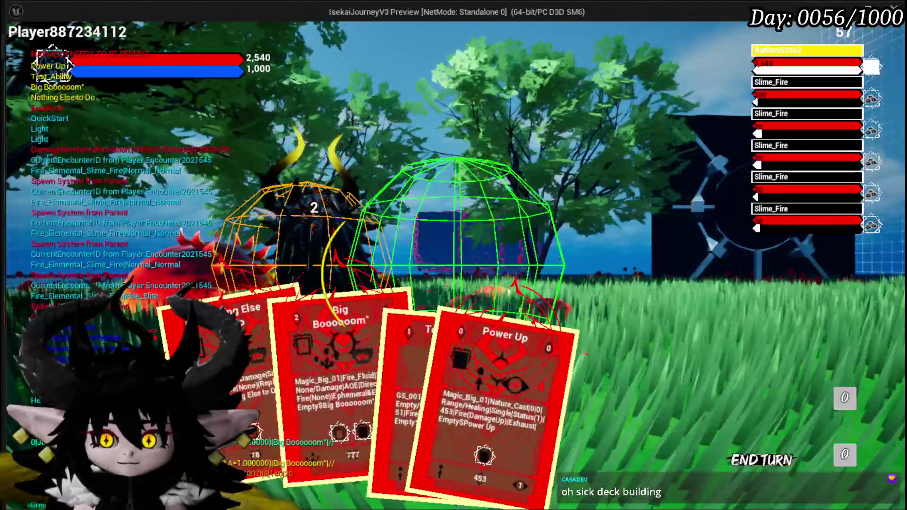
pyautogui.moveTo(278, 392)
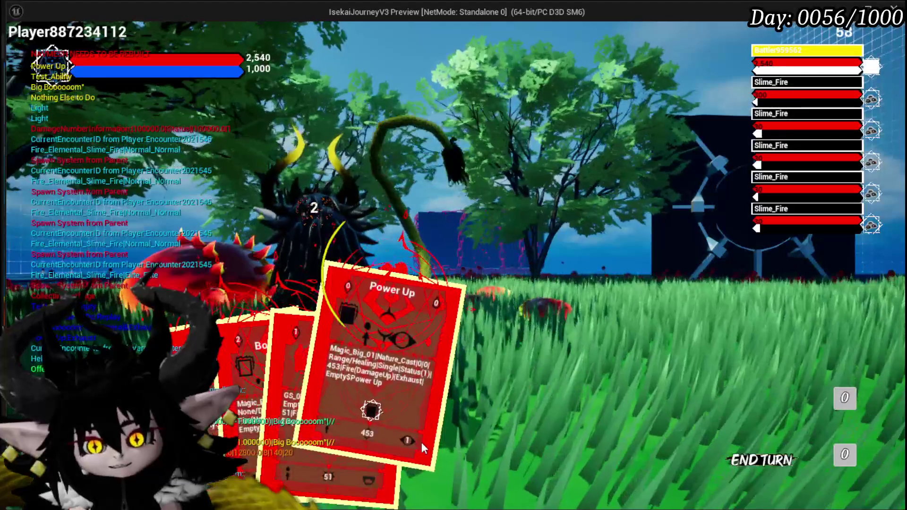
pyautogui.click(284, 331)
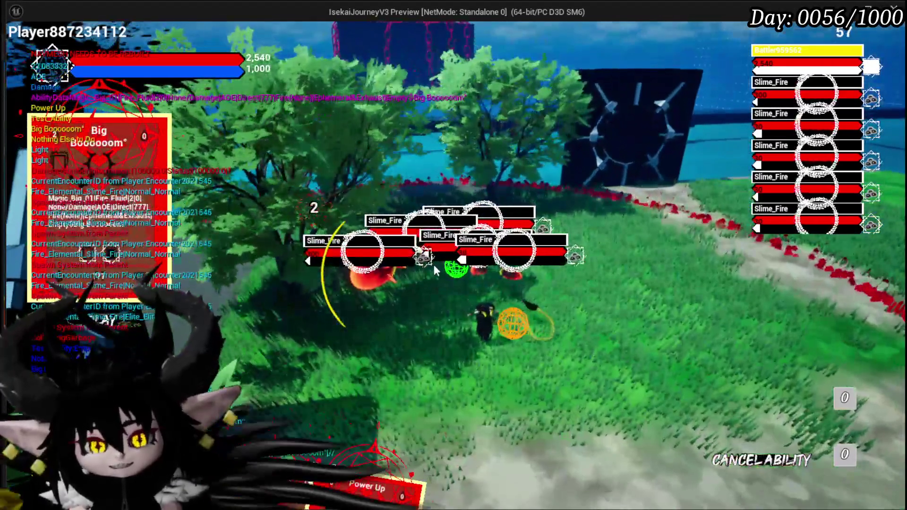
pyautogui.click(433, 265)
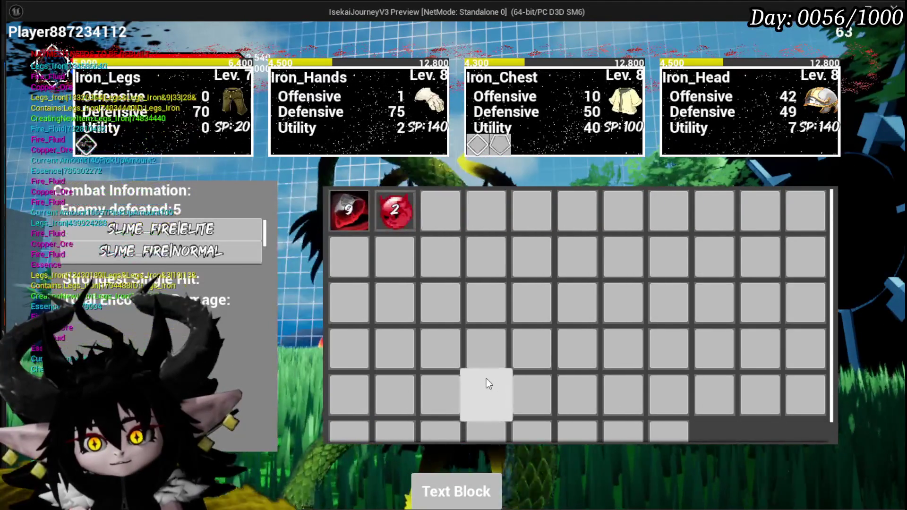
# Step: Walk and dash across the arena into the large green slime
pyautogui.press('w')
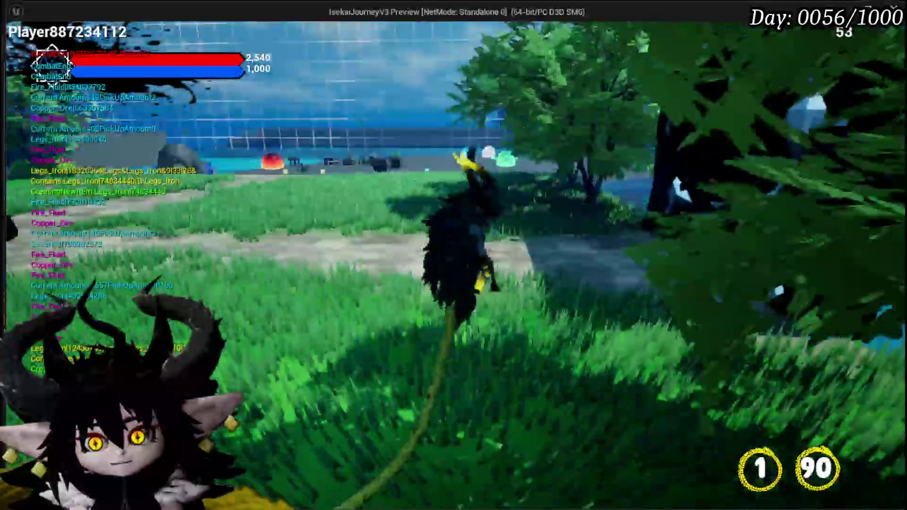
pyautogui.press('shift')
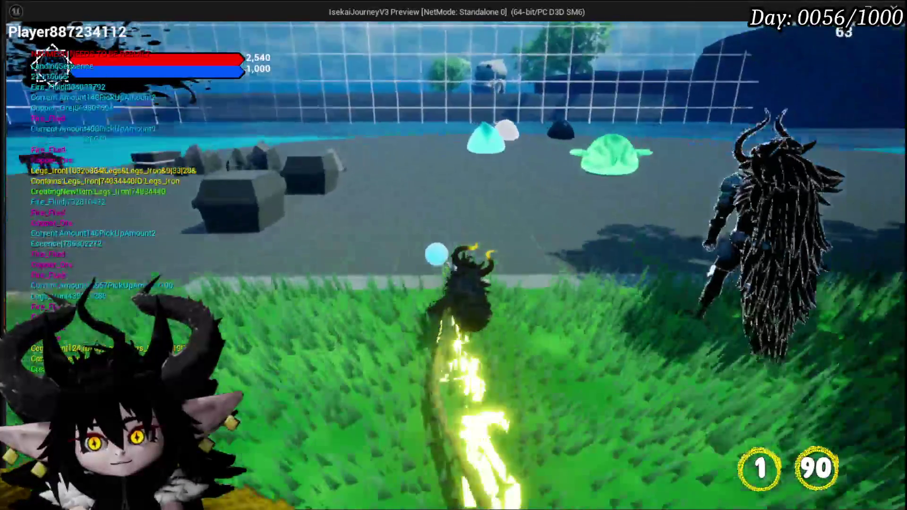
pyautogui.press('w')
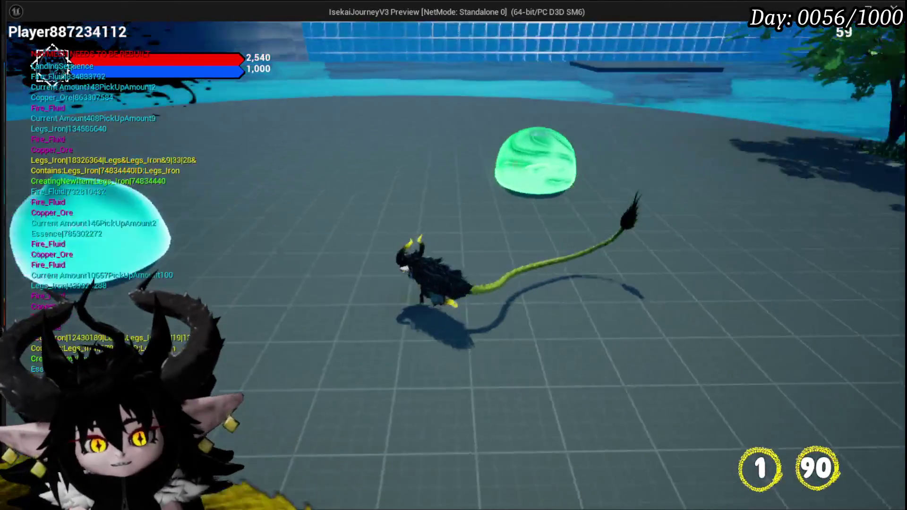
pyautogui.press('w')
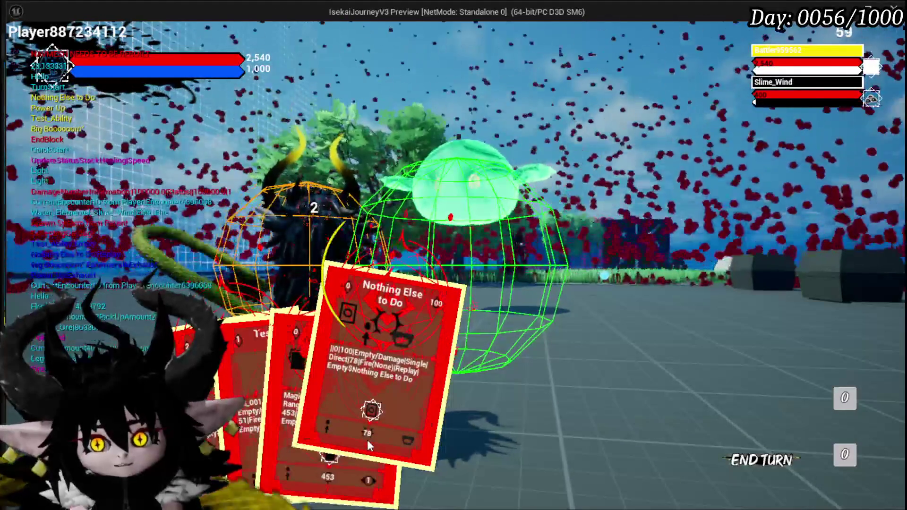
# Step: Cast Nothing Else to Do on the slime, play on, then stop the play-test
pyautogui.click(406, 387)
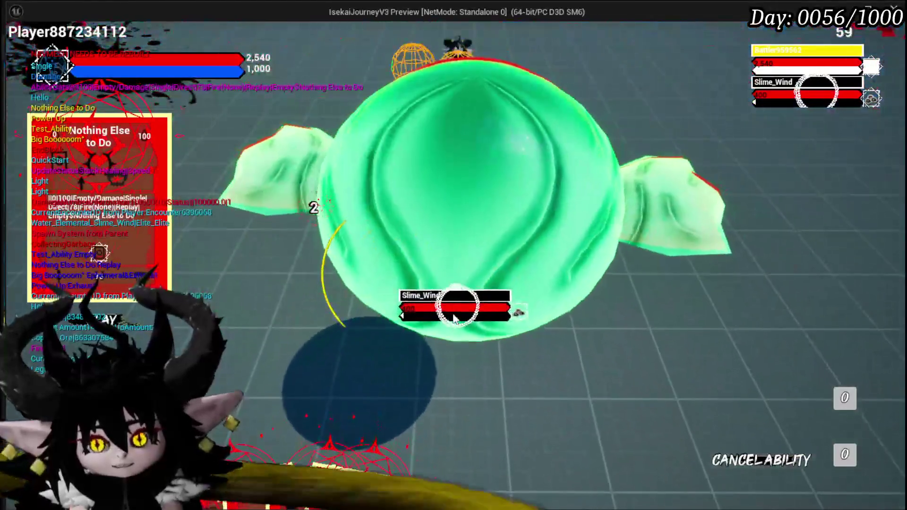
pyautogui.click(454, 319)
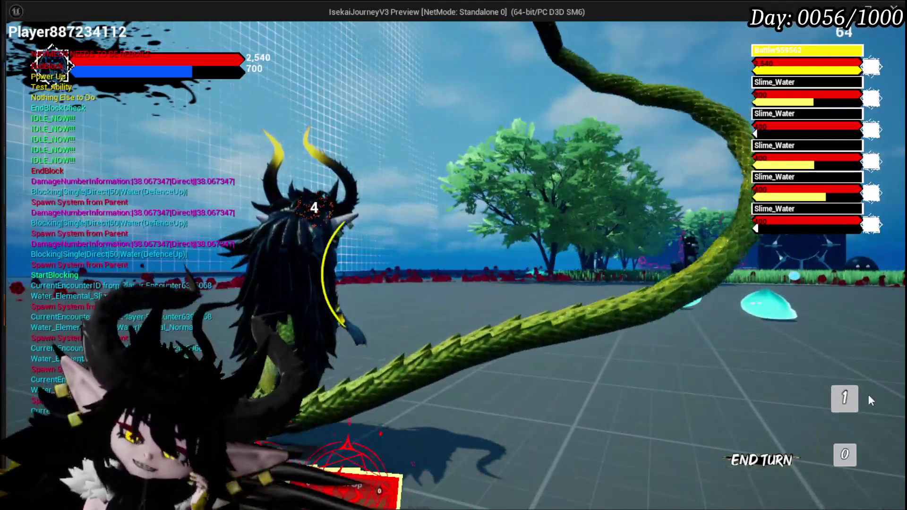
pyautogui.click(839, 402)
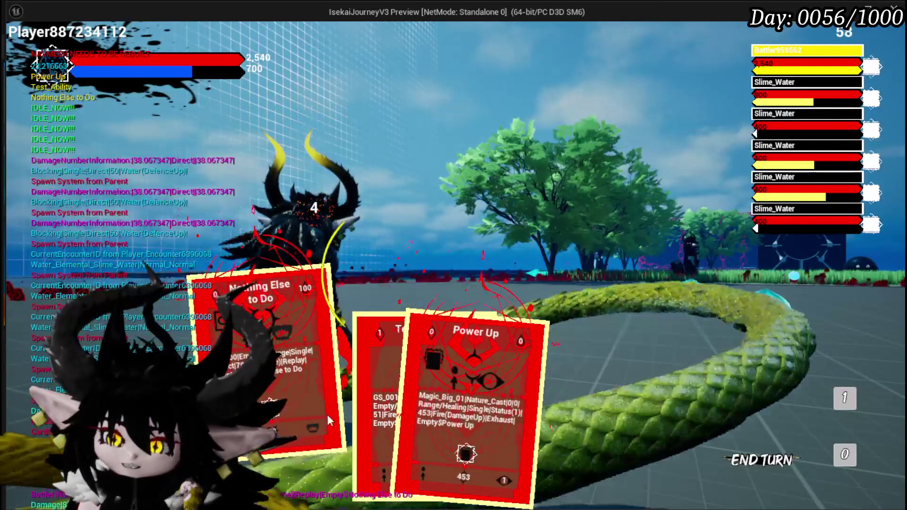
pyautogui.press('Escape')
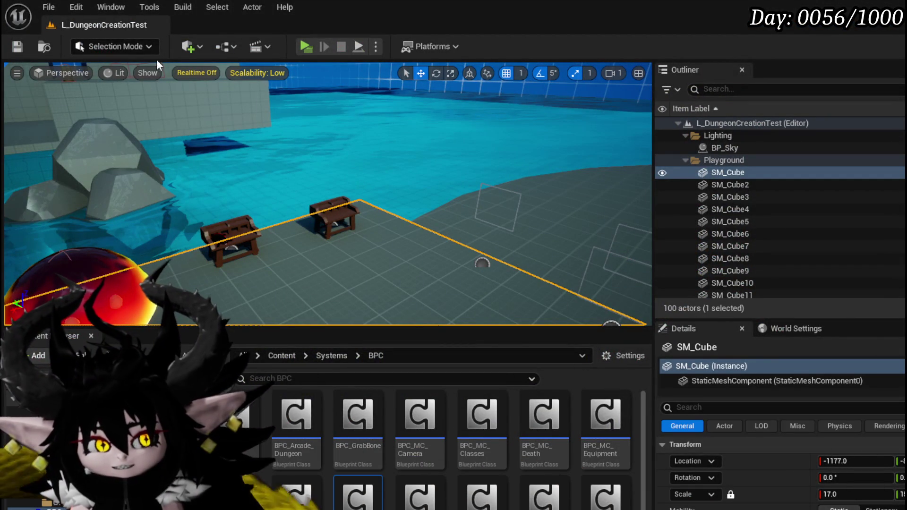
# Step: Save, play-test, and inspect the Hand of Greed card under Inventory Collectables, then stop
pyautogui.hotkey('ctrl', 's')
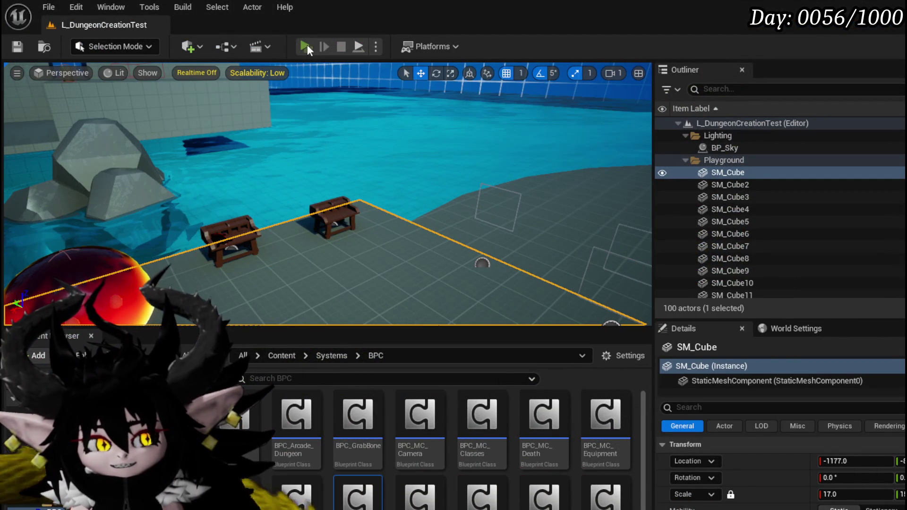
pyautogui.click(306, 46)
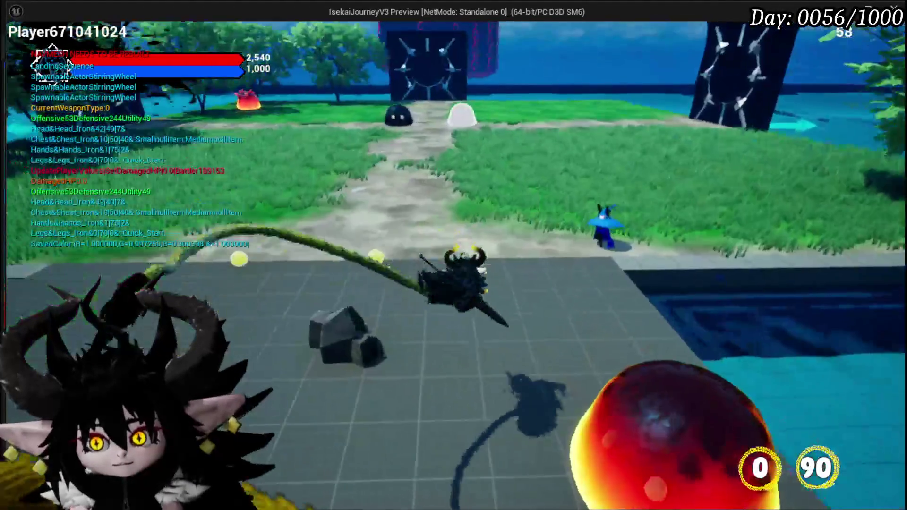
pyautogui.press('Tab')
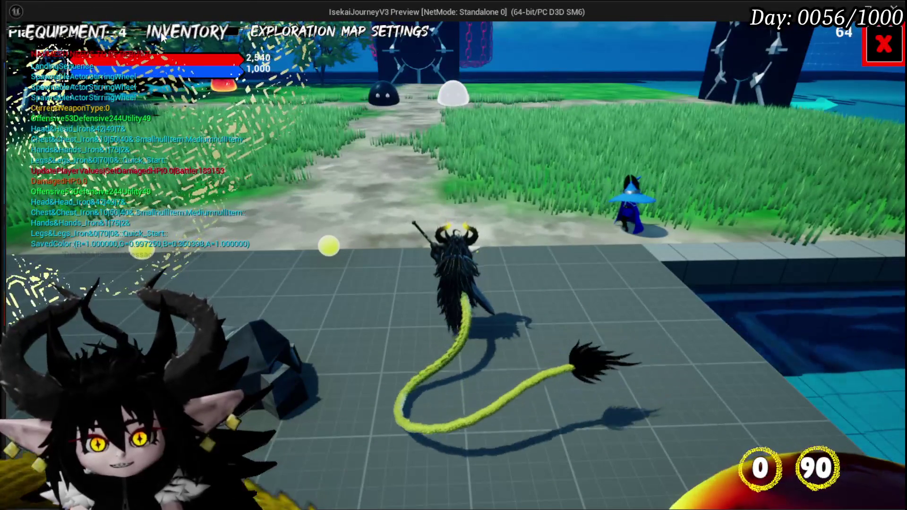
pyautogui.click(161, 33)
pyautogui.click(584, 105)
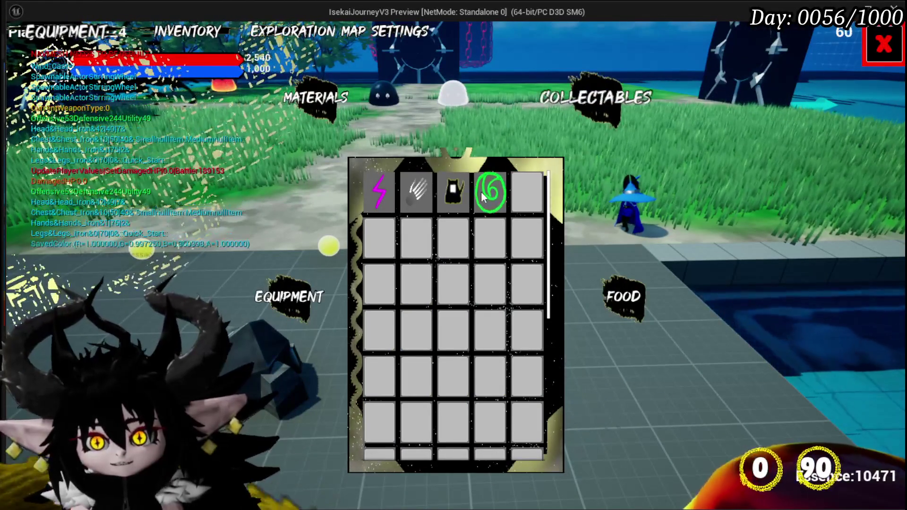
pyautogui.moveTo(462, 195)
pyautogui.moveTo(416, 189)
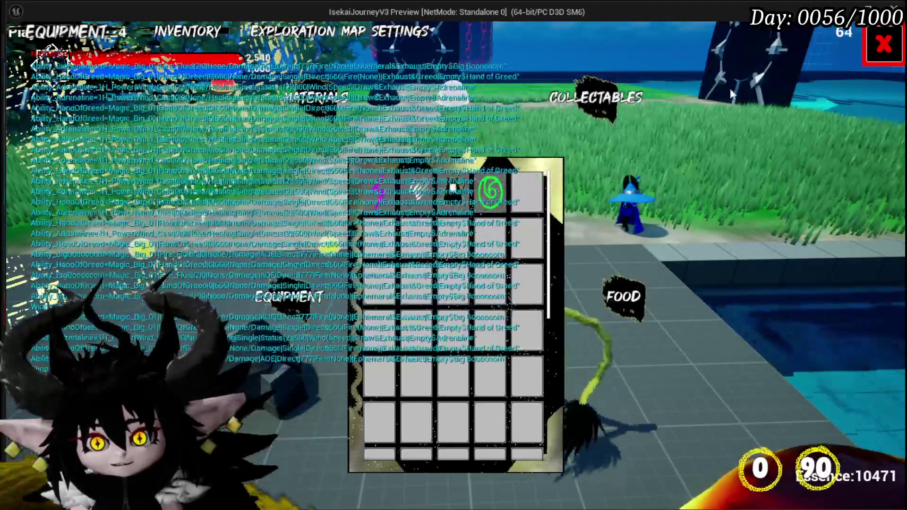
pyautogui.click(881, 48)
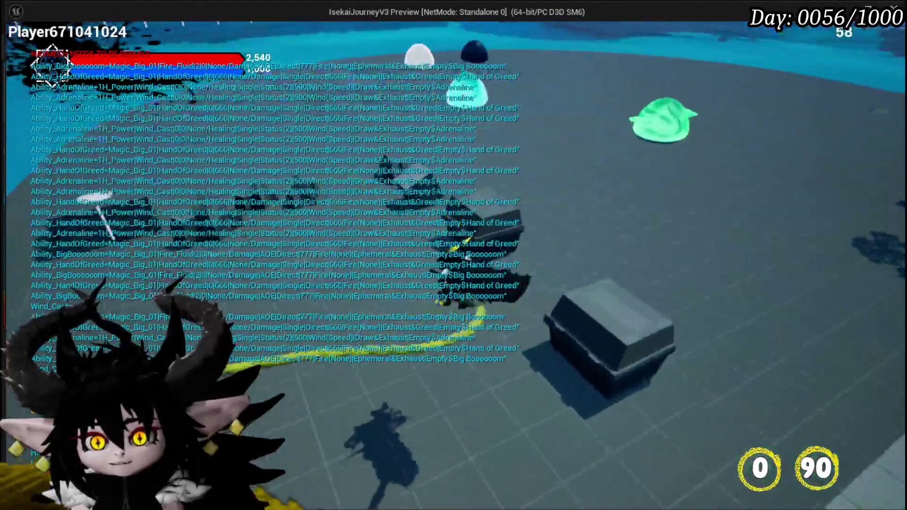
pyautogui.press('Escape')
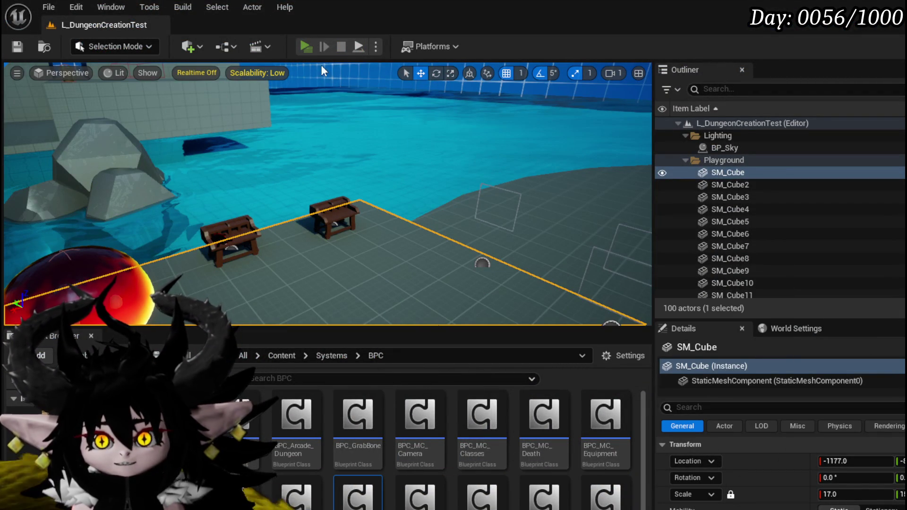
# Step: Start another play-test and check the core editing panel
pyautogui.hotkey('alt', 'p')
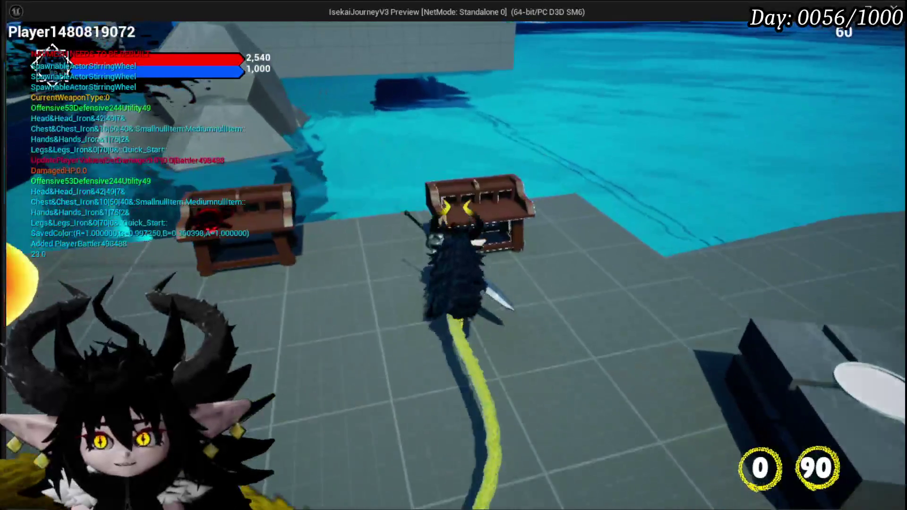
pyautogui.press('Tab')
pyautogui.click(38, 36)
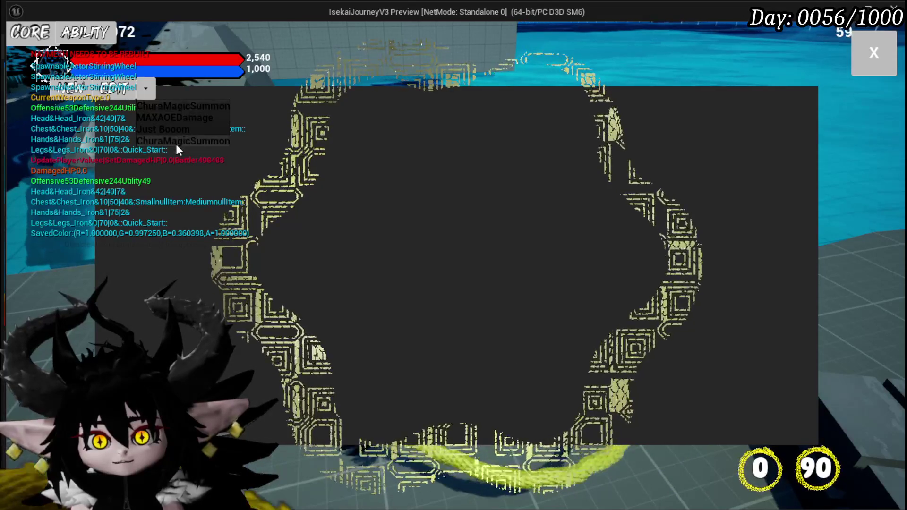
pyautogui.click(856, 71)
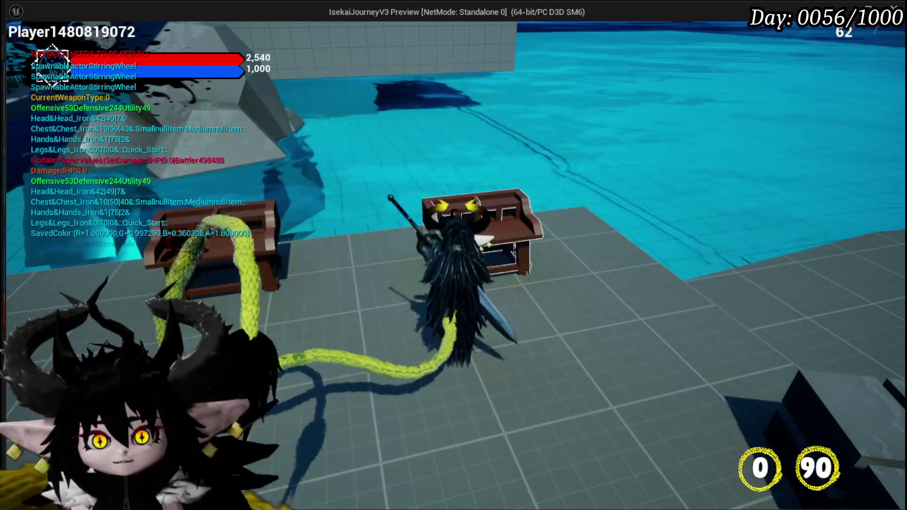
# Step: Stop the play-test, save the level, and return to the WP_Edit_Core blueprint
pyautogui.press('Escape')
pyautogui.click(24, 47)
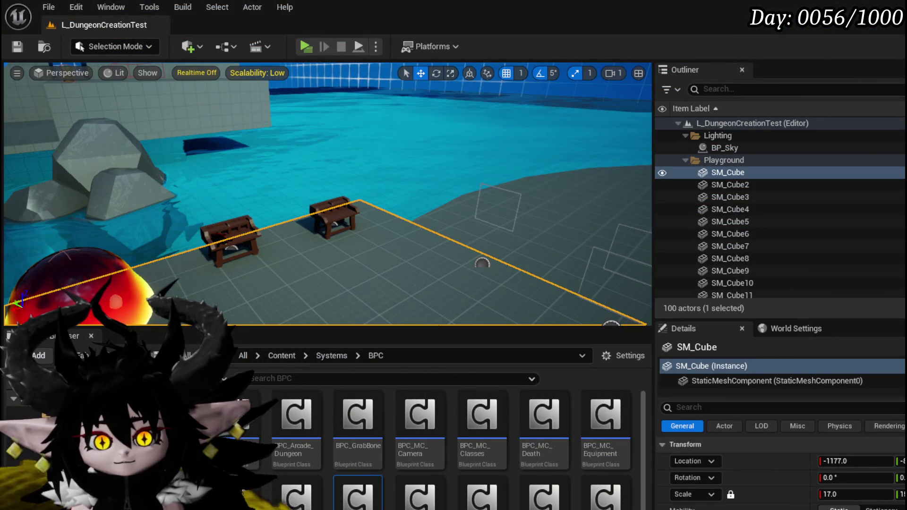
pyautogui.hotkey('alt', 'Tab')
# Step: Add a SetColor call to the EventGraph after the Card Color SET
pyautogui.moveTo(485, 234)
pyautogui.mouseDown()
pyautogui.moveTo(353, 226)
pyautogui.moveTo(450, 239)
pyautogui.mouseUp()
pyautogui.moveTo(102, 209); pyautogui.dragTo(428, 174)
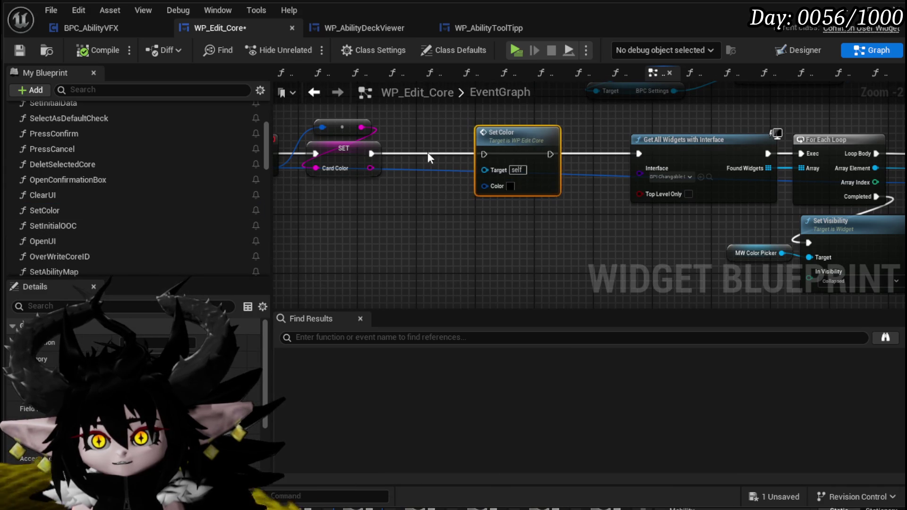
pyautogui.scroll(-5, 427, 152)
pyautogui.scroll(4, 520, 189)
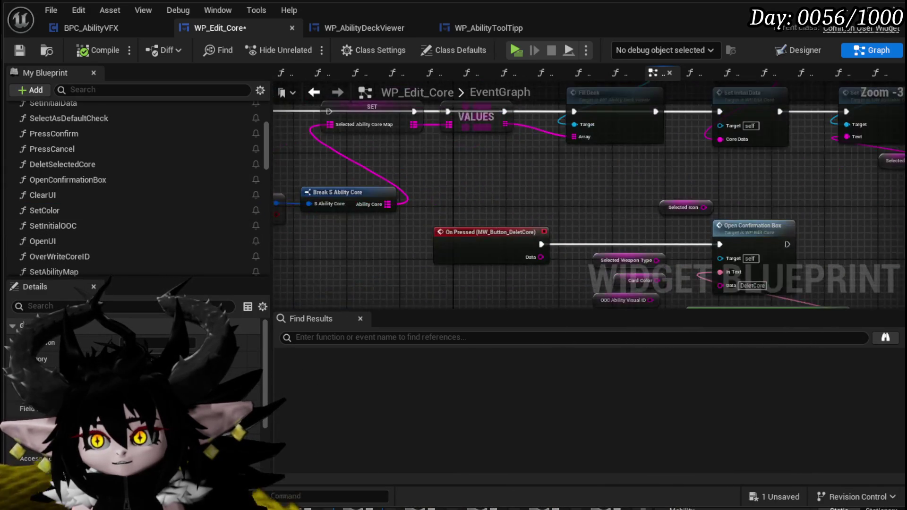
pyautogui.moveTo(613, 191); pyautogui.dragTo(376, 265)
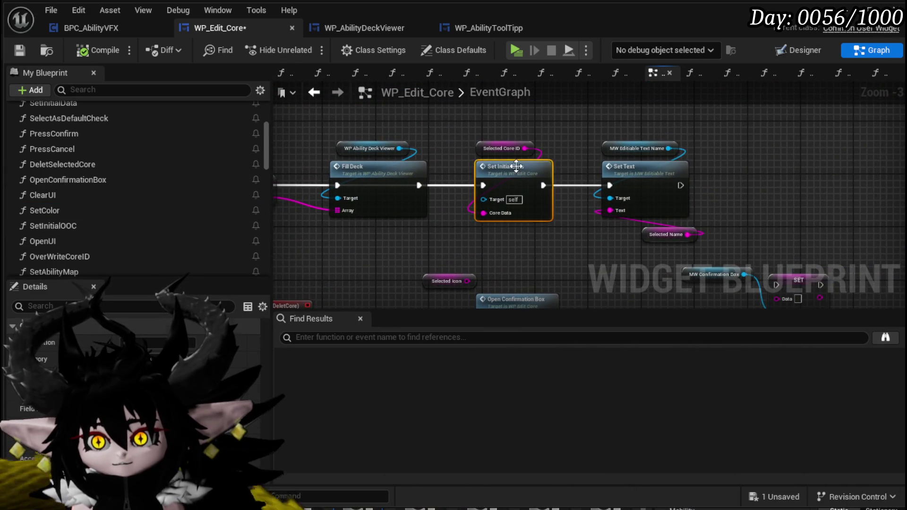
# Step: In SetInitialData, collapse the Parse Into Array and GET nodes into a new function named 'SetColorFromStri…'
pyautogui.doubleClick(517, 165)
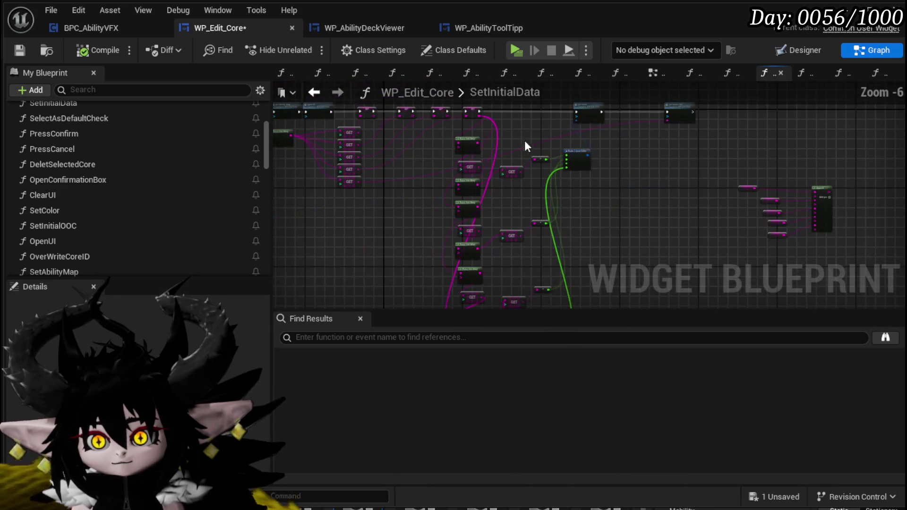
pyautogui.scroll(2, 484, 171)
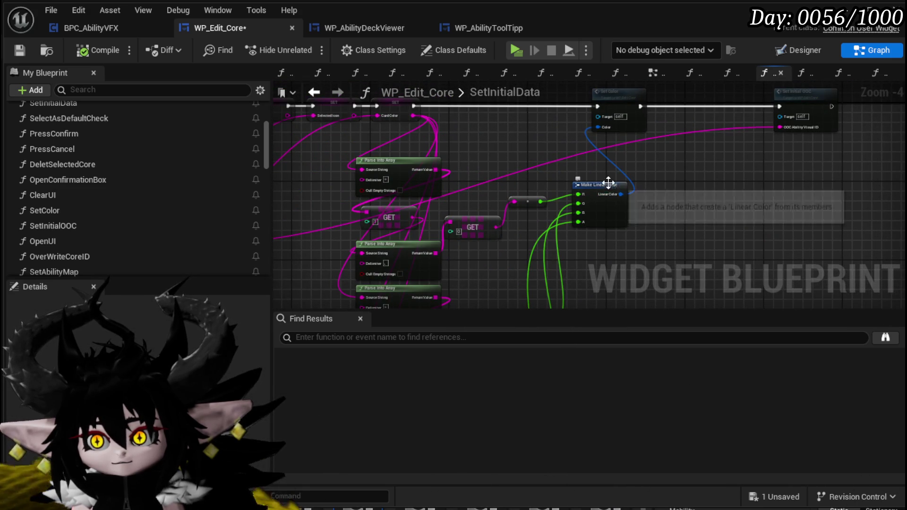
pyautogui.click(563, 158)
pyautogui.scroll(-1, 537, 183)
pyautogui.moveTo(508, 182); pyautogui.dragTo(466, 135)
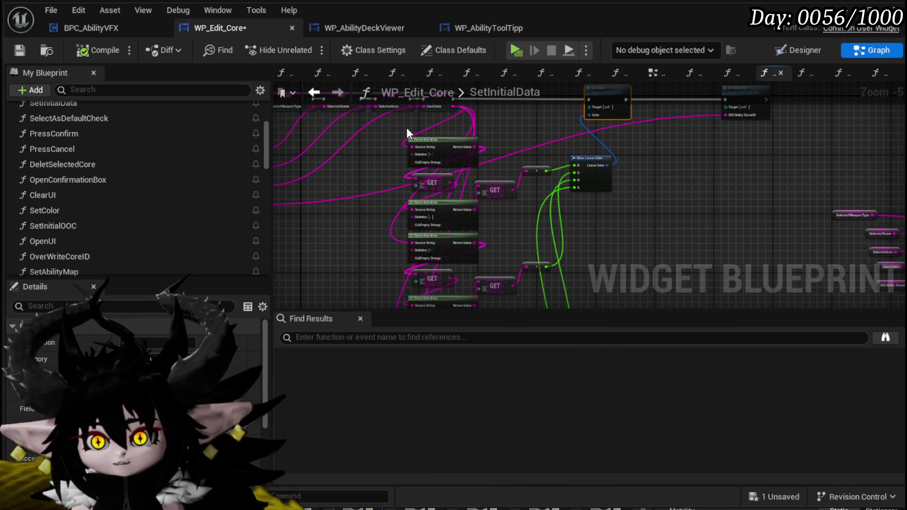
pyautogui.moveTo(407, 132)
pyautogui.mouseDown()
pyautogui.moveTo(580, 294)
pyautogui.moveTo(572, 231)
pyautogui.moveTo(584, 286)
pyautogui.mouseUp()
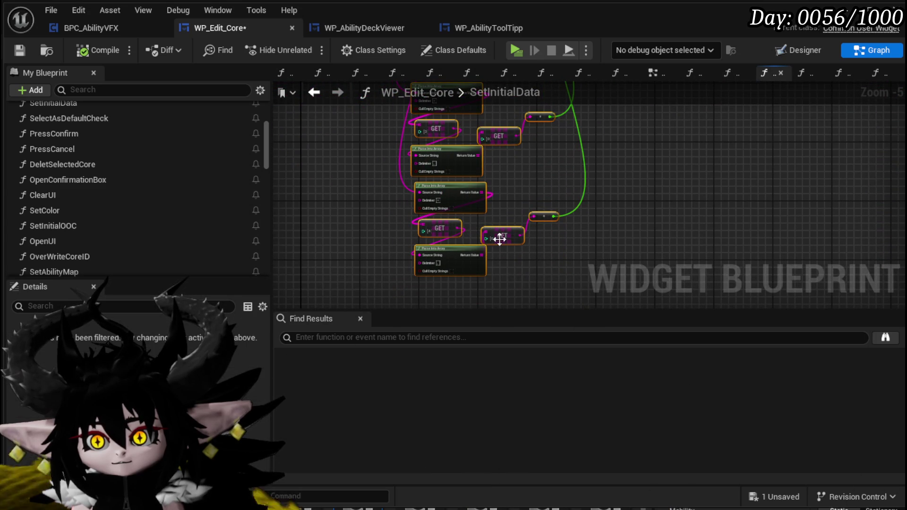
pyautogui.rightClick(500, 239)
pyautogui.click(580, 208)
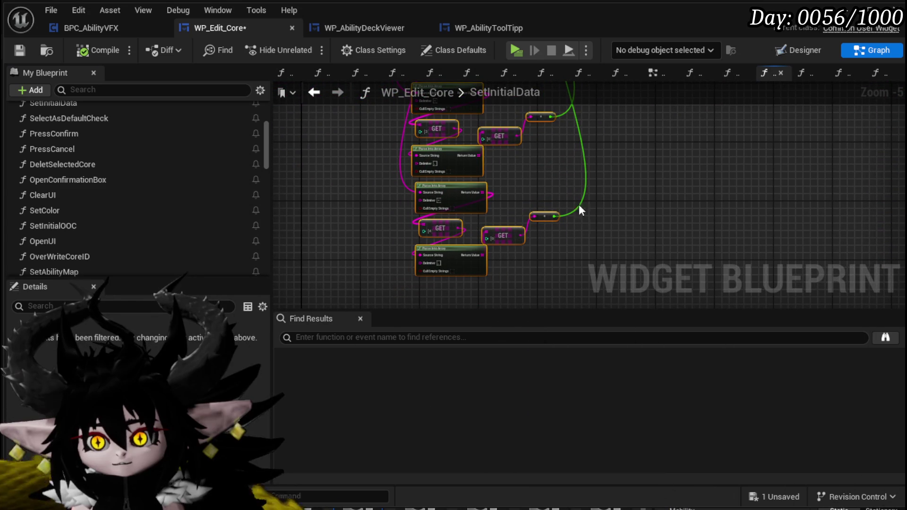
pyautogui.write('SetC')
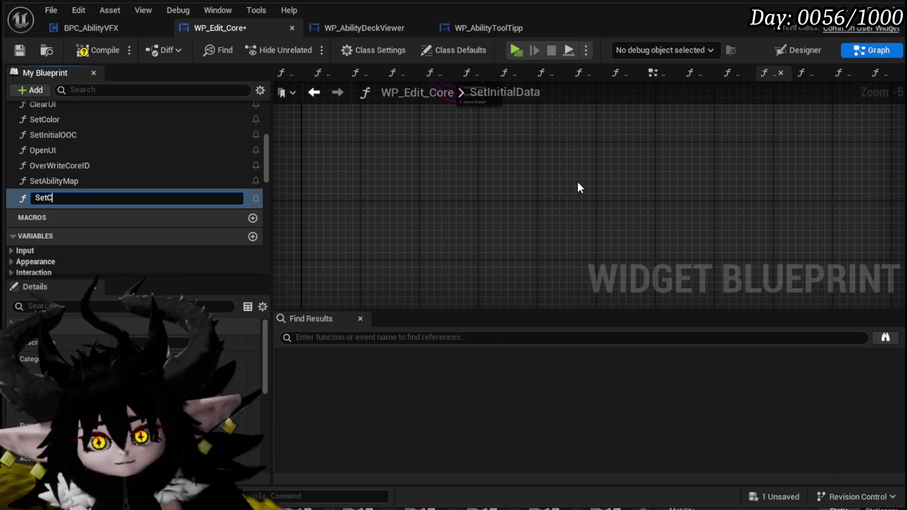
pyautogui.write('olorF')
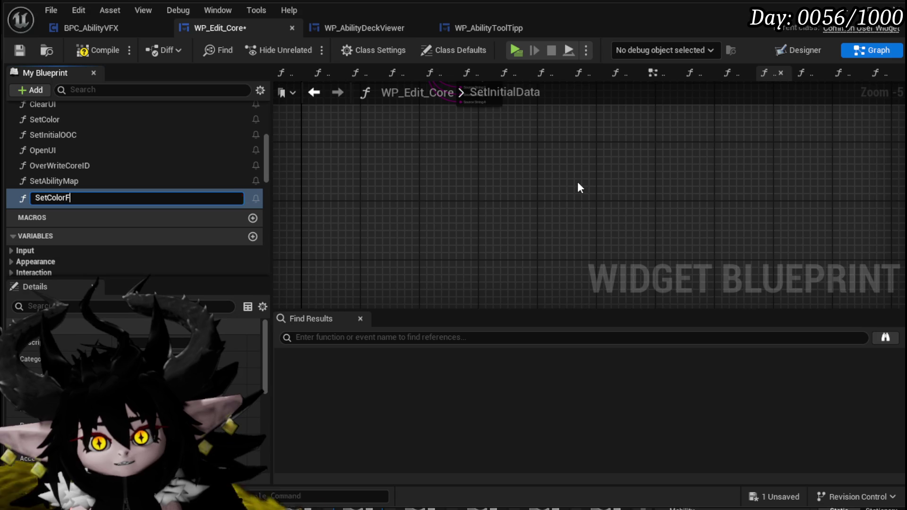
pyautogui.write('romString')
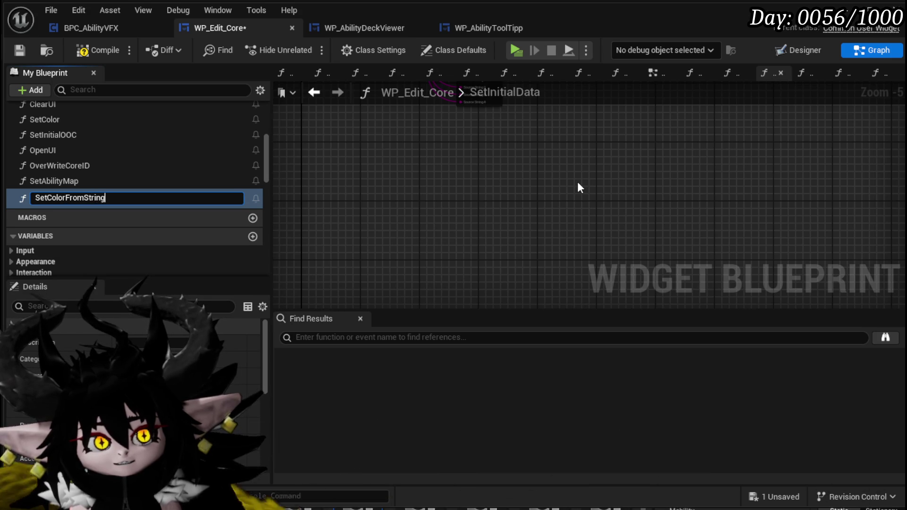
# Step: Name the function SetColorFromString, feed Card Color into its first Source String, and disconnect Source String 2
pyautogui.press('Return')
pyautogui.moveTo(577, 188)
pyautogui.mouseDown()
pyautogui.moveTo(523, 219)
pyautogui.moveTo(500, 193)
pyautogui.moveTo(480, 224)
pyautogui.mouseUp()
pyautogui.scroll(-1, 479, 222)
pyautogui.moveTo(444, 271); pyautogui.dragTo(485, 121)
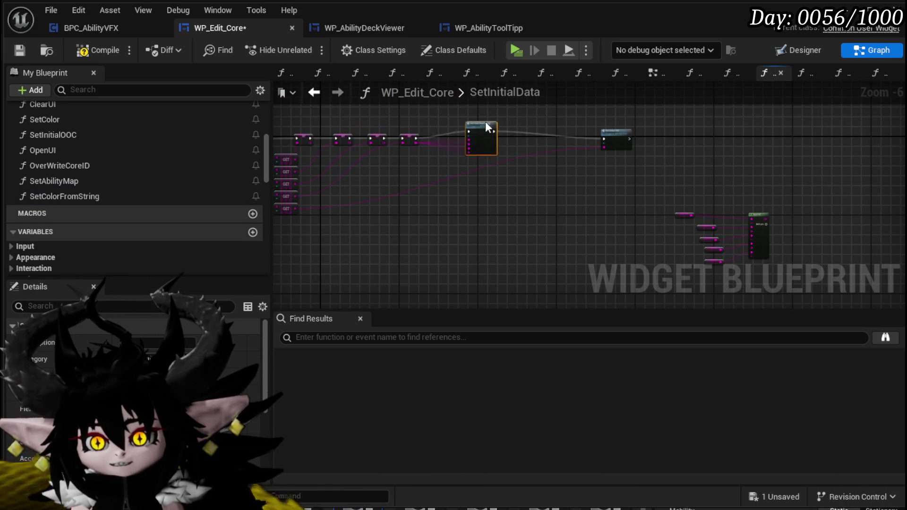
pyautogui.scroll(7, 381, 174)
pyautogui.moveTo(382, 179); pyautogui.dragTo(479, 200)
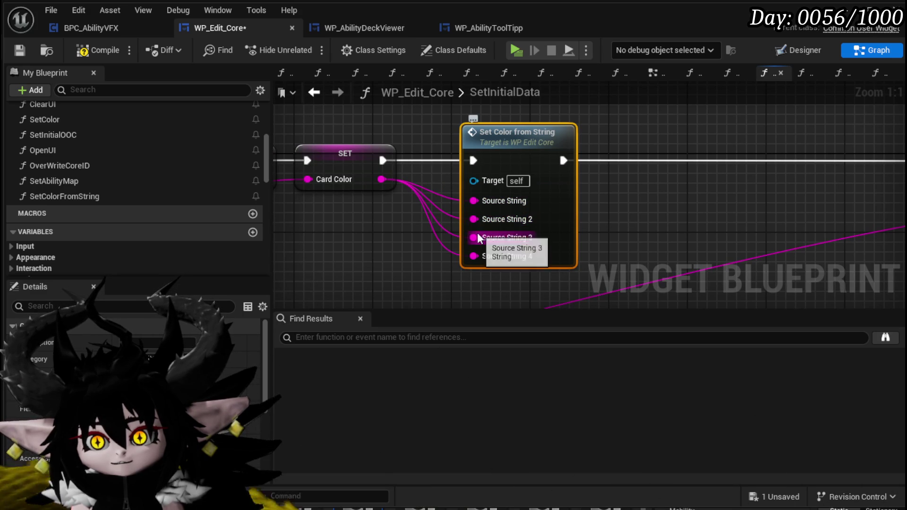
pyautogui.keyDown('alt'); pyautogui.click(473, 220); pyautogui.keyUp('alt')
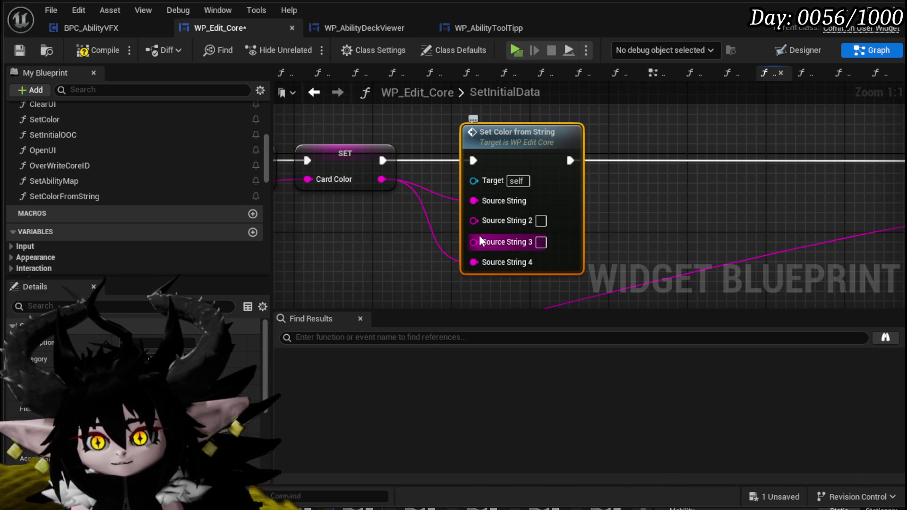
# Step: Inside SetColorFromString, route both parses from one input, remove Source String 3, and rename it 'Color ID'
pyautogui.doubleClick(533, 197)
pyautogui.scroll(2, 493, 199)
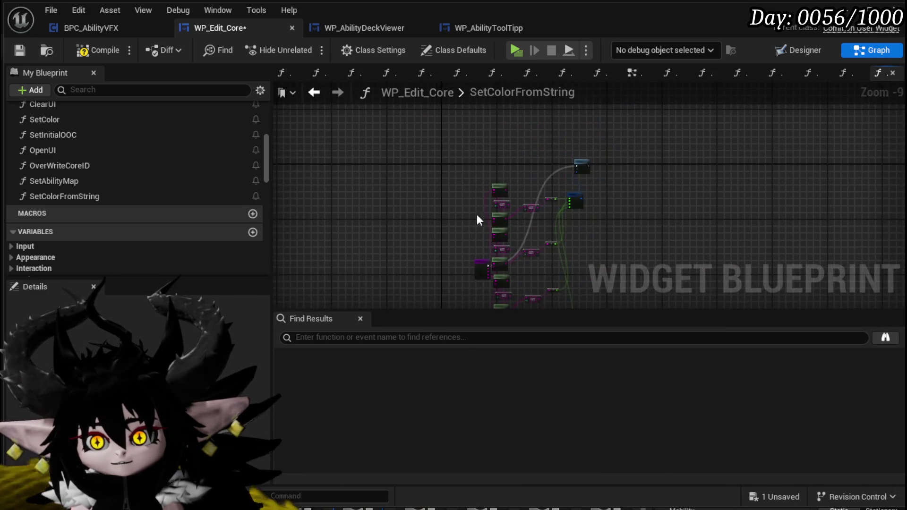
pyautogui.scroll(4, 481, 151)
pyautogui.moveTo(541, 176); pyautogui.dragTo(314, 165)
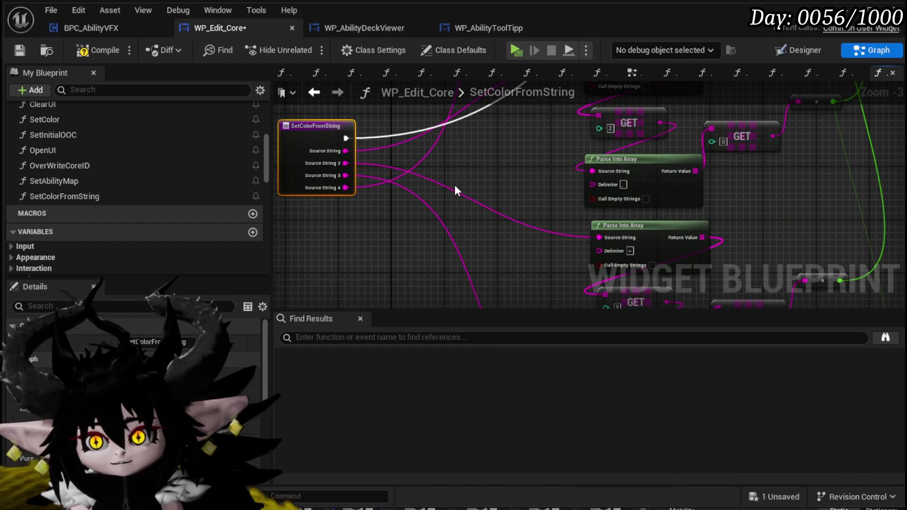
pyautogui.moveTo(501, 210)
pyautogui.mouseDown()
pyautogui.moveTo(411, 196)
pyautogui.moveTo(410, 184)
pyautogui.moveTo(408, 220)
pyautogui.mouseUp()
pyautogui.moveTo(412, 186); pyautogui.dragTo(410, 184)
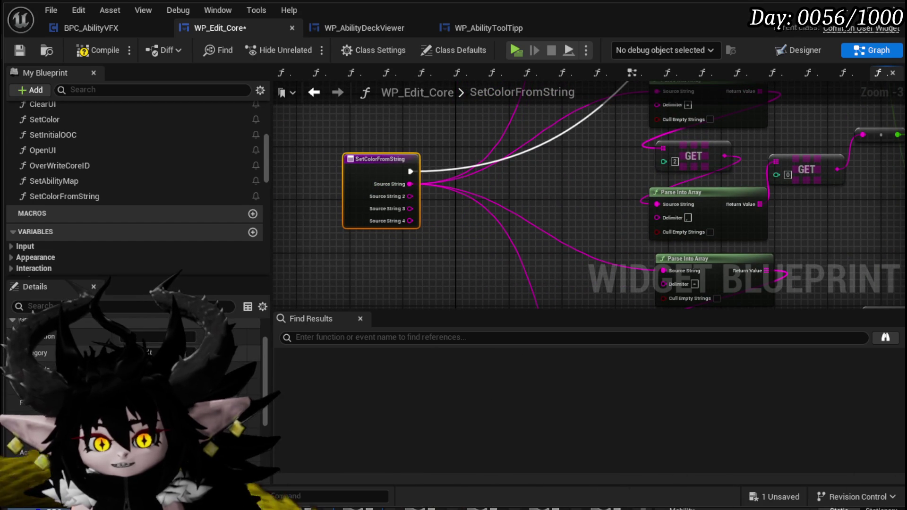
pyautogui.scroll(2, 137, 378)
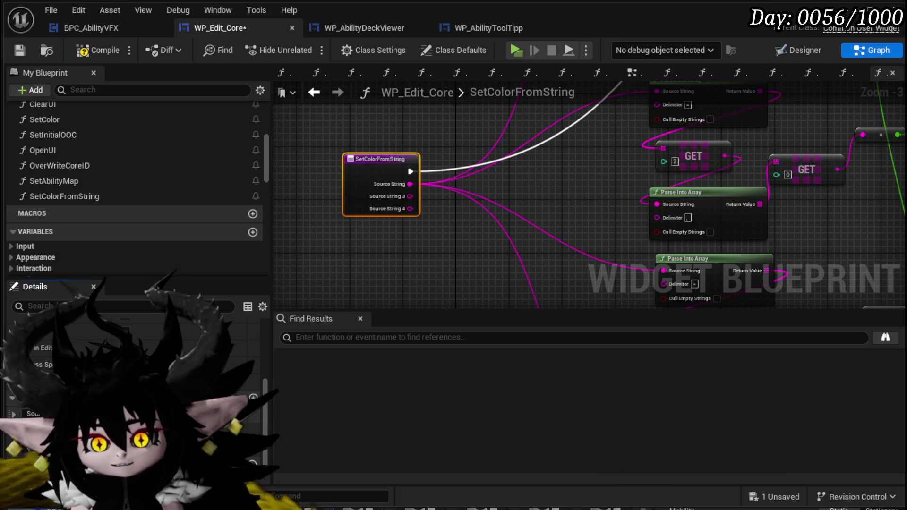
pyautogui.click(254, 434)
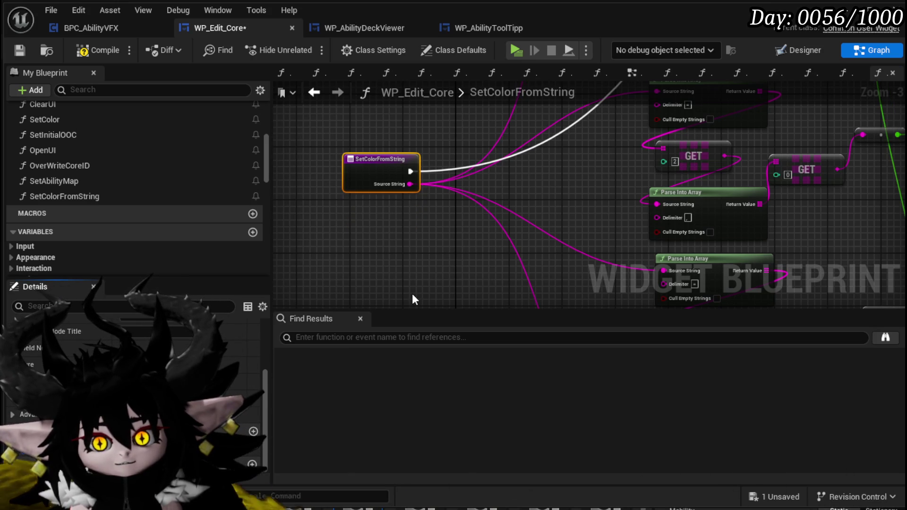
pyautogui.write('Color ID')
pyautogui.press('Return')
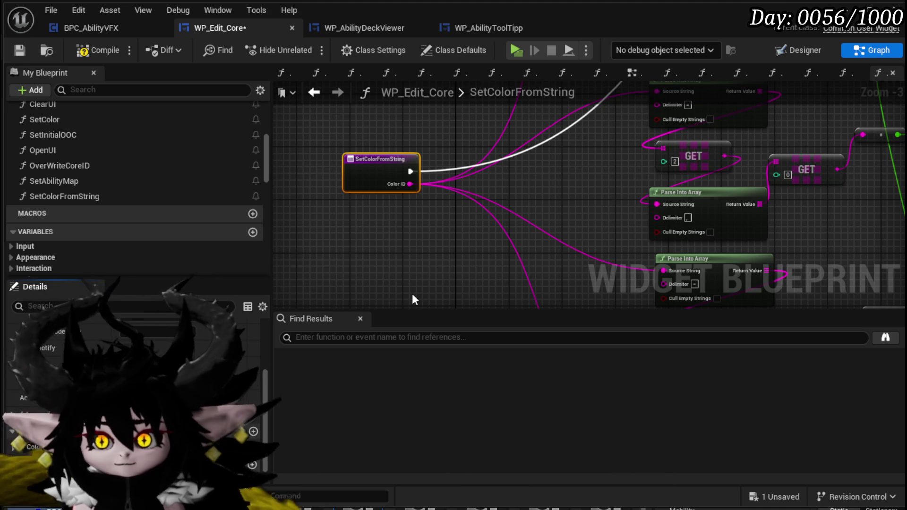
# Step: Compile and save WP_Edit_Core, returning to the SetInitialData graph
pyautogui.click(81, 50)
pyautogui.click(19, 51)
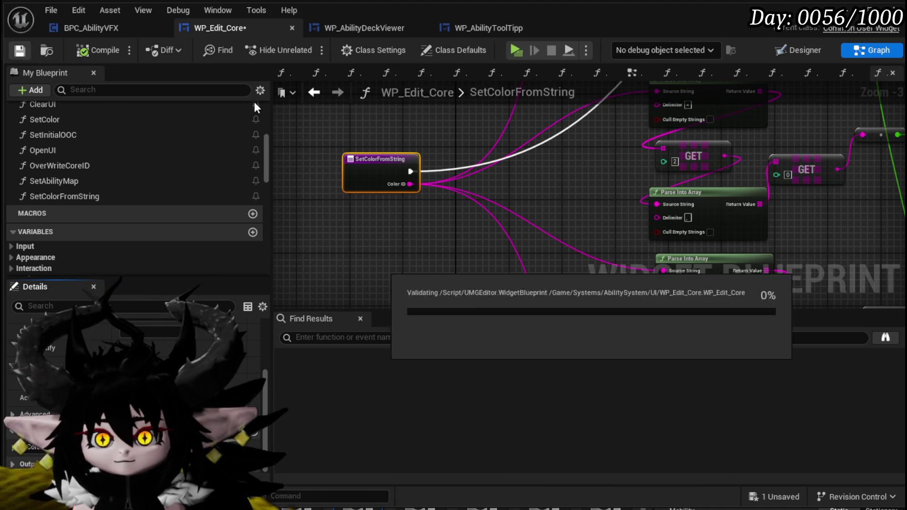
pyautogui.click(314, 92)
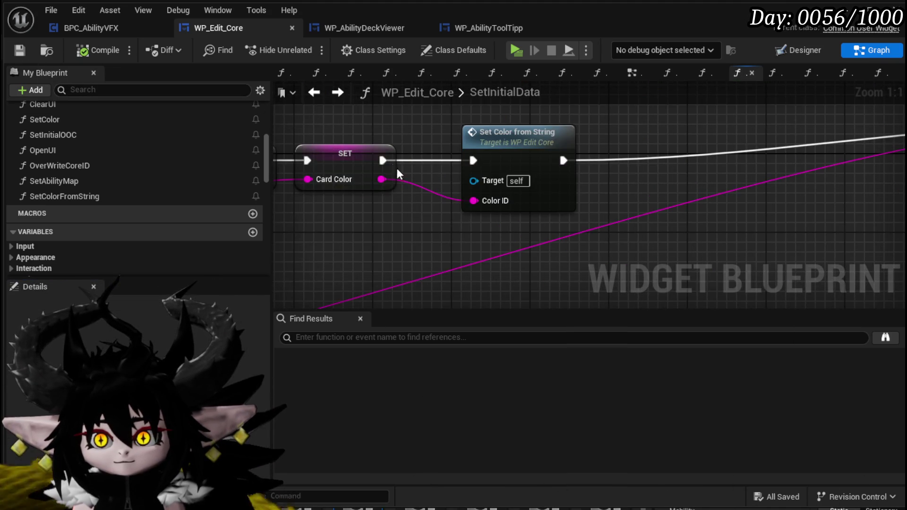
# Step: Find and delete the old Set Color node in the EventGraph
pyautogui.moveTo(538, 231)
pyautogui.mouseDown()
pyautogui.moveTo(560, 204)
pyautogui.moveTo(673, 198)
pyautogui.moveTo(356, 215)
pyautogui.mouseUp()
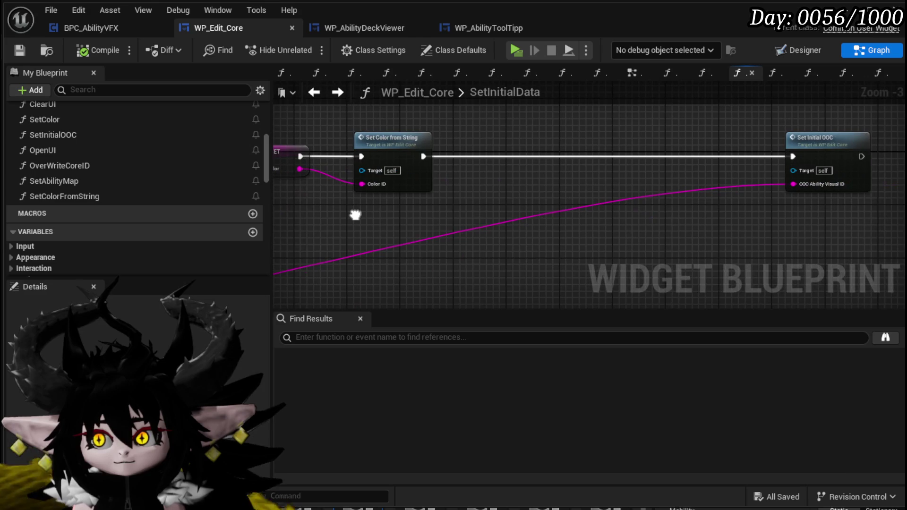
pyautogui.click(646, 77)
pyautogui.moveTo(565, 172)
pyautogui.mouseDown()
pyautogui.moveTo(584, 161)
pyautogui.moveTo(489, 200)
pyautogui.moveTo(498, 174)
pyautogui.moveTo(445, 257)
pyautogui.moveTo(502, 237)
pyautogui.moveTo(442, 226)
pyautogui.mouseUp()
pyautogui.scroll(-3, 441, 226)
pyautogui.moveTo(689, 192); pyautogui.dragTo(581, 160)
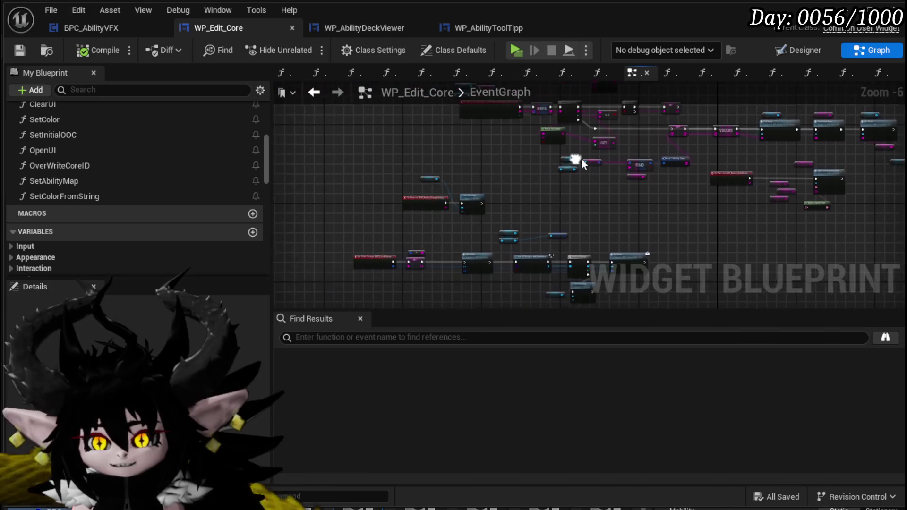
pyautogui.scroll(-4, 530, 204)
pyautogui.scroll(10, 509, 258)
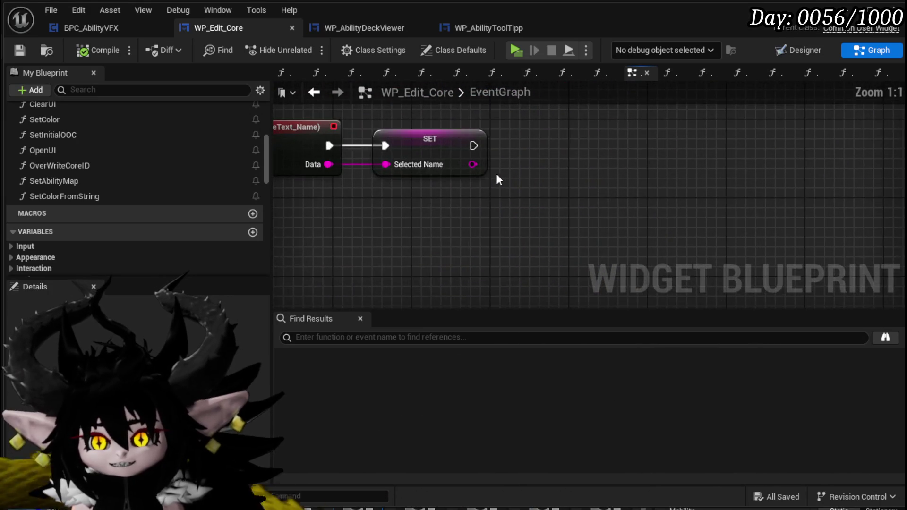
pyautogui.scroll(-5, 497, 178)
pyautogui.scroll(3, 492, 216)
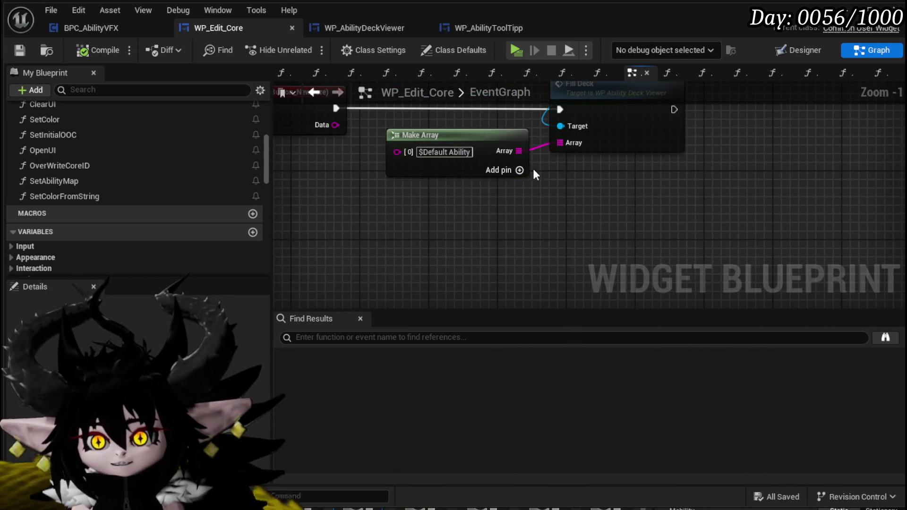
pyautogui.scroll(-1, 533, 169)
pyautogui.scroll(-3, 606, 225)
pyautogui.scroll(3, 361, 167)
pyautogui.moveTo(480, 144); pyautogui.dragTo(479, 175)
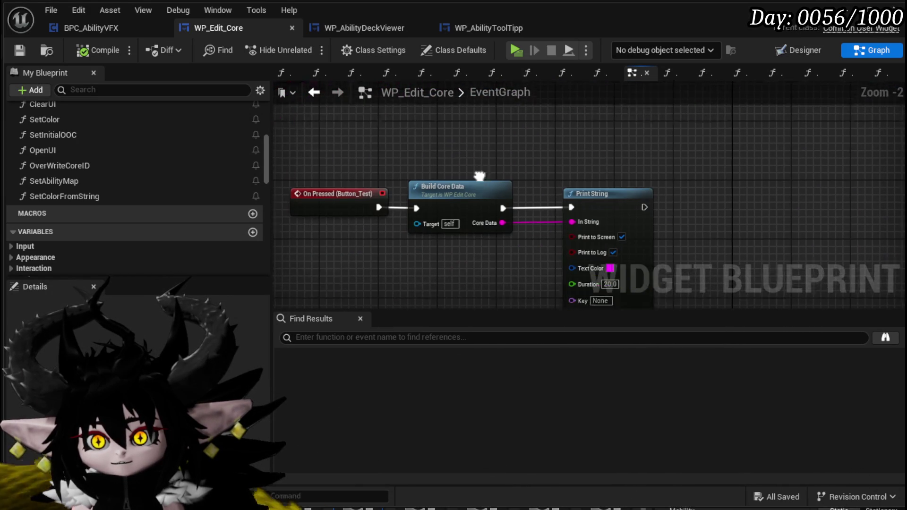
pyautogui.scroll(-3, 527, 219)
pyautogui.scroll(3, 473, 199)
pyautogui.scroll(-2, 358, 191)
pyautogui.scroll(-1, 666, 230)
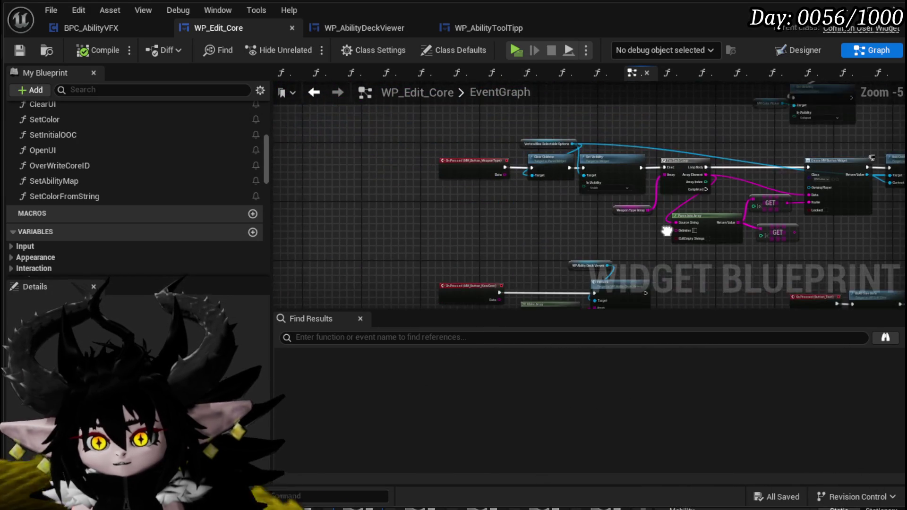
pyautogui.scroll(2, 667, 230)
pyautogui.scroll(-2, 542, 184)
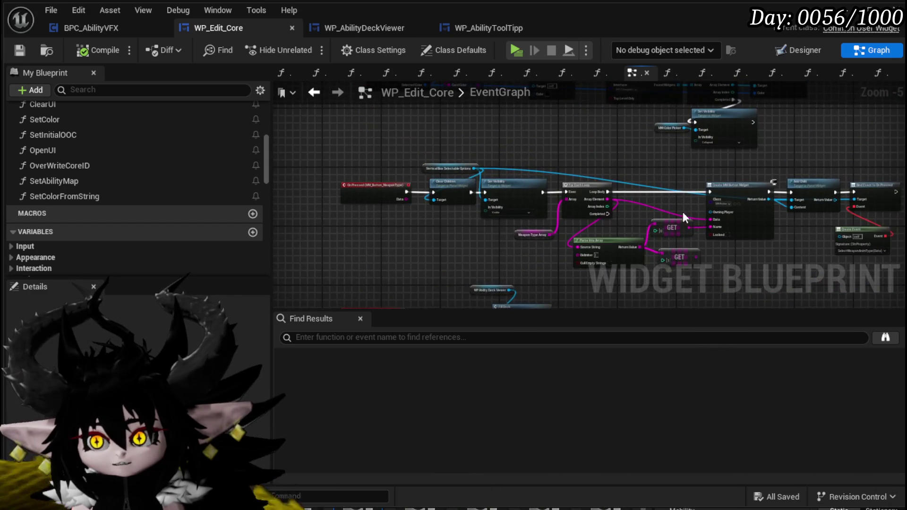
pyautogui.moveTo(684, 217); pyautogui.dragTo(521, 265)
pyautogui.scroll(3, 520, 265)
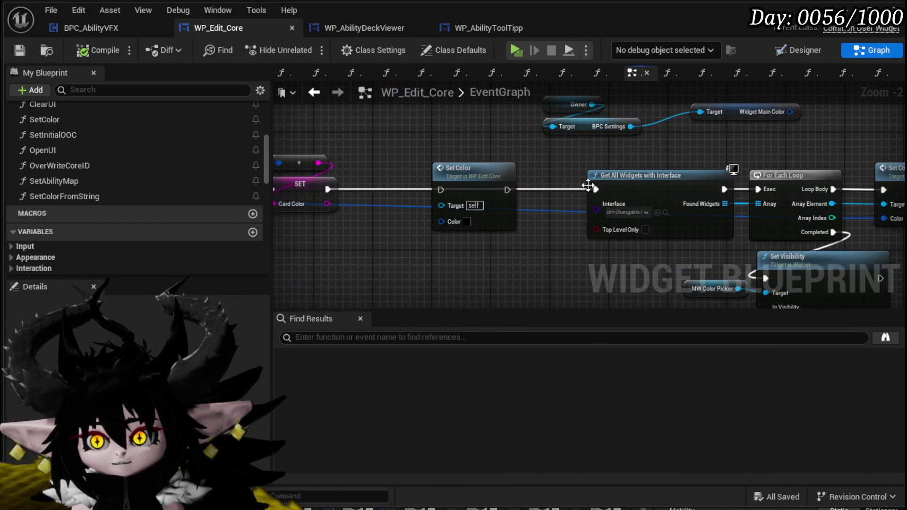
pyautogui.click(472, 171)
pyautogui.press('Delete')
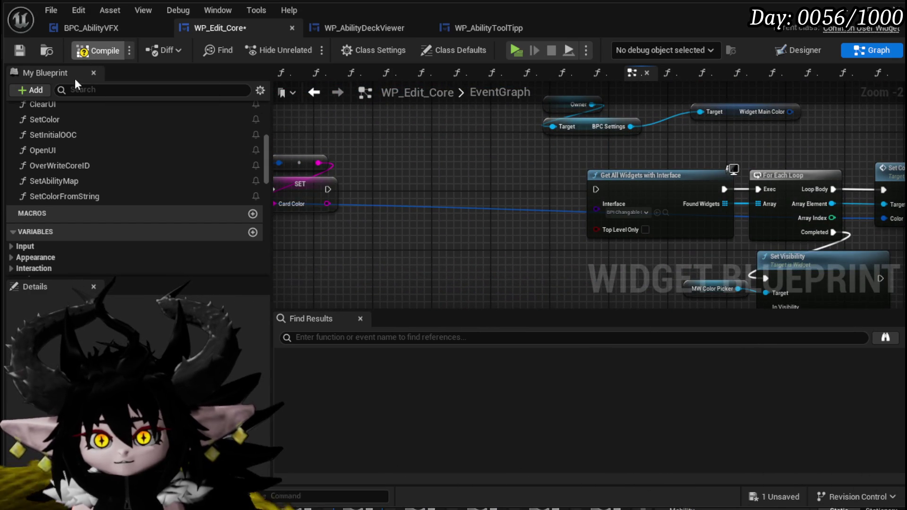
# Step: Compile, place a SetColorFromString call fed by Card Color, and save the blueprint
pyautogui.press('F7')
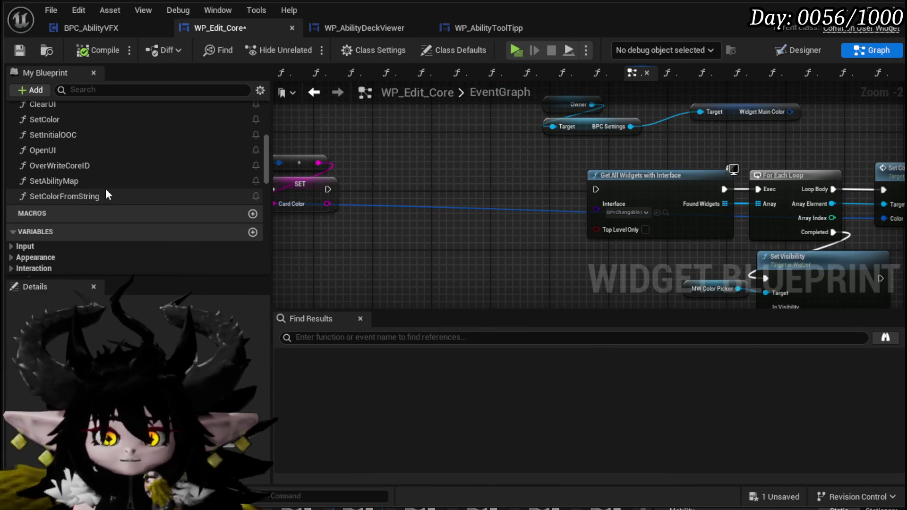
pyautogui.moveTo(73, 196)
pyautogui.mouseDown()
pyautogui.moveTo(160, 213)
pyautogui.moveTo(383, 172)
pyautogui.moveTo(393, 188)
pyautogui.mouseUp()
pyautogui.moveTo(327, 204)
pyautogui.mouseDown()
pyautogui.moveTo(373, 211)
pyautogui.moveTo(358, 224)
pyautogui.moveTo(389, 220)
pyautogui.mouseUp()
pyautogui.hotkey('ctrl', 's')
# Step: Open the OverWriteCoreID function graph
pyautogui.scroll(-3, 418, 195)
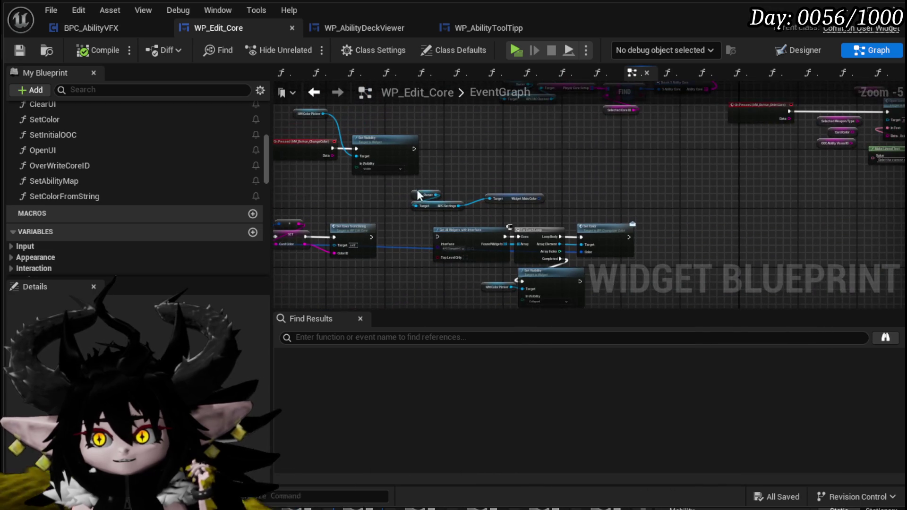
pyautogui.scroll(4, 424, 222)
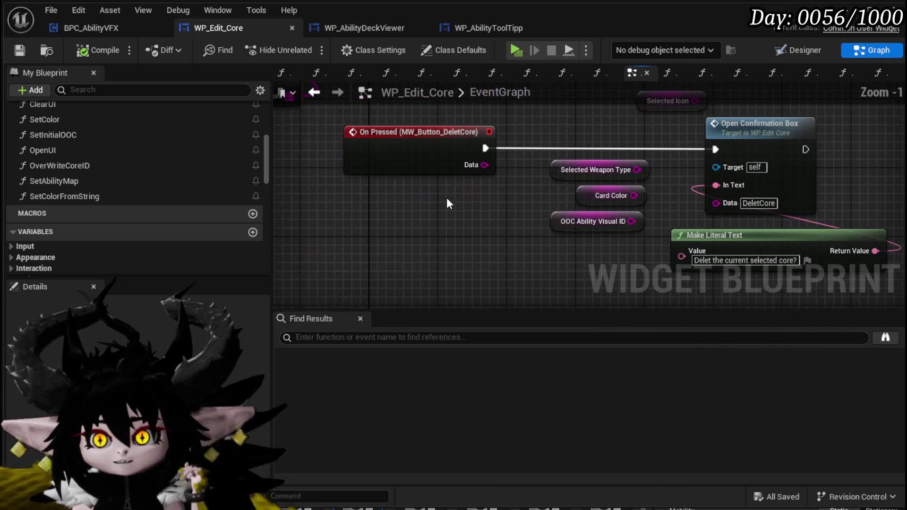
pyautogui.scroll(-1, 447, 199)
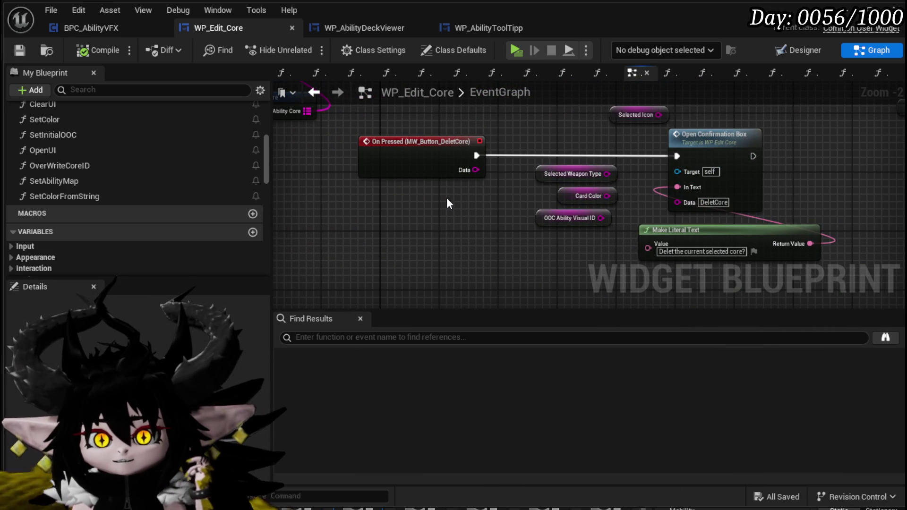
pyautogui.doubleClick(124, 165)
# Step: Add a Current Core ID getter and an equality check against Selected Core ID
pyautogui.moveTo(557, 253)
pyautogui.mouseDown()
pyautogui.moveTo(700, 215)
pyautogui.moveTo(588, 211)
pyautogui.moveTo(414, 223)
pyautogui.moveTo(609, 168)
pyautogui.moveTo(516, 217)
pyautogui.moveTo(656, 214)
pyautogui.mouseUp()
pyautogui.moveTo(470, 253); pyautogui.dragTo(489, 192)
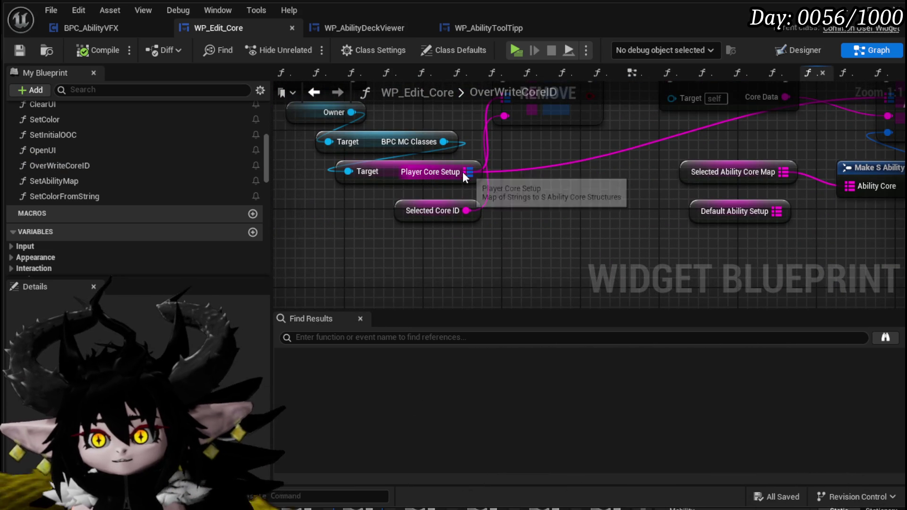
pyautogui.moveTo(444, 141)
pyautogui.mouseDown()
pyautogui.moveTo(569, 225)
pyautogui.moveTo(561, 234)
pyautogui.mouseUp()
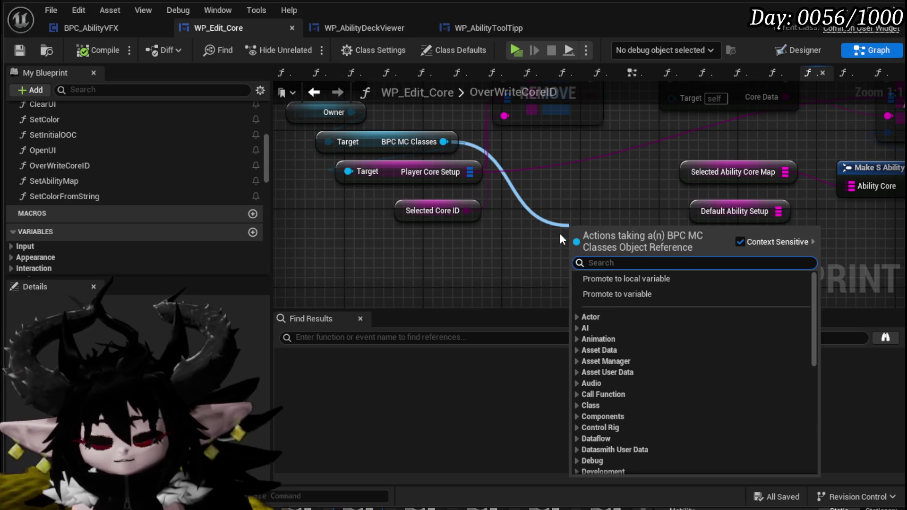
pyautogui.write('current')
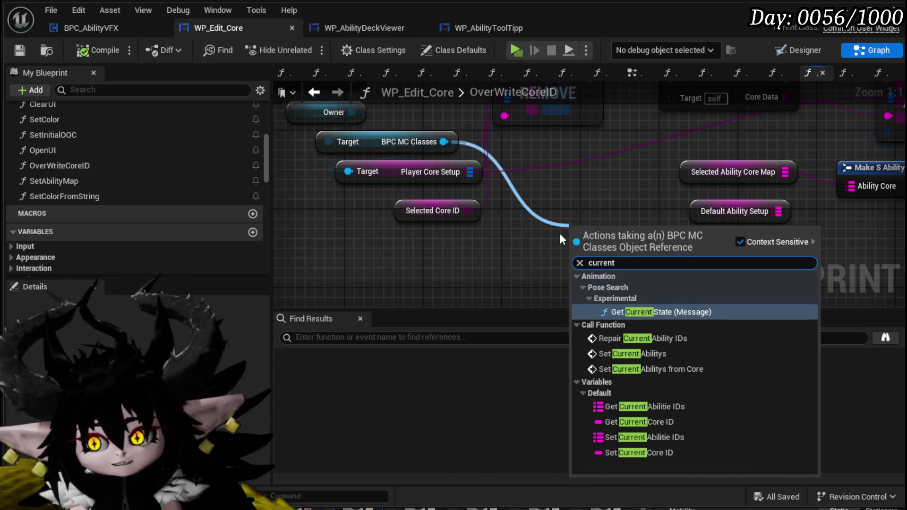
pyautogui.click(636, 420)
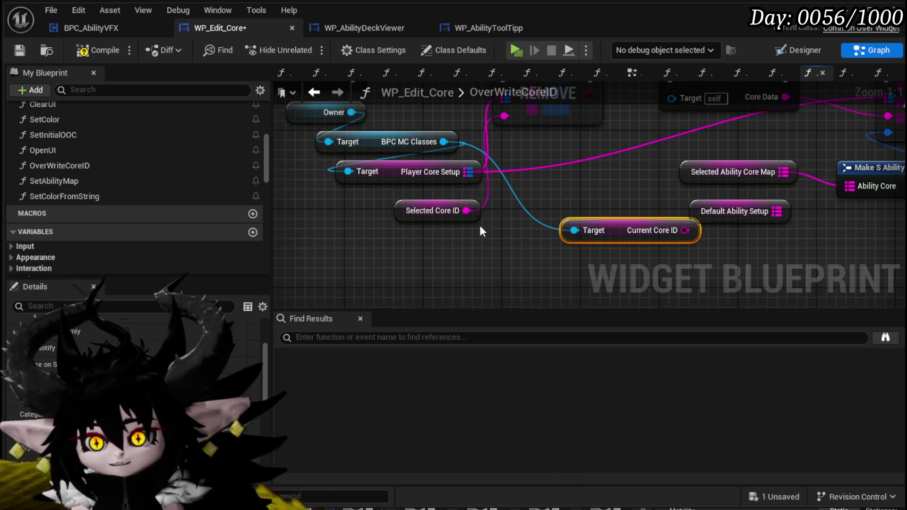
pyautogui.moveTo(638, 231); pyautogui.dragTo(381, 241)
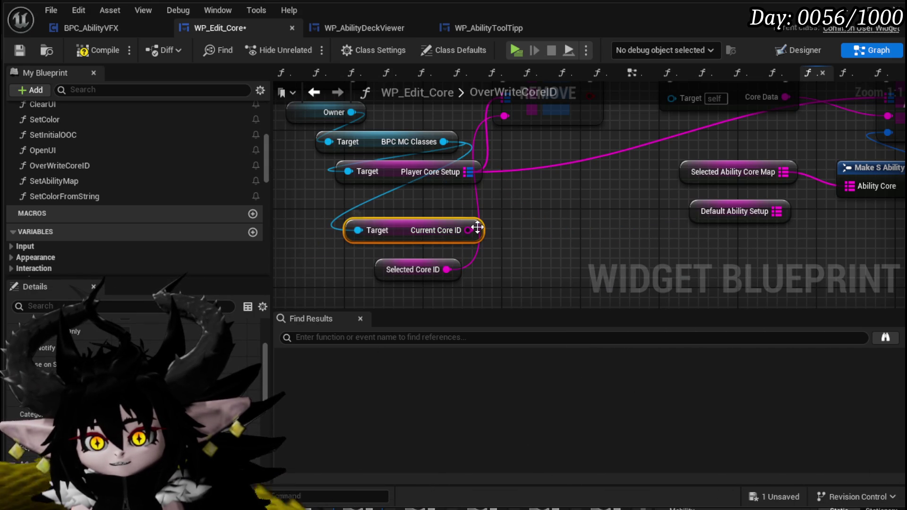
pyautogui.moveTo(523, 237); pyautogui.dragTo(522, 236)
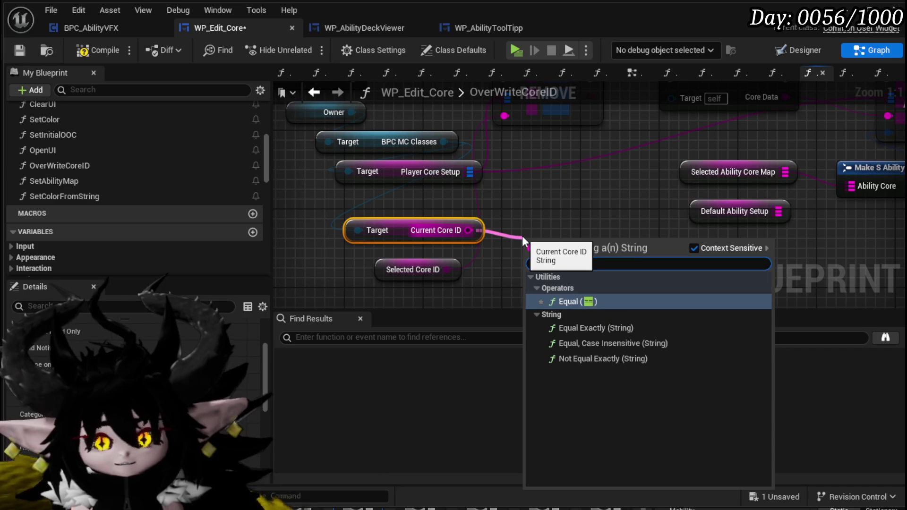
pyautogui.click(608, 342)
pyautogui.moveTo(448, 271)
pyautogui.mouseDown()
pyautogui.moveTo(536, 259)
pyautogui.moveTo(520, 184)
pyautogui.mouseUp()
# Step: Insert a Branch between the entry and REMOVE, with False running REMOVE
pyautogui.scroll(-3, 477, 260)
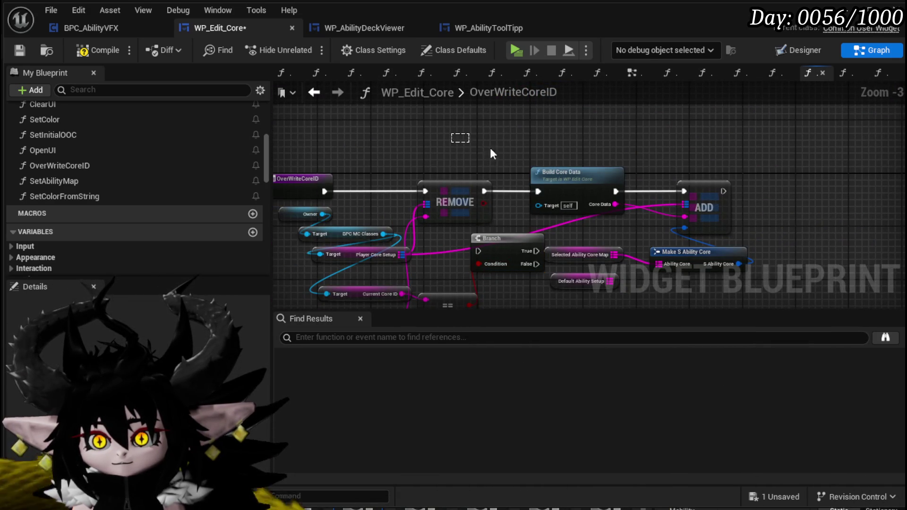
pyautogui.moveTo(547, 137); pyautogui.dragTo(695, 149)
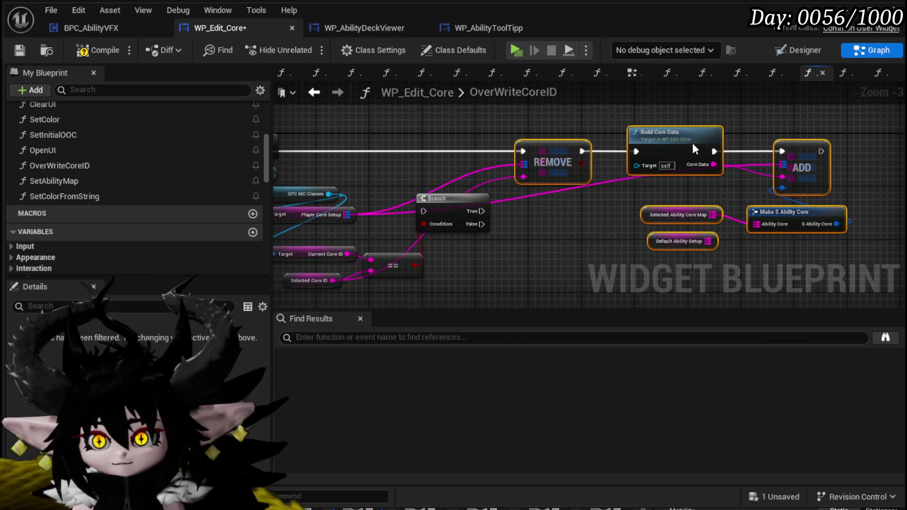
pyautogui.moveTo(438, 200)
pyautogui.mouseDown()
pyautogui.moveTo(413, 147)
pyautogui.moveTo(376, 140)
pyautogui.mouseUp()
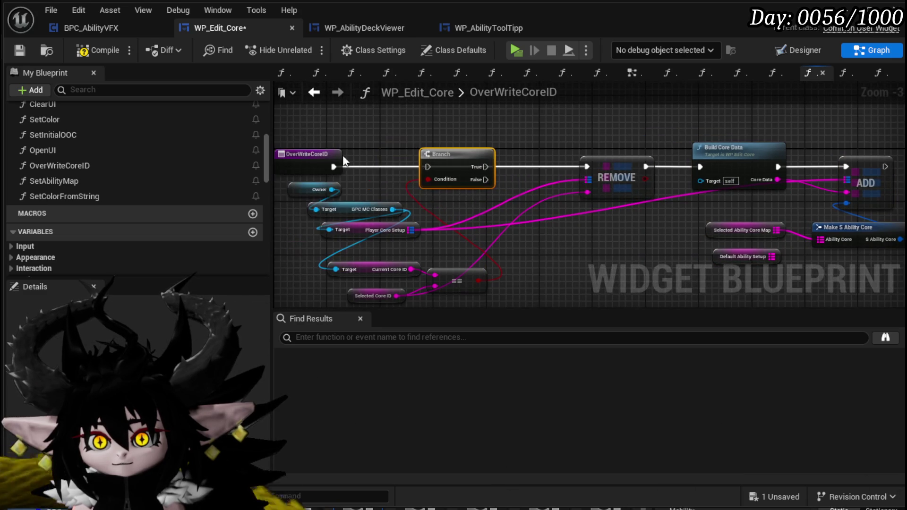
pyautogui.moveTo(329, 165); pyautogui.dragTo(431, 170)
pyautogui.moveTo(507, 183); pyautogui.dragTo(587, 167)
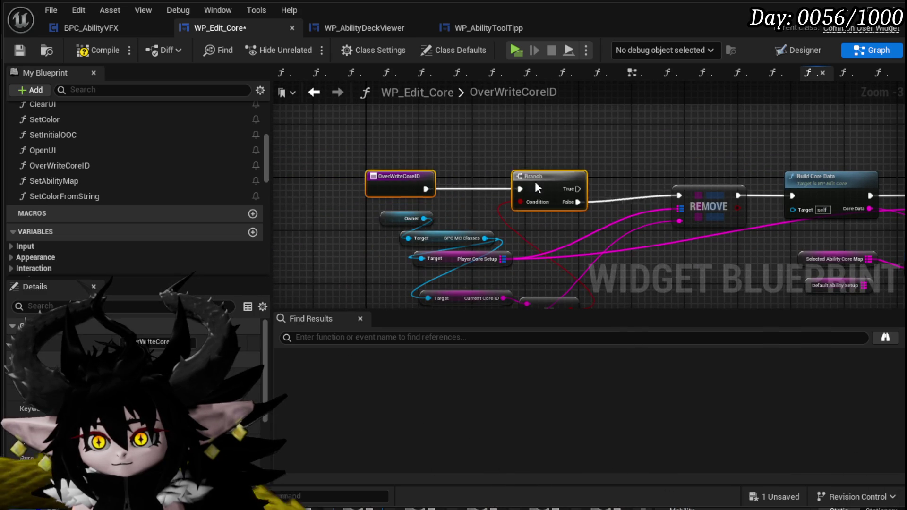
# Step: Delete the unused Default Ability Setup node and compile and save
pyautogui.moveTo(450, 135); pyautogui.dragTo(791, 273)
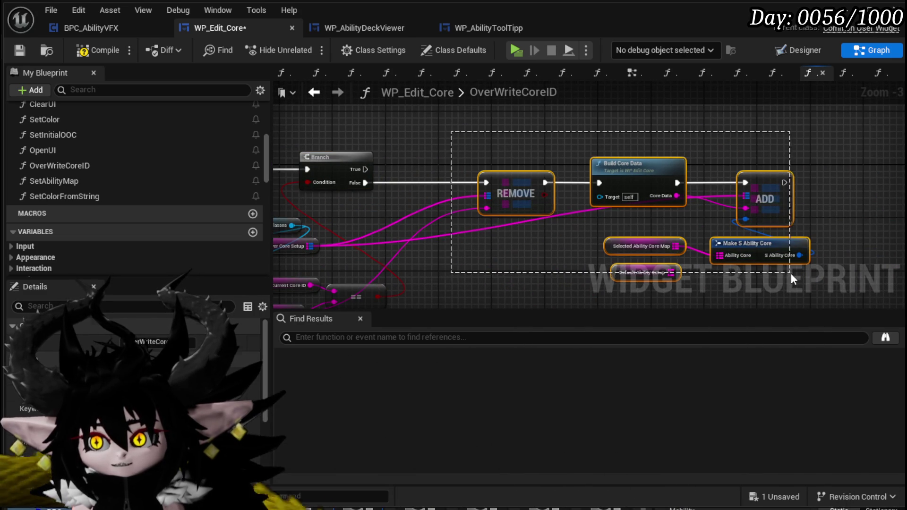
pyautogui.moveTo(594, 144); pyautogui.dragTo(799, 268)
pyautogui.scroll(2, 594, 259)
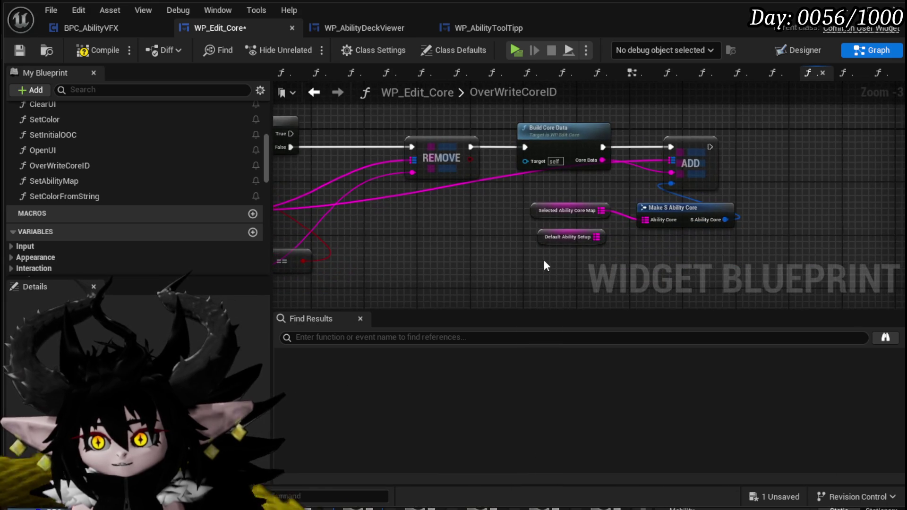
pyautogui.click(543, 258)
pyautogui.moveTo(538, 240); pyautogui.dragTo(294, 96)
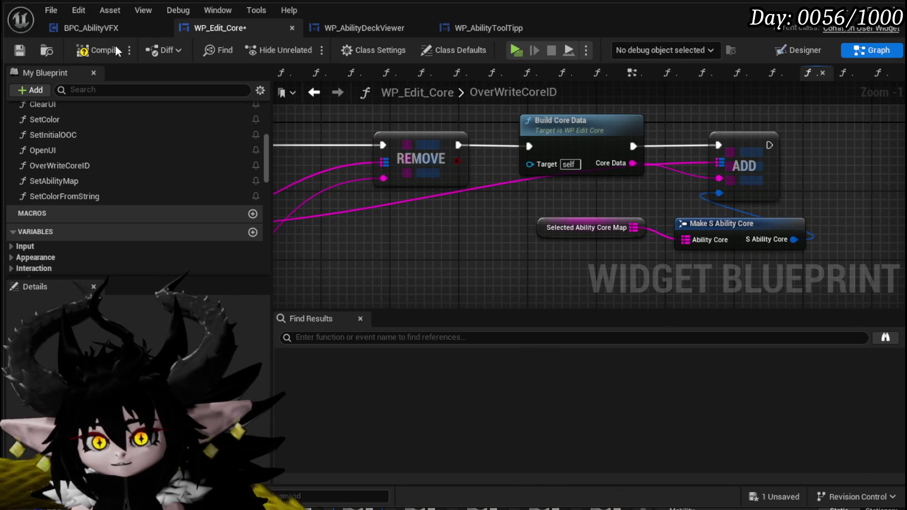
pyautogui.click(20, 51)
# Step: Print 'Need to change current selected Core' on the Branch's True path, then close the blueprint editor
pyautogui.moveTo(467, 165); pyautogui.dragTo(557, 111)
pyautogui.write('P')
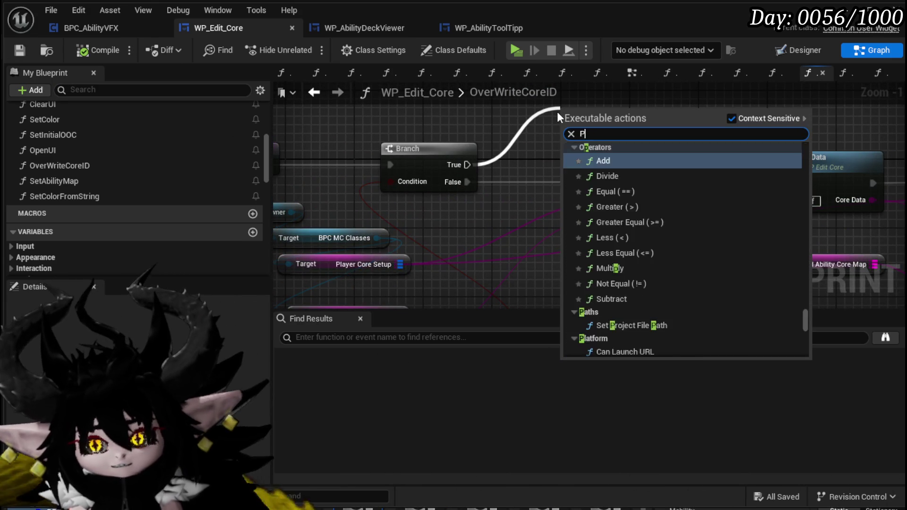
pyautogui.write('rint String')
pyautogui.press('Return')
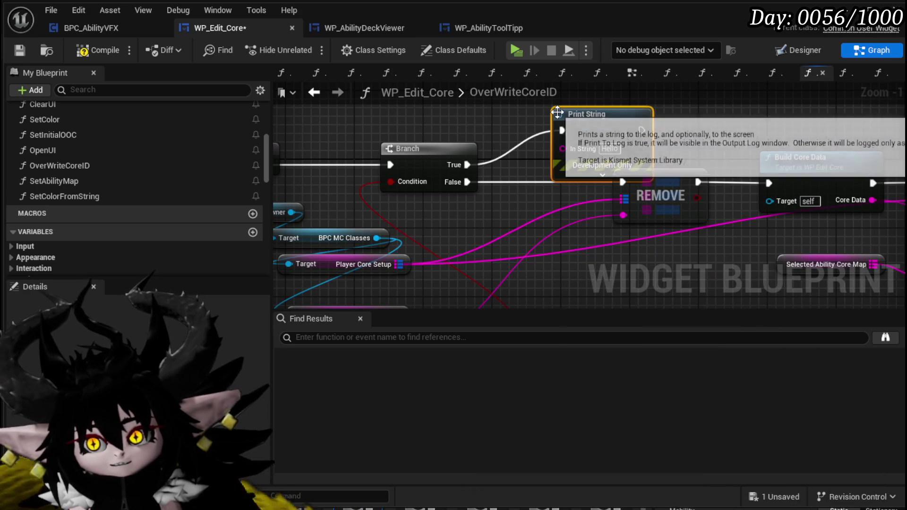
pyautogui.moveTo(558, 112)
pyautogui.mouseDown()
pyautogui.moveTo(548, 234)
pyautogui.moveTo(534, 119)
pyautogui.mouseUp()
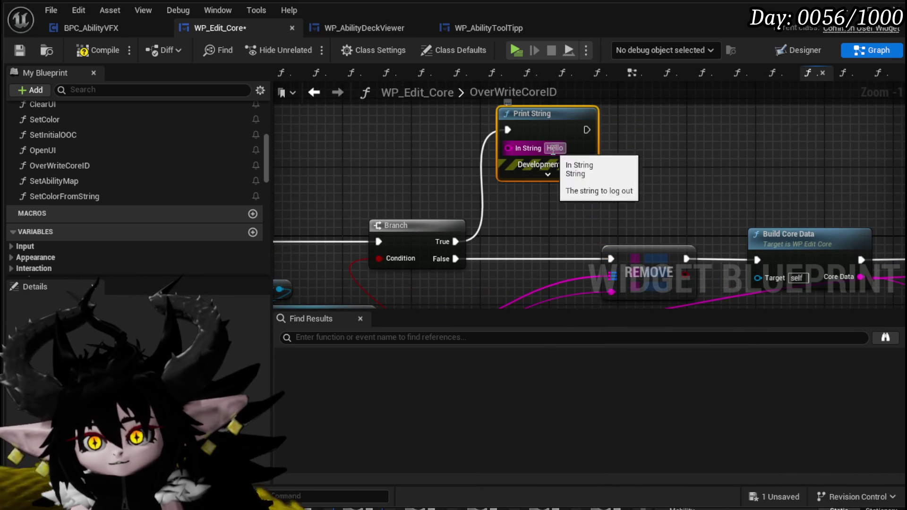
pyautogui.write('Nee')
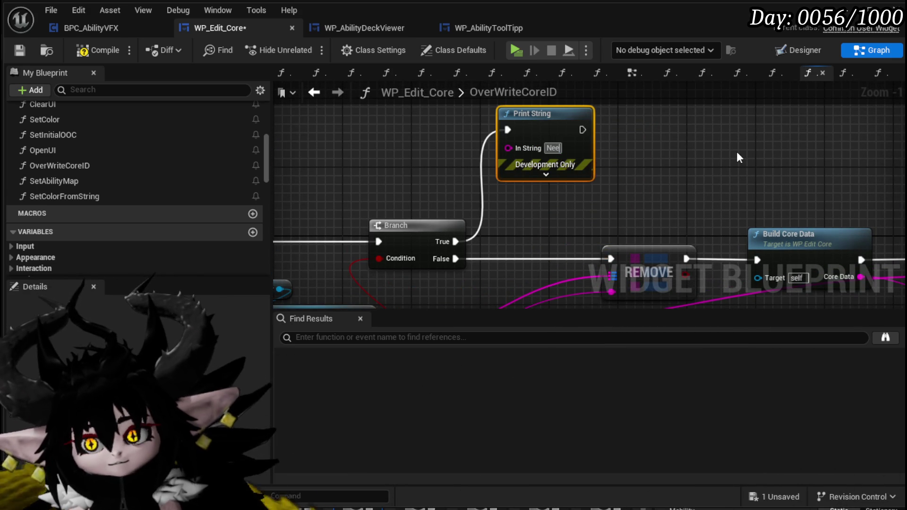
pyautogui.write('d to change cu')
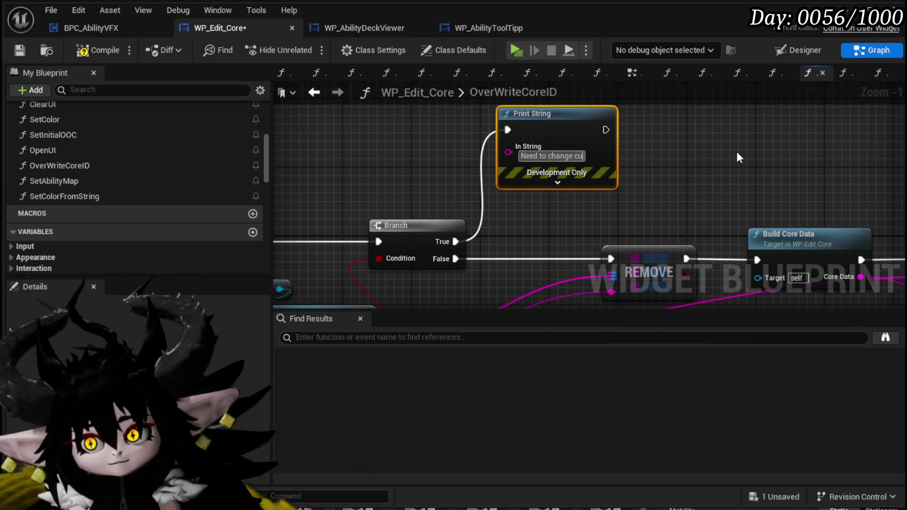
pyautogui.write('rrent sele')
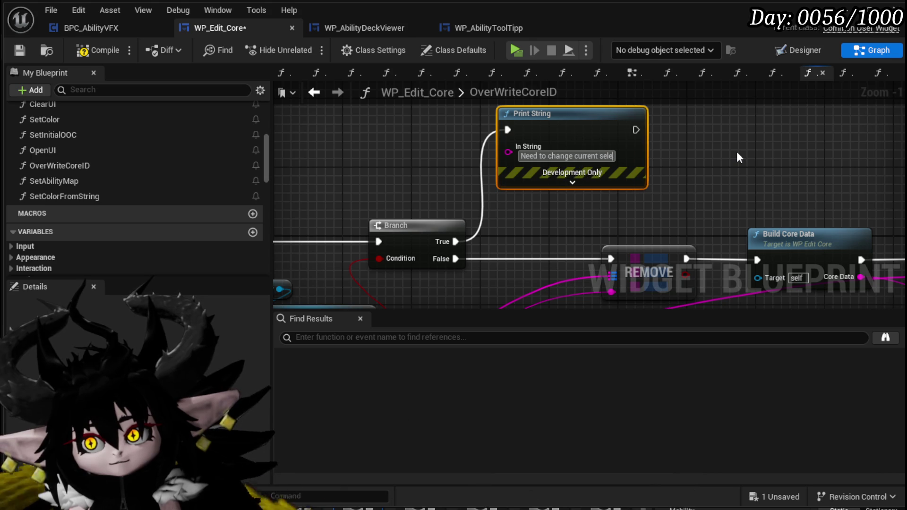
pyautogui.write('cted Core')
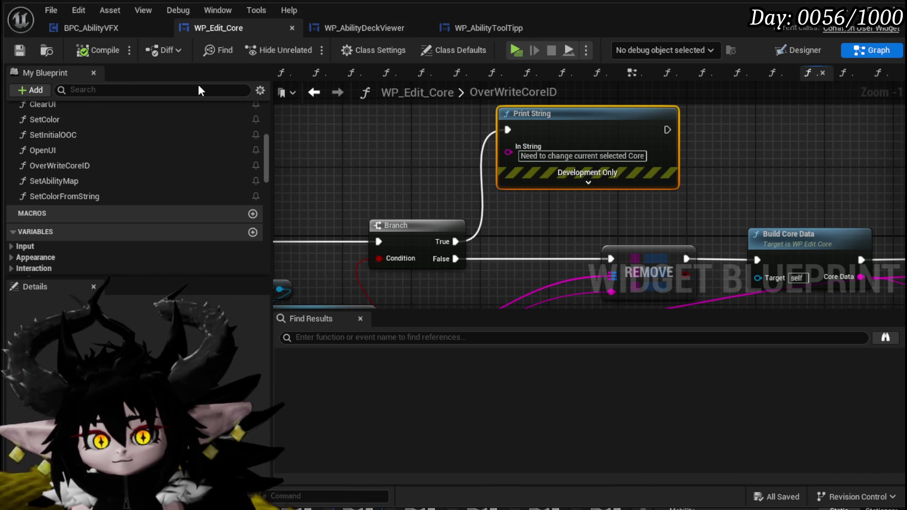
pyautogui.click(845, 9)
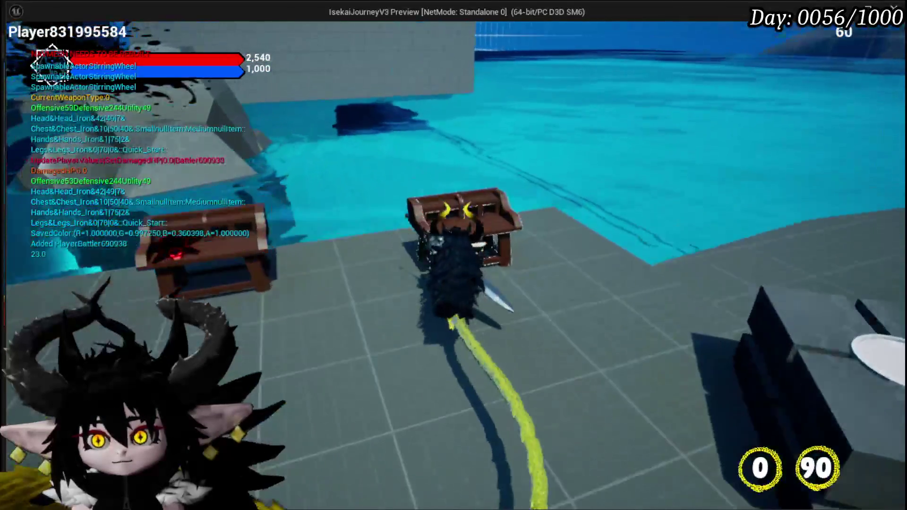
# Step: In the play-test, edit ChuraMagicSummon as 'Chura Status Build', tint its card pink, then stop and save
pyautogui.press('e')
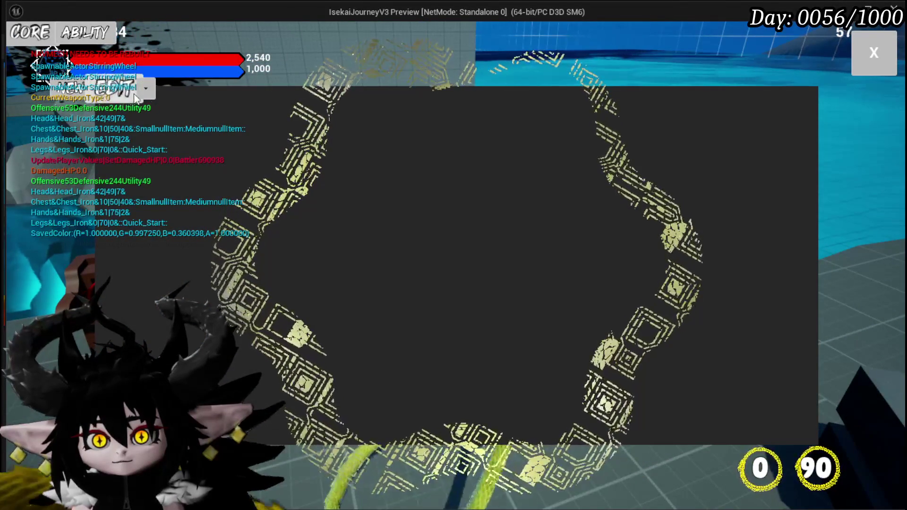
pyautogui.click(147, 89)
pyautogui.click(201, 158)
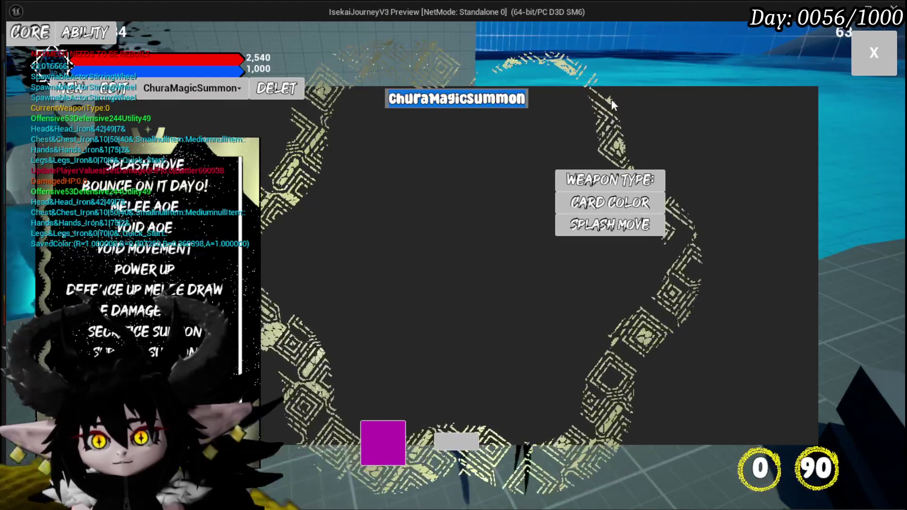
pyautogui.write('Chura')
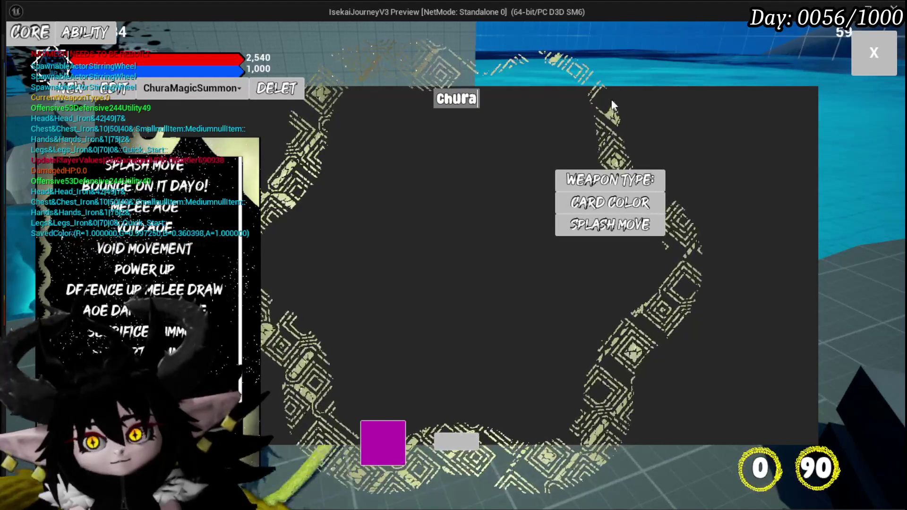
pyautogui.write(' Stat')
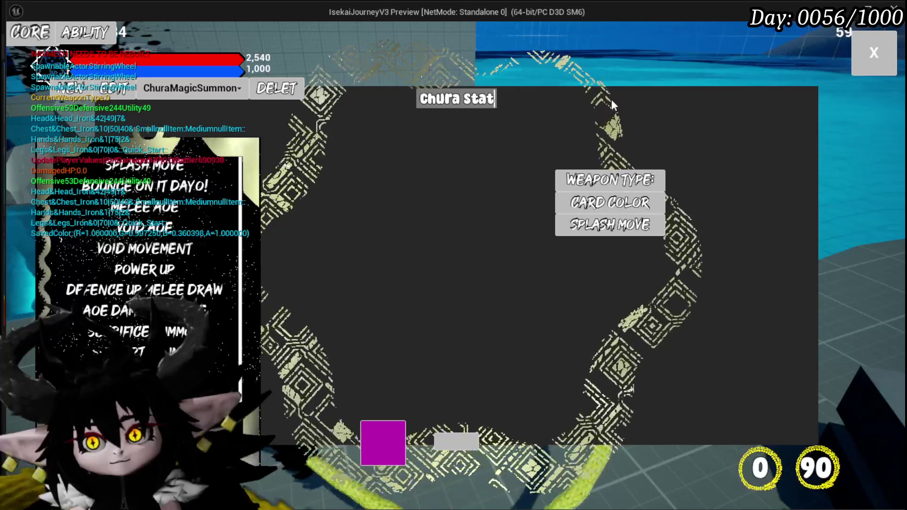
pyautogui.write('us Build')
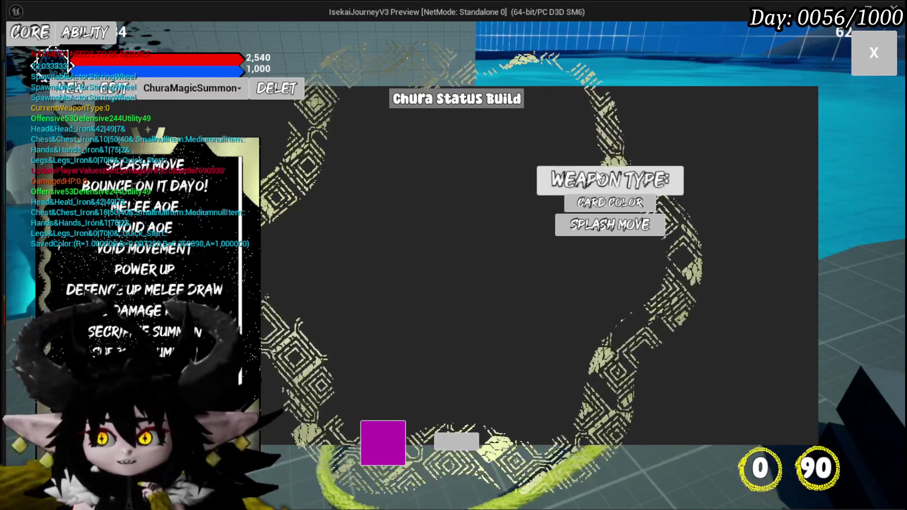
pyautogui.click(602, 202)
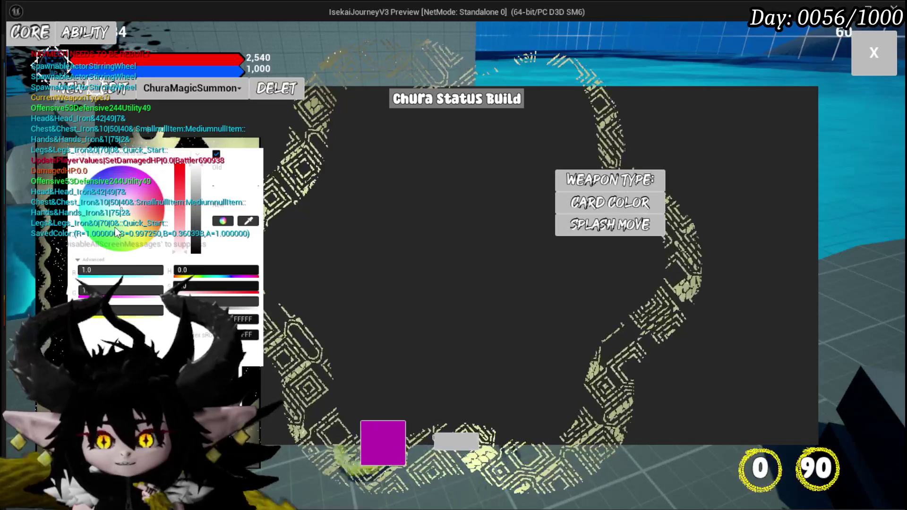
pyautogui.click(116, 238)
pyautogui.moveTo(115, 238)
pyautogui.mouseDown()
pyautogui.moveTo(100, 249)
pyautogui.moveTo(76, 235)
pyautogui.moveTo(167, 246)
pyautogui.moveTo(168, 231)
pyautogui.moveTo(131, 227)
pyautogui.moveTo(143, 199)
pyautogui.mouseUp()
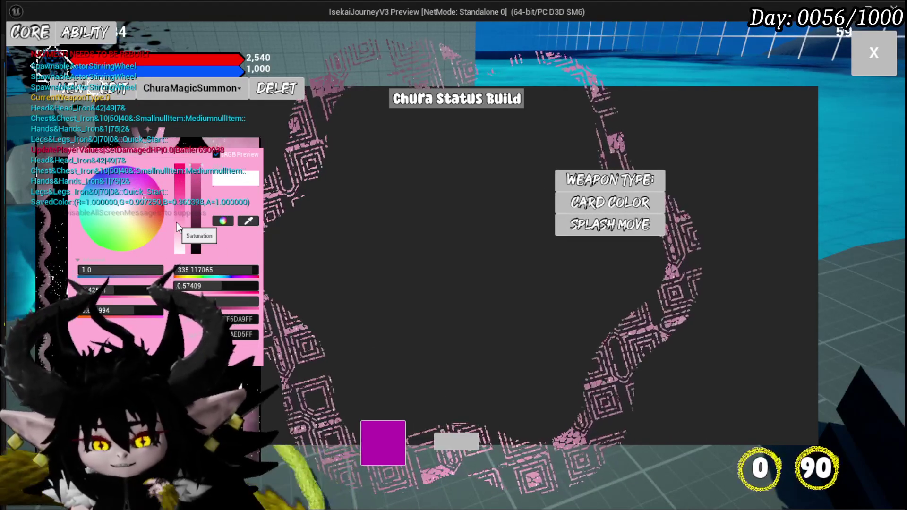
pyautogui.press('Escape')
pyautogui.hotkey('ctrl', 's')
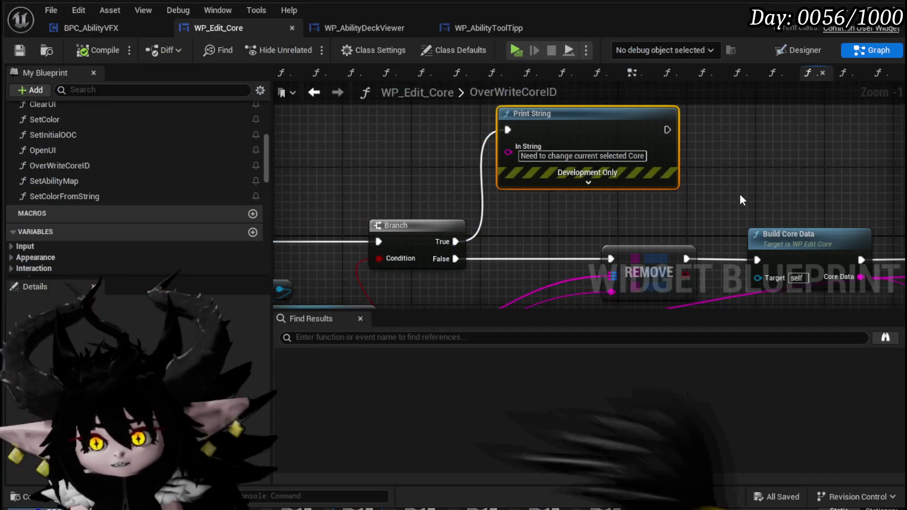
# Step: Move the MW Color Picker Set Visibility nodes under Set Color from String, compile, and launch a play-test
pyautogui.scroll(2, 615, 186)
pyautogui.moveTo(616, 186)
pyautogui.mouseDown()
pyautogui.moveTo(835, 169)
pyautogui.moveTo(736, 147)
pyautogui.mouseUp()
pyautogui.click(632, 75)
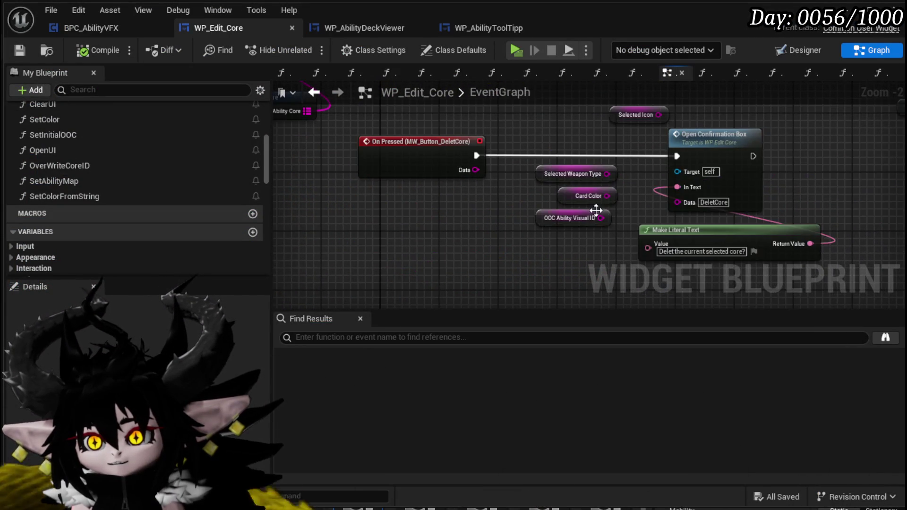
pyautogui.scroll(-4, 480, 212)
pyautogui.scroll(4, 595, 207)
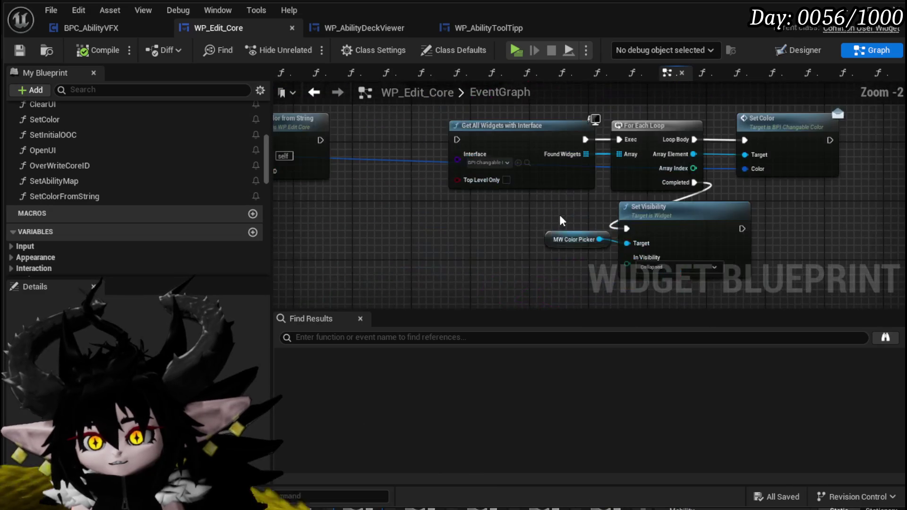
pyautogui.moveTo(528, 274); pyautogui.dragTo(628, 222)
pyautogui.moveTo(633, 210)
pyautogui.mouseDown()
pyautogui.moveTo(378, 229)
pyautogui.moveTo(419, 241)
pyautogui.moveTo(465, 159)
pyautogui.mouseUp()
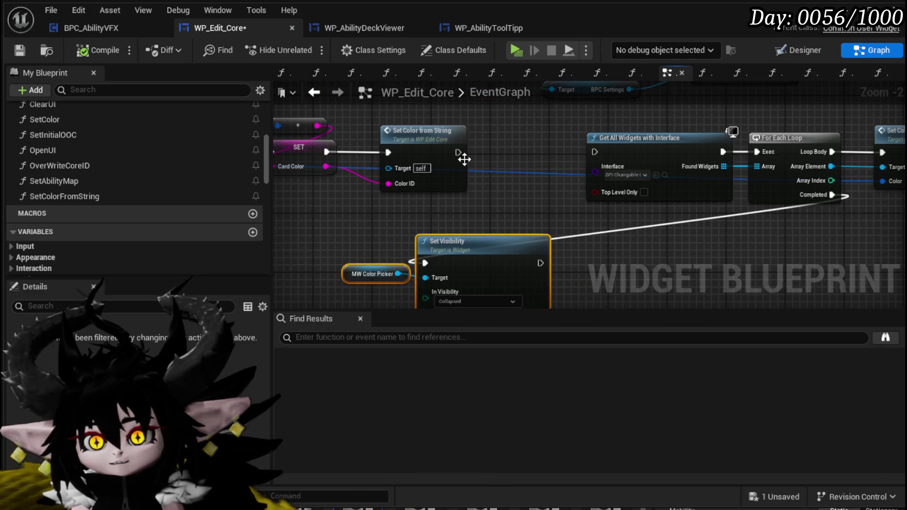
pyautogui.moveTo(507, 241); pyautogui.dragTo(353, 257)
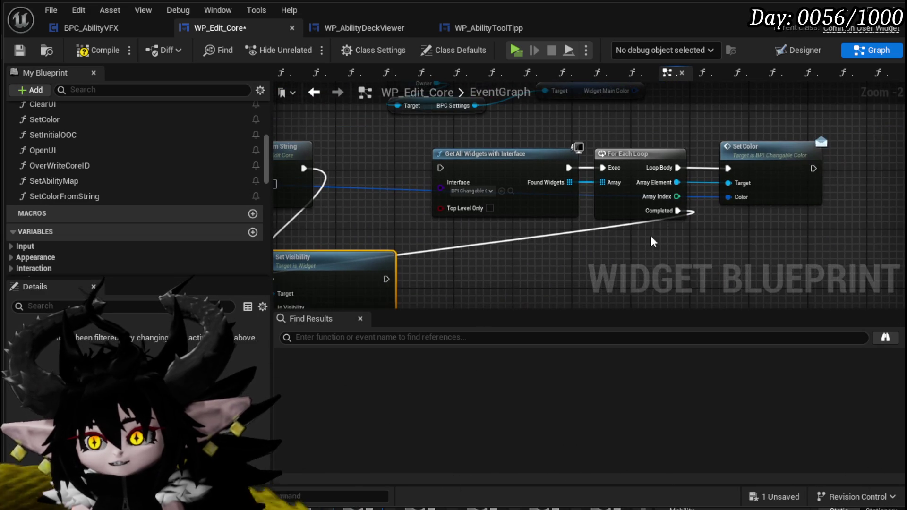
pyautogui.moveTo(675, 211); pyautogui.dragTo(873, 193)
pyautogui.moveTo(507, 253); pyautogui.dragTo(475, 219)
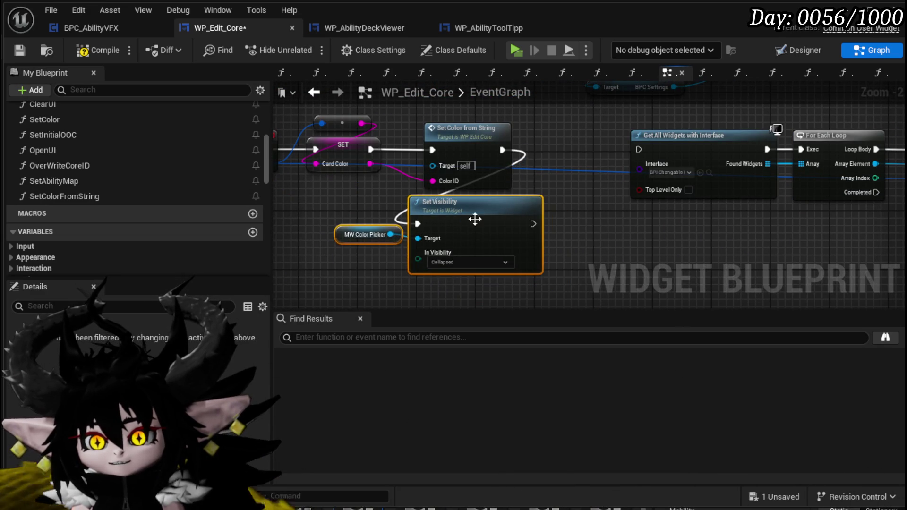
pyautogui.click(74, 52)
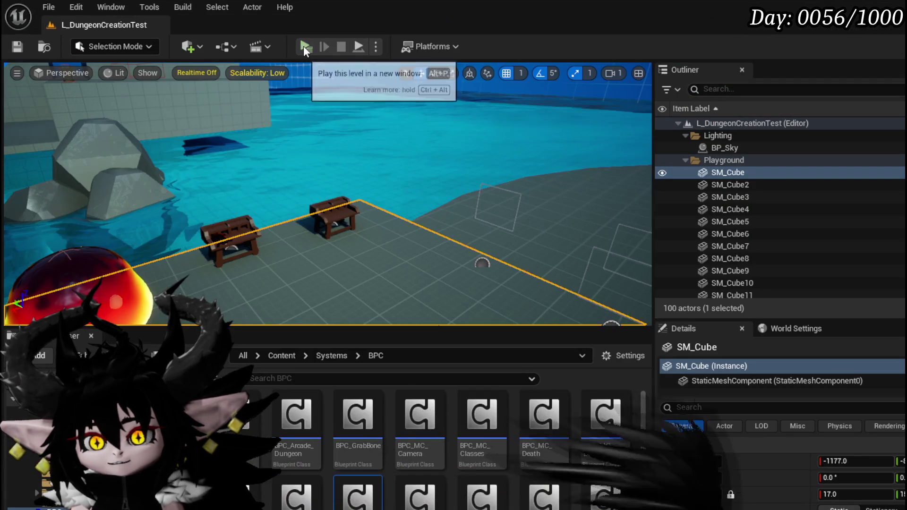
pyautogui.click(304, 46)
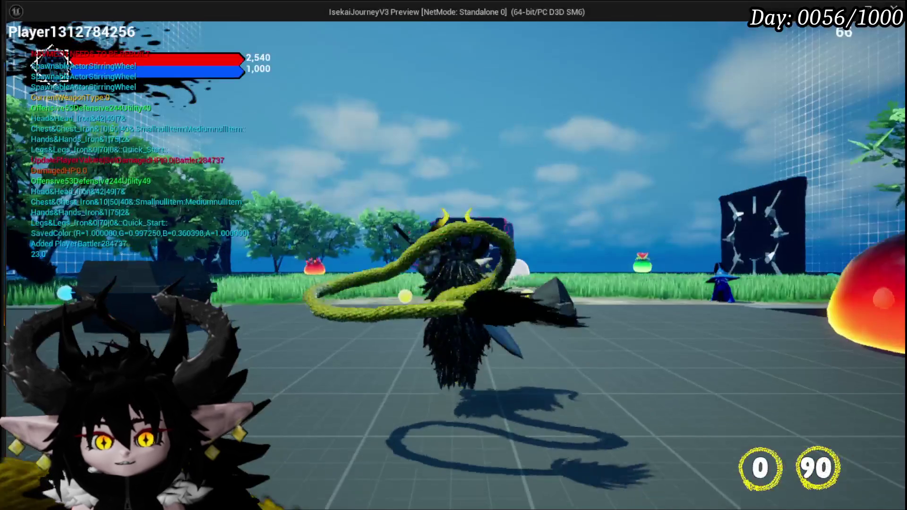
# Step: At the bench, edit the ChuraMagicSummon core and retitle it 'Status Build'
pyautogui.press('w')
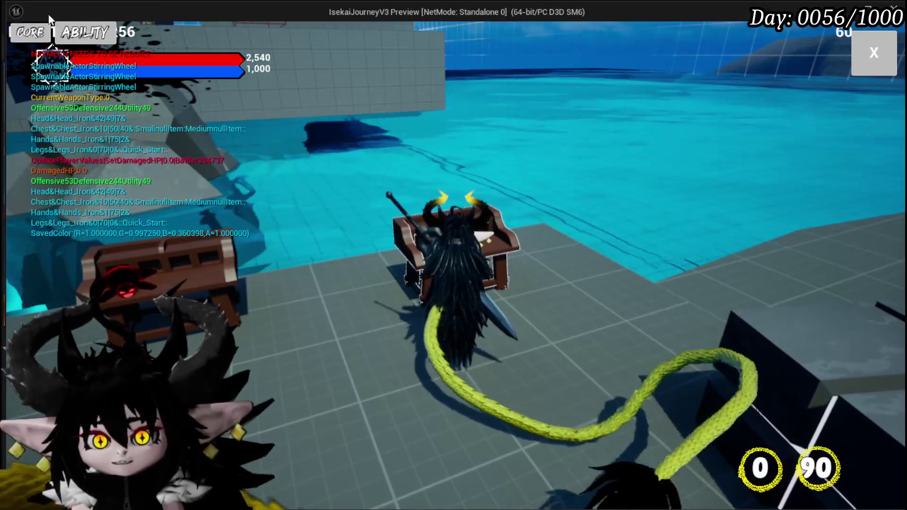
pyautogui.click(18, 35)
pyautogui.click(115, 81)
pyautogui.click(145, 88)
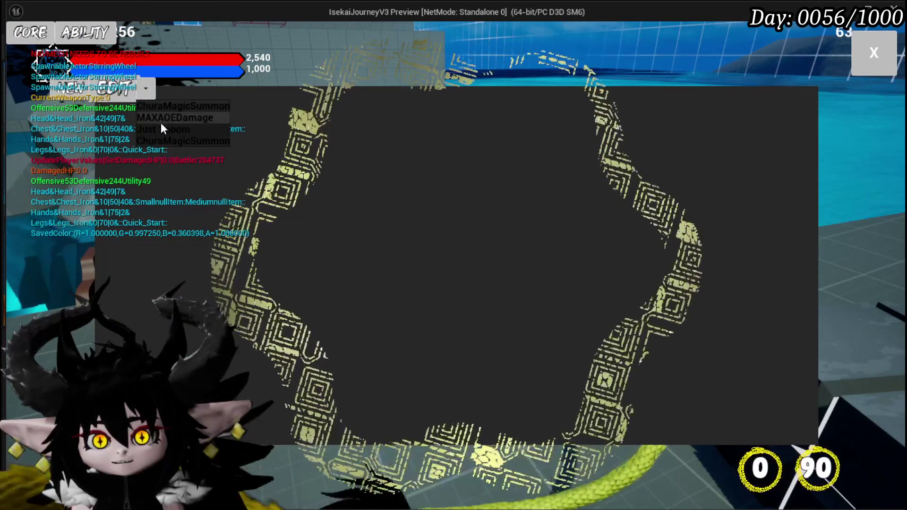
pyautogui.click(160, 140)
pyautogui.click(443, 99)
pyautogui.write('Status Bu')
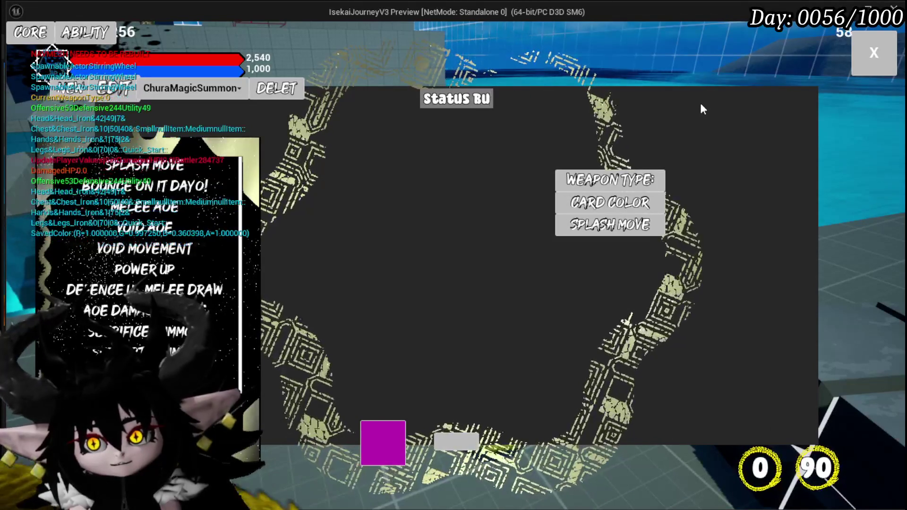
pyautogui.write('ild')
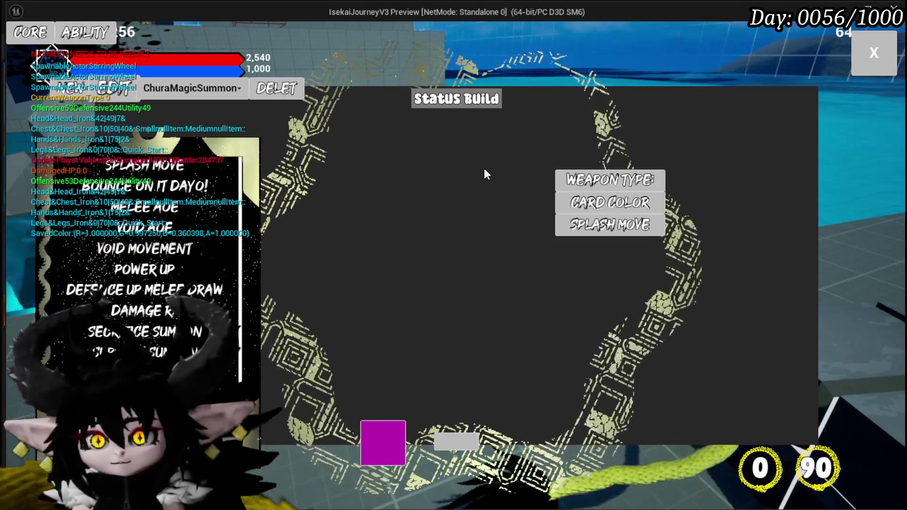
# Step: Set the core's card colour to pink and look over the editing panel
pyautogui.click(608, 208)
pyautogui.moveTo(155, 234); pyautogui.dragTo(144, 192)
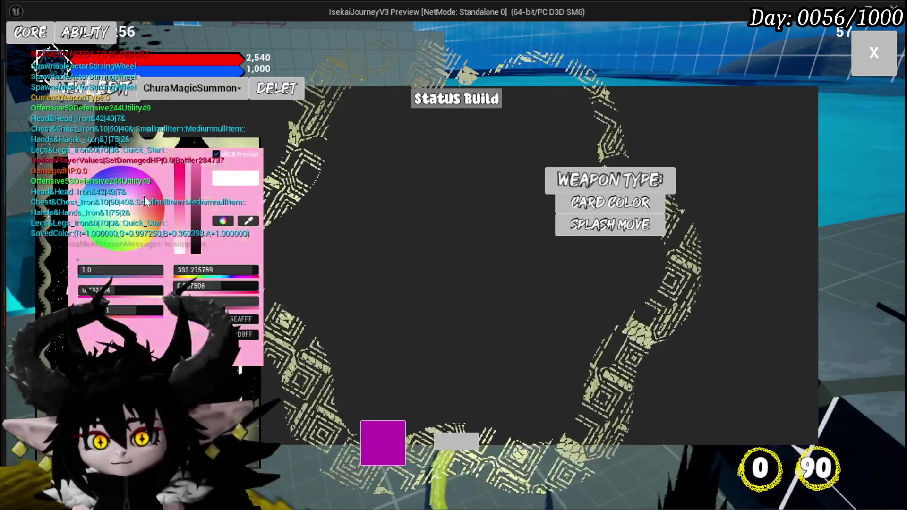
pyautogui.click(590, 310)
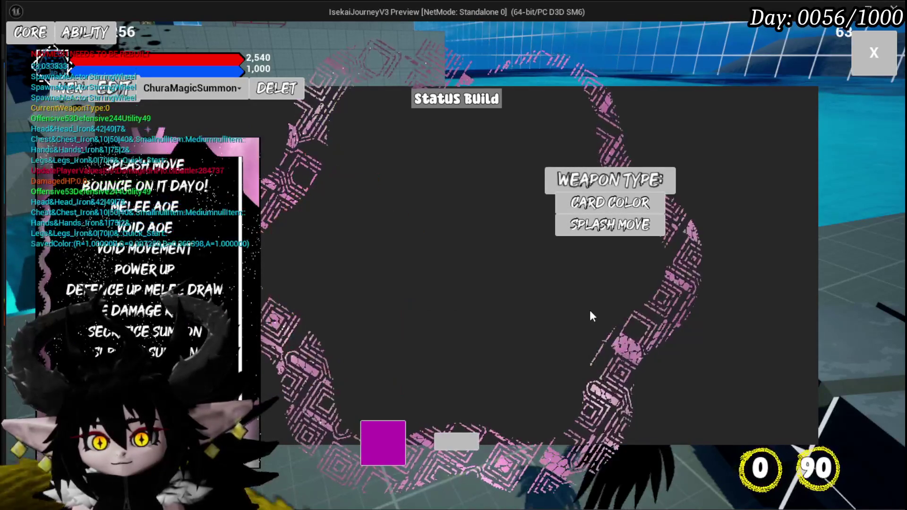
pyautogui.moveTo(162, 174)
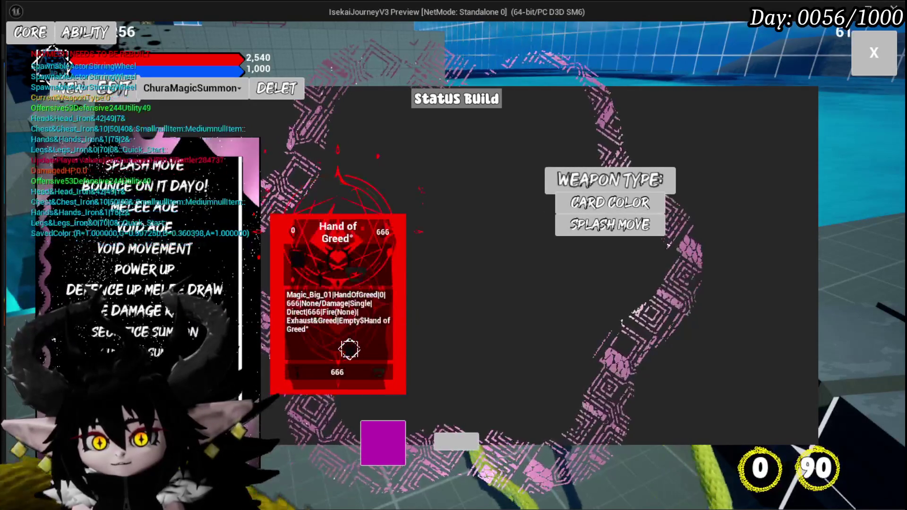
pyautogui.moveTo(144, 228)
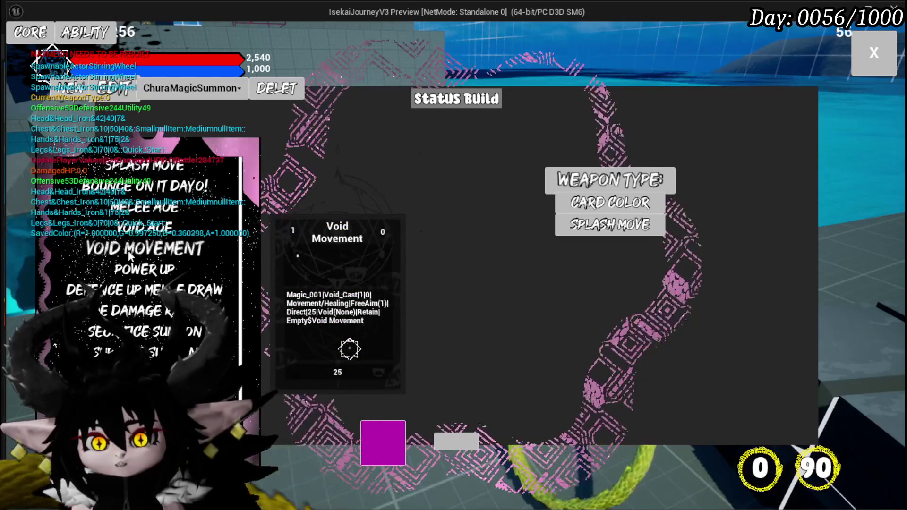
pyautogui.scroll(-3, 128, 250)
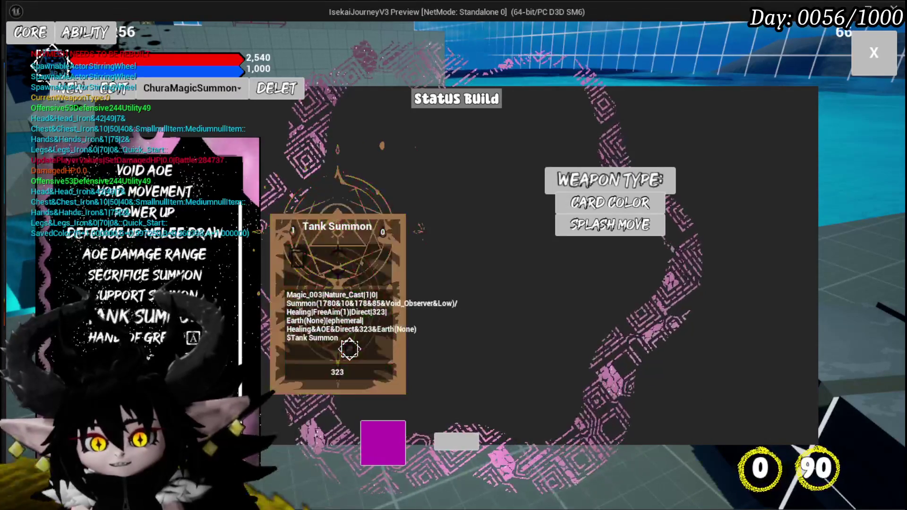
pyautogui.moveTo(158, 327)
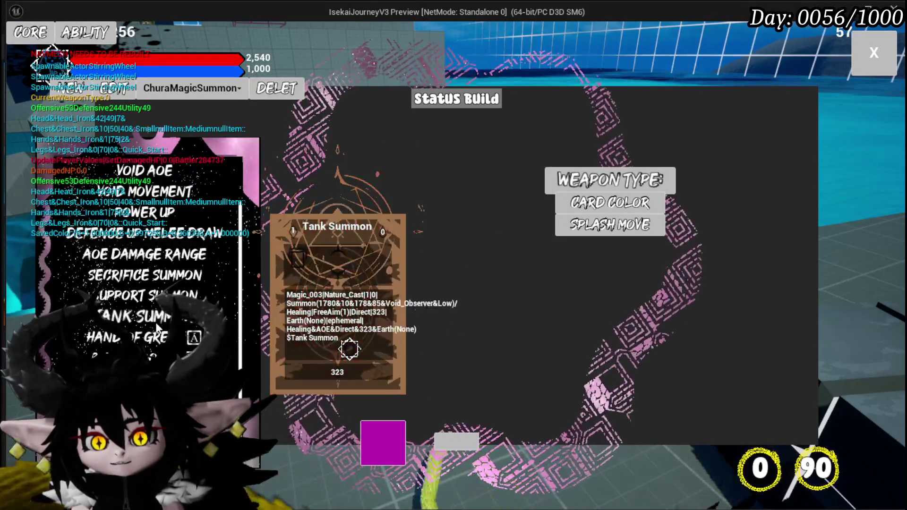
pyautogui.scroll(1, 148, 283)
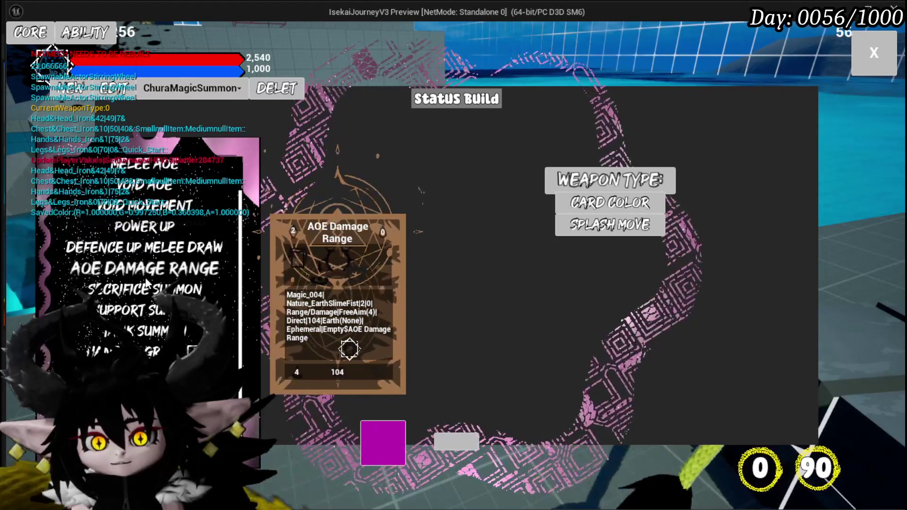
pyautogui.scroll(2, 147, 283)
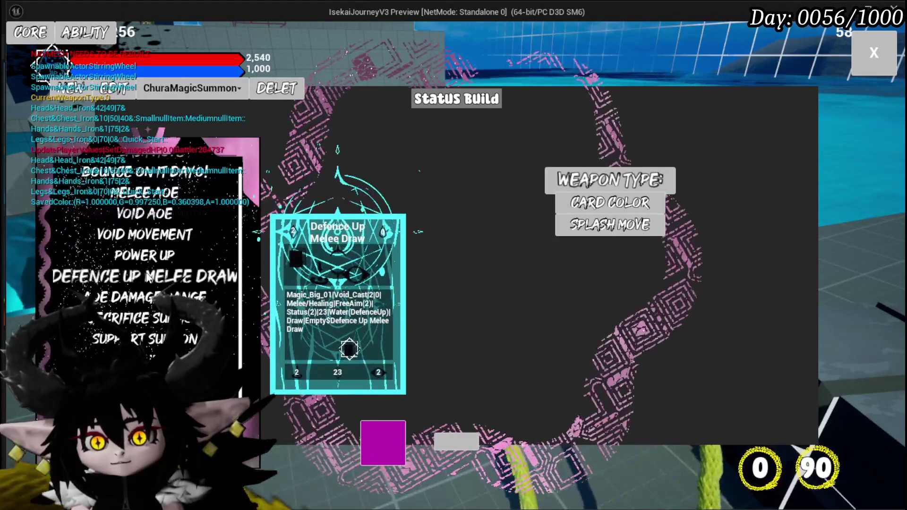
pyautogui.scroll(1, 149, 261)
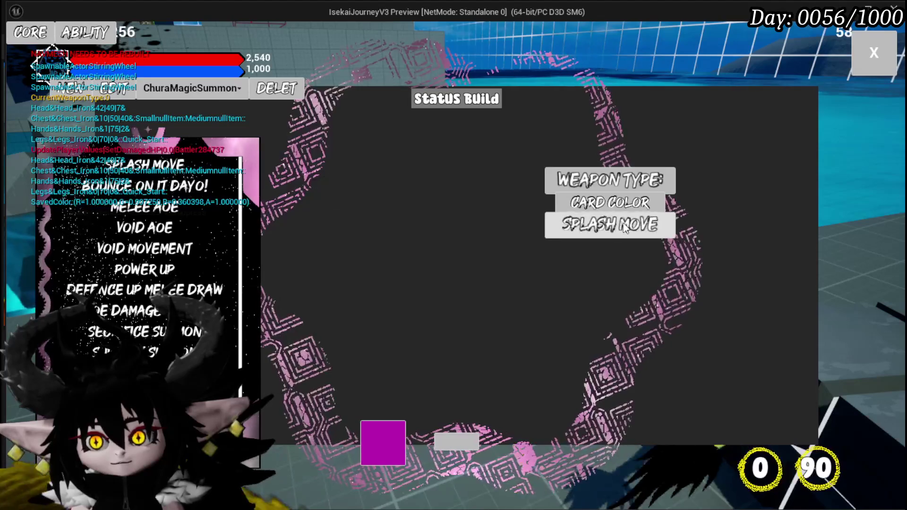
# Step: Swap the Splash Move slot for Void AOE, save the core, and dismiss the overwrite prompt
pyautogui.click(144, 228)
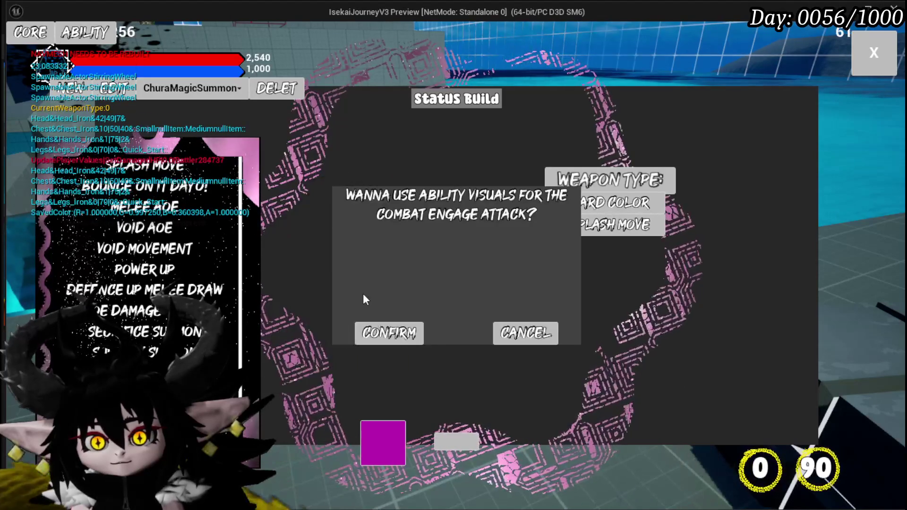
pyautogui.click(385, 332)
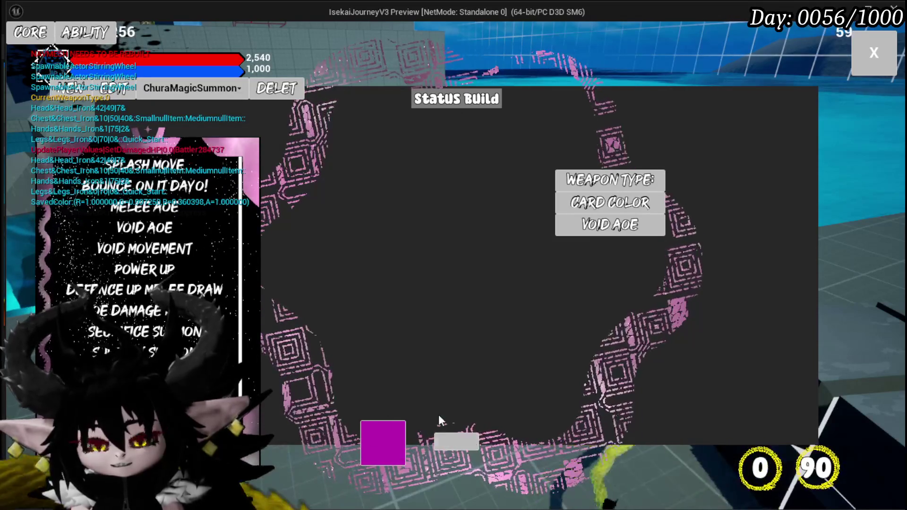
pyautogui.click(460, 440)
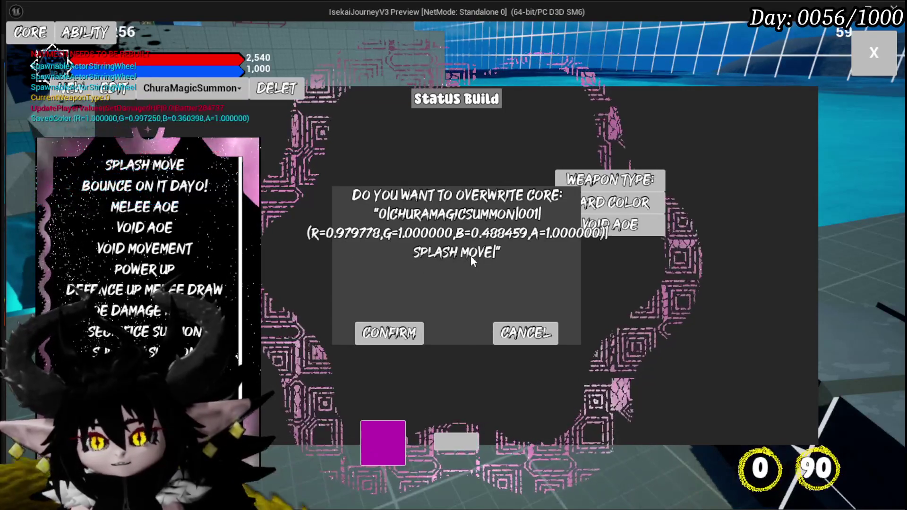
pyautogui.click(520, 337)
# Step: Pick Void AOE again, request the overwrite, cancel it, and end the play-test
pyautogui.moveTo(191, 244)
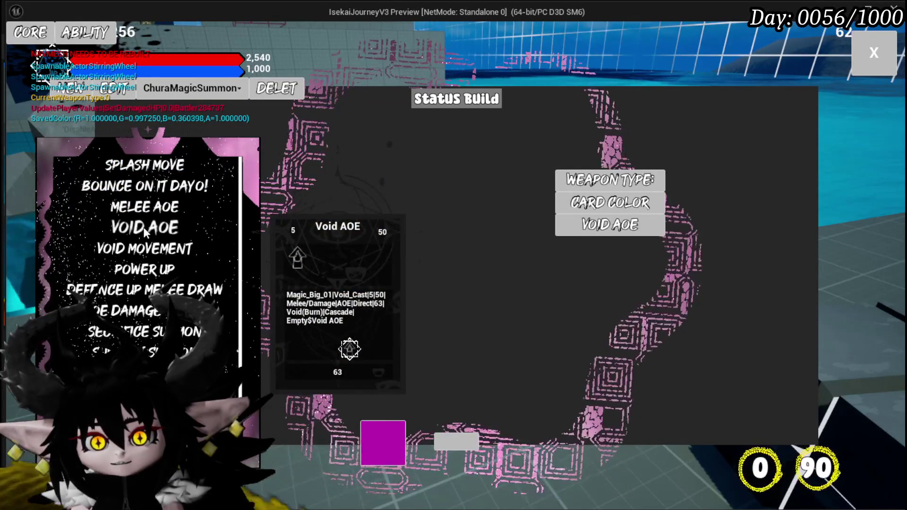
pyautogui.click(145, 232)
pyautogui.click(407, 333)
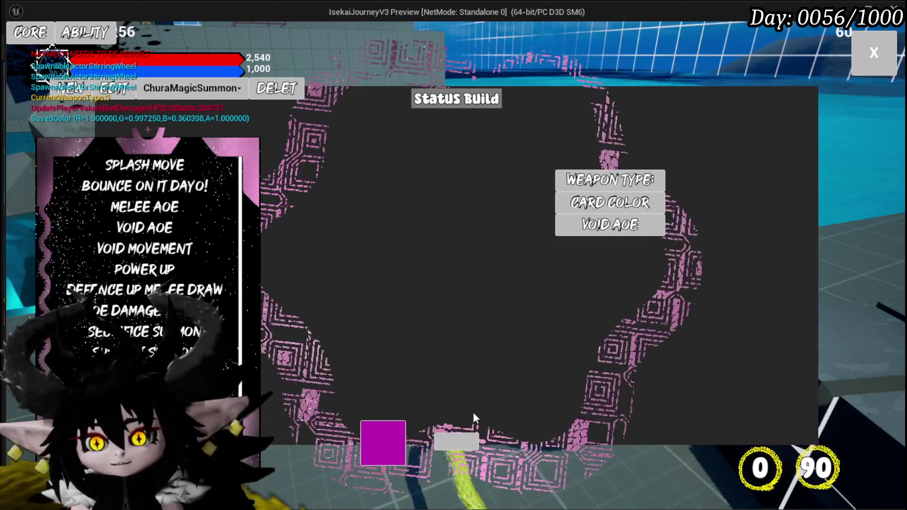
pyautogui.click(452, 444)
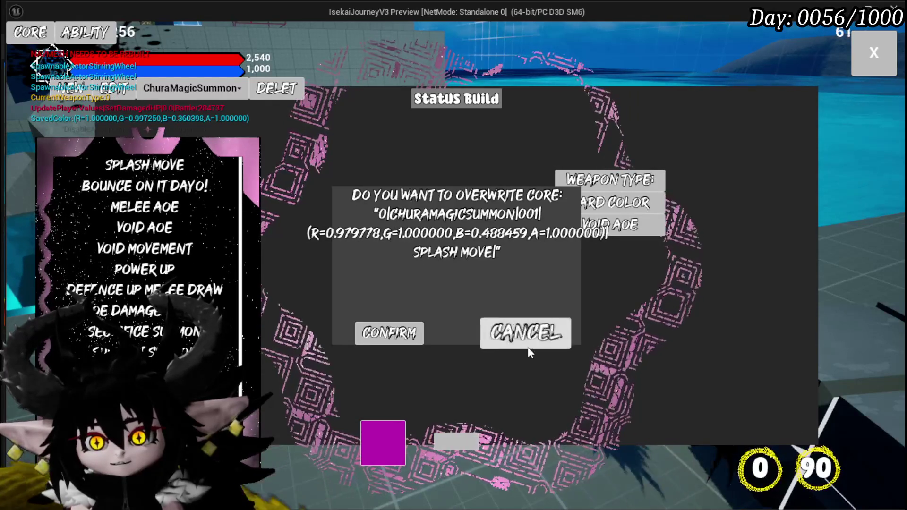
pyautogui.click(522, 334)
pyautogui.press('Escape')
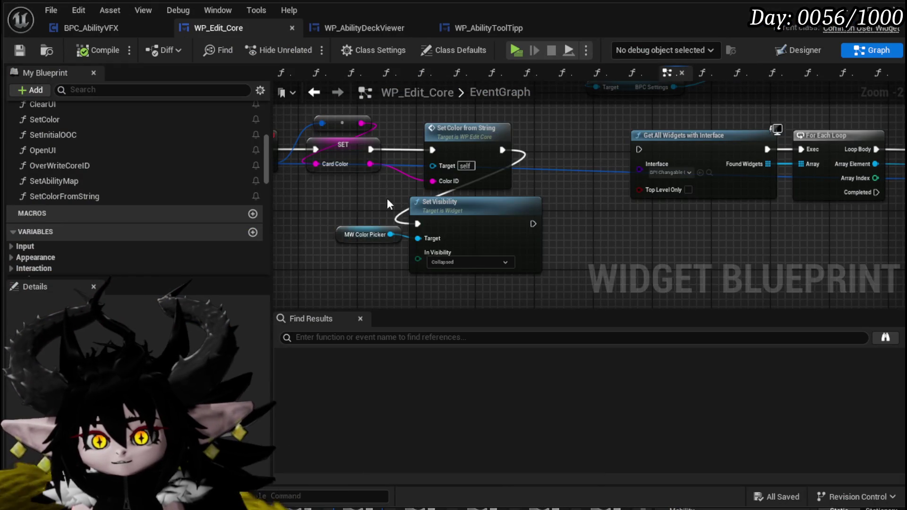
# Step: Open the OverWriteCoreID function graph and review its branch logic
pyautogui.scroll(-2, 387, 203)
pyautogui.moveTo(387, 203); pyautogui.dragTo(456, 227)
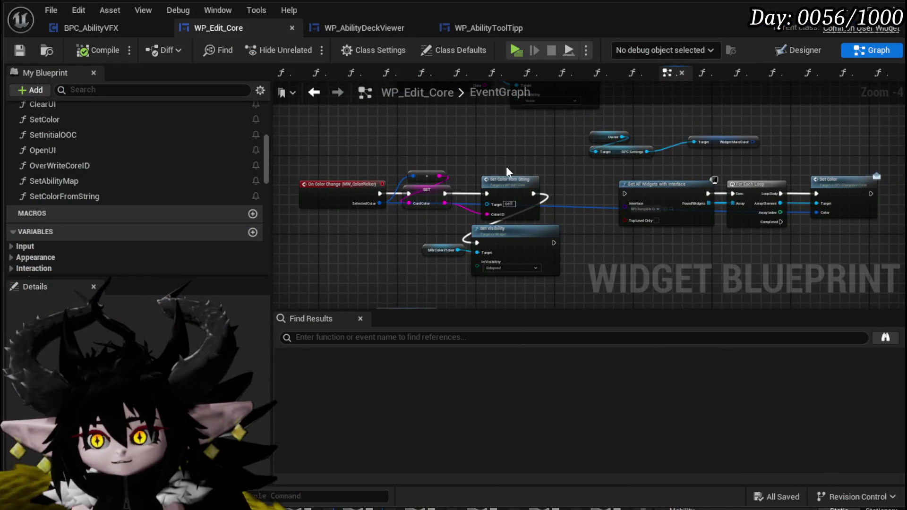
pyautogui.moveTo(572, 196); pyautogui.dragTo(457, 214)
pyautogui.scroll(3, 95, 208)
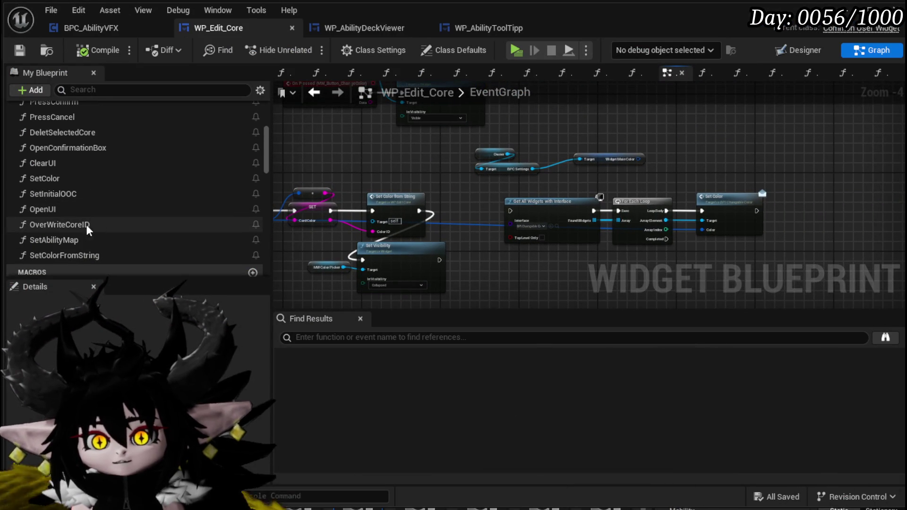
pyautogui.doubleClick(86, 225)
pyautogui.moveTo(421, 189)
pyautogui.mouseDown()
pyautogui.moveTo(293, 193)
pyautogui.moveTo(634, 198)
pyautogui.moveTo(640, 247)
pyautogui.mouseUp()
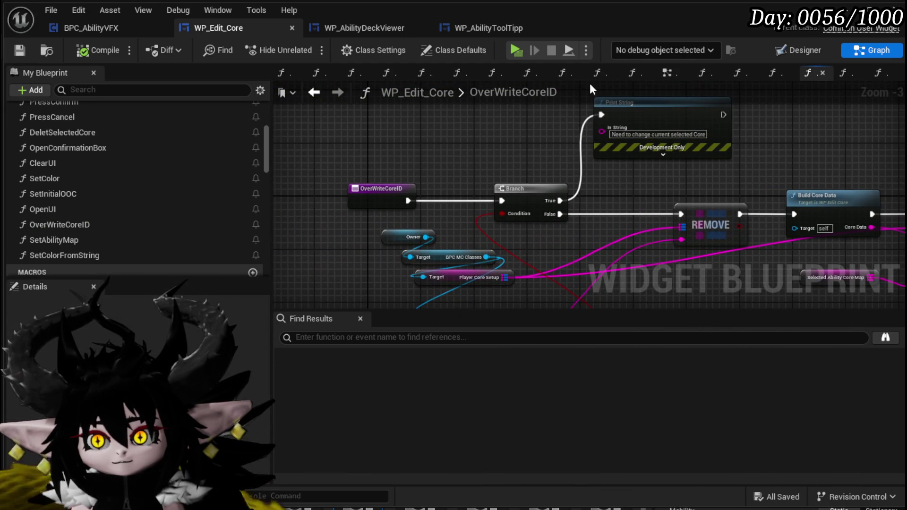
# Step: Back in the EventGraph, survey the EditCore, combo box selection and Button_Test handlers
pyautogui.click(312, 93)
pyautogui.scroll(-4, 390, 259)
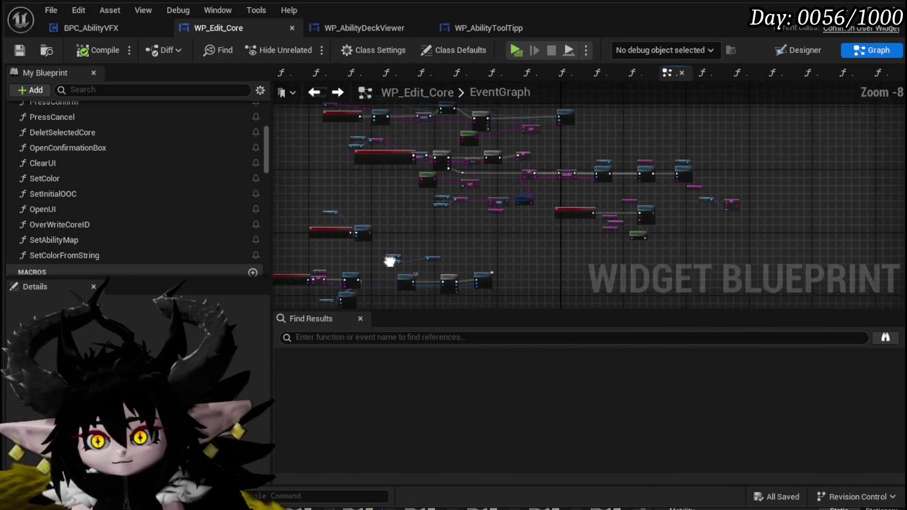
pyautogui.scroll(6, 569, 194)
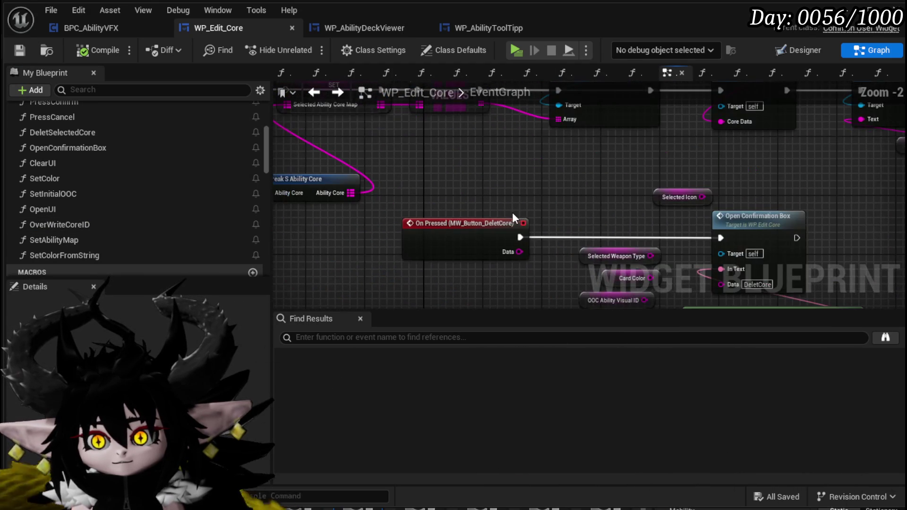
pyautogui.moveTo(524, 215); pyautogui.dragTo(396, 126)
pyautogui.scroll(-3, 707, 250)
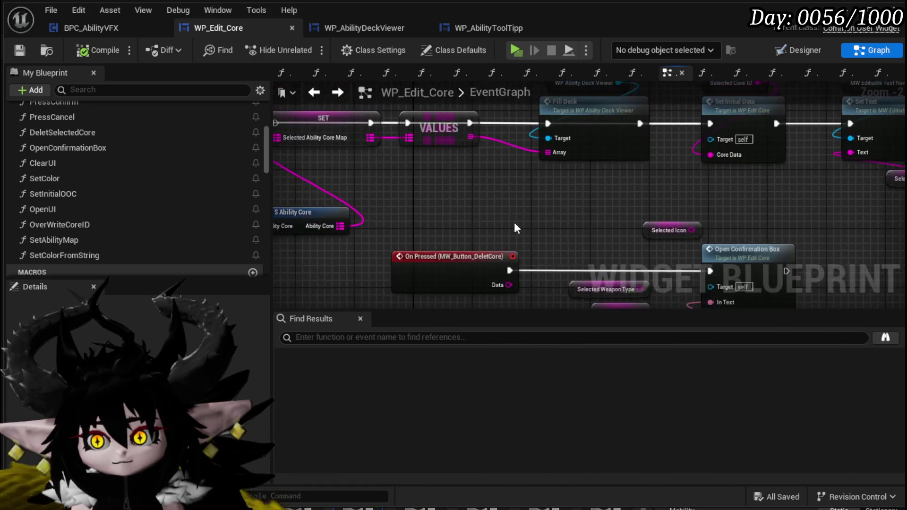
pyautogui.moveTo(707, 250); pyautogui.dragTo(562, 225)
pyautogui.scroll(5, 542, 265)
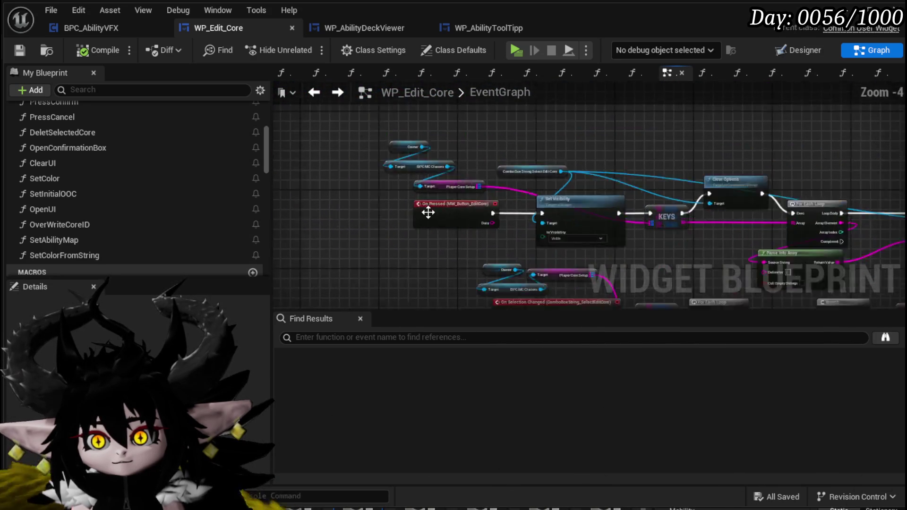
pyautogui.scroll(-4, 540, 259)
pyautogui.moveTo(540, 258)
pyautogui.mouseDown()
pyautogui.moveTo(409, 211)
pyautogui.moveTo(452, 208)
pyautogui.mouseUp()
pyautogui.scroll(-4, 481, 193)
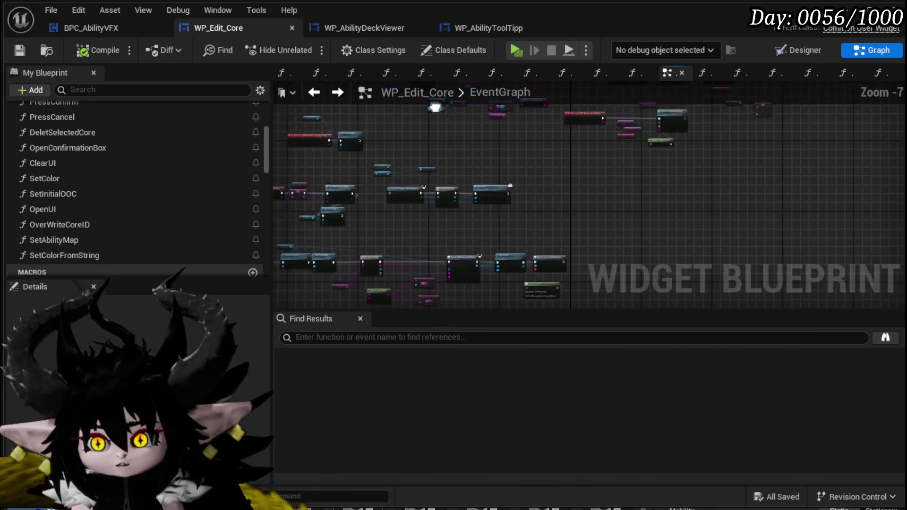
pyautogui.scroll(4, 451, 208)
pyautogui.moveTo(624, 178); pyautogui.dragTo(370, 161)
pyautogui.scroll(1, 452, 206)
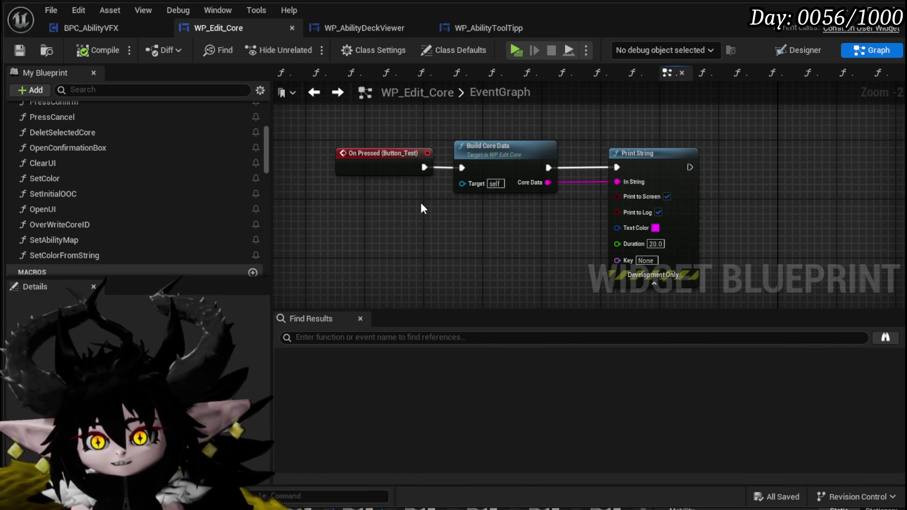
# Step: Select and delete the Get All Widgets, For Each Loop and Set Color nodes
pyautogui.moveTo(421, 203); pyautogui.dragTo(739, 121)
pyautogui.scroll(-3, 709, 141)
pyautogui.moveTo(393, 243); pyautogui.dragTo(513, 213)
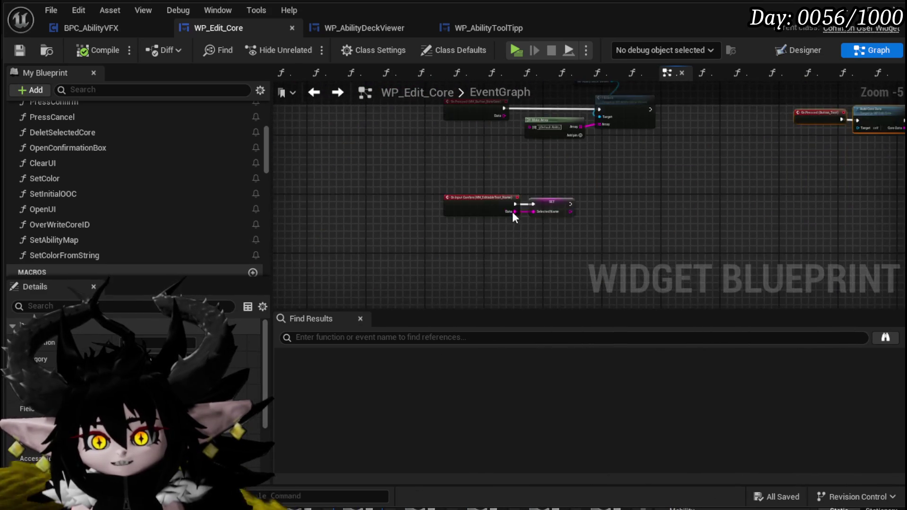
pyautogui.scroll(2, 510, 208)
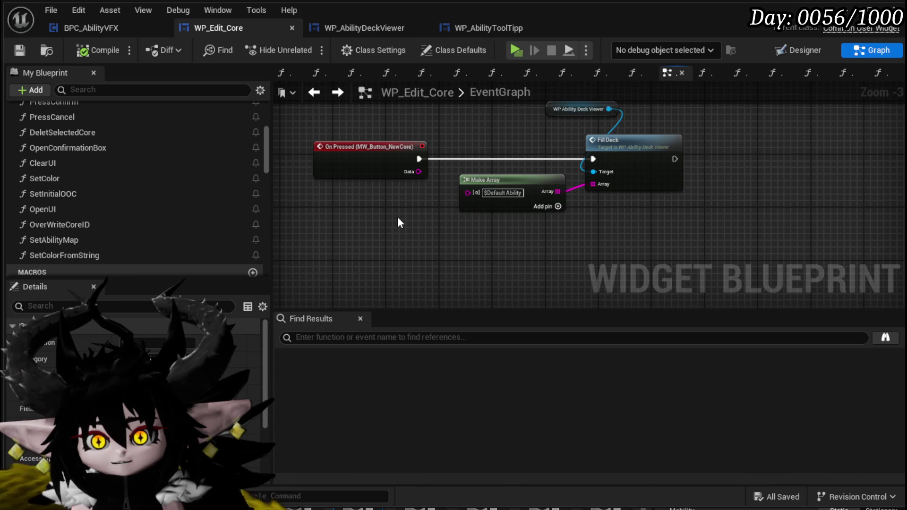
pyautogui.scroll(-2, 398, 223)
pyautogui.scroll(3, 469, 227)
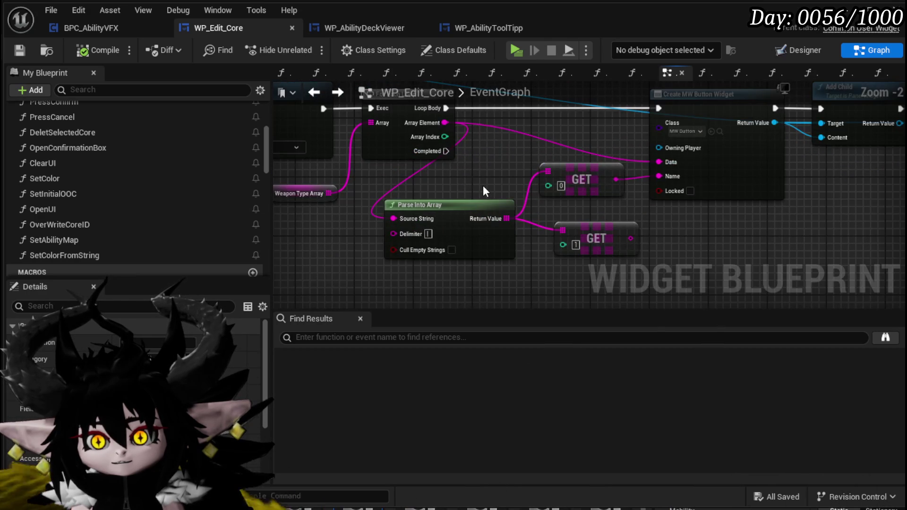
pyautogui.scroll(-3, 483, 185)
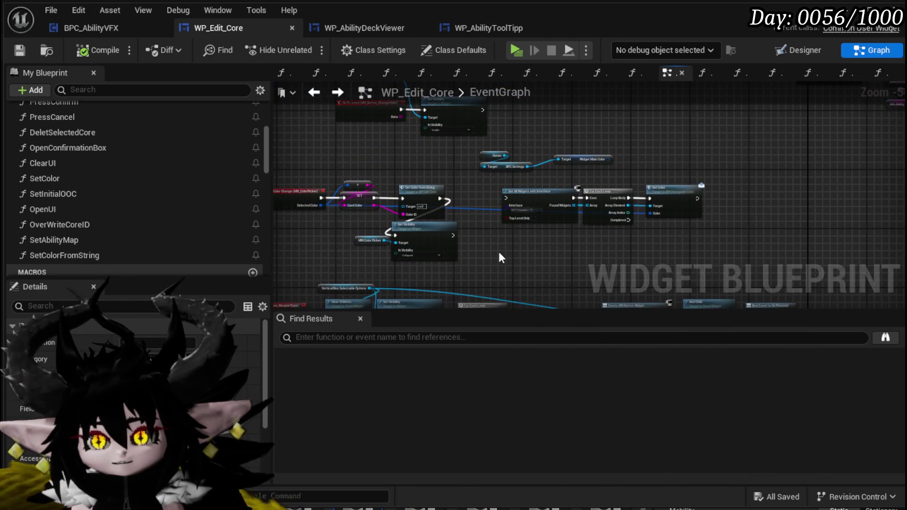
pyautogui.moveTo(739, 143); pyautogui.dragTo(728, 149)
pyautogui.press('Delete')
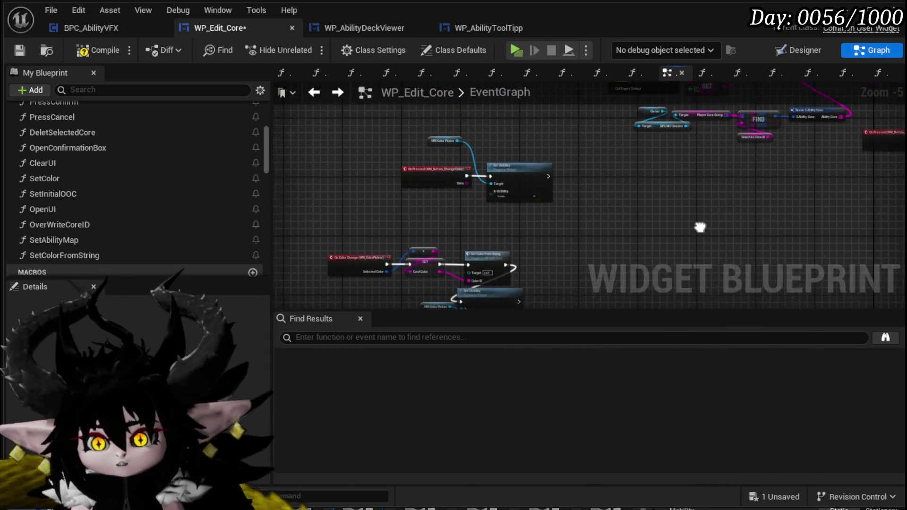
# Step: Compile and save WP_Edit_Core, then centre the DeletCore button handler
pyautogui.click(100, 50)
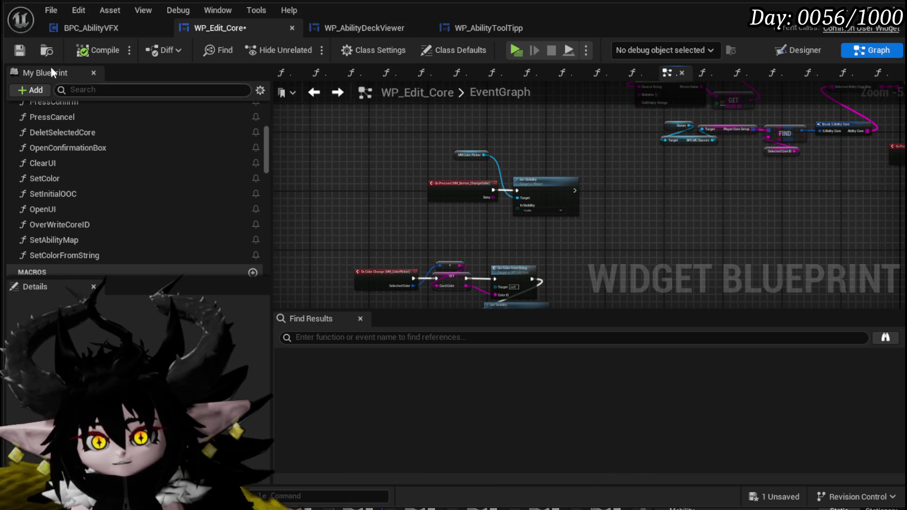
pyautogui.click(13, 53)
pyautogui.scroll(4, 419, 179)
pyautogui.moveTo(418, 177); pyautogui.dragTo(290, 178)
pyautogui.scroll(-5, 565, 160)
pyautogui.moveTo(565, 160); pyautogui.dragTo(326, 229)
pyautogui.scroll(3, 631, 198)
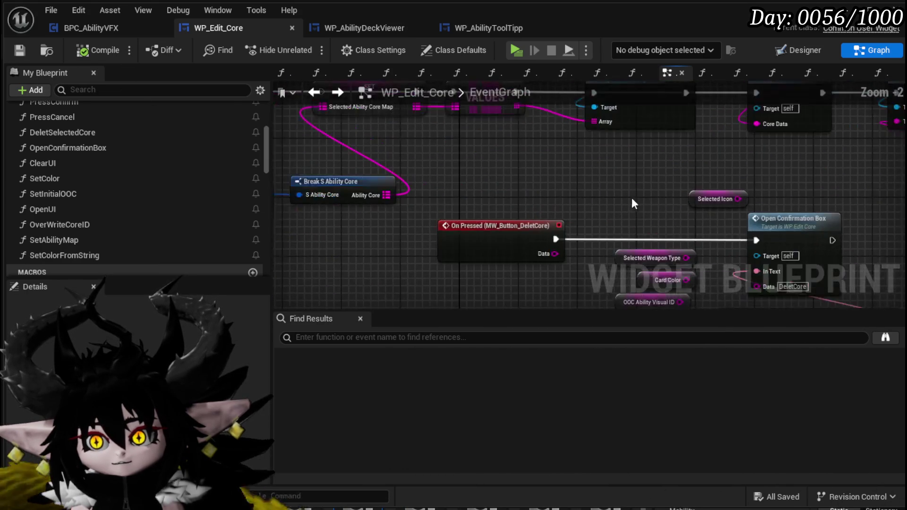
pyautogui.moveTo(631, 198); pyautogui.dragTo(553, 174)
# Step: Delete the MW Confirmation Box and SET nodes beside the DeletCore handler
pyautogui.scroll(-1, 553, 175)
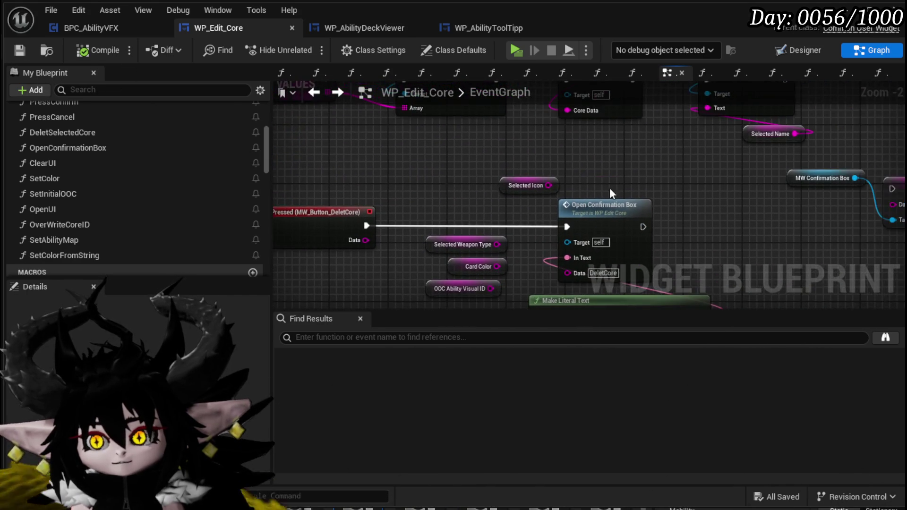
pyautogui.scroll(-2, 609, 188)
pyautogui.moveTo(609, 188); pyautogui.dragTo(395, 184)
pyautogui.scroll(2, 496, 205)
pyautogui.moveTo(484, 216)
pyautogui.mouseDown()
pyautogui.moveTo(637, 166)
pyautogui.moveTo(713, 249)
pyautogui.mouseUp()
pyautogui.press('Delete')
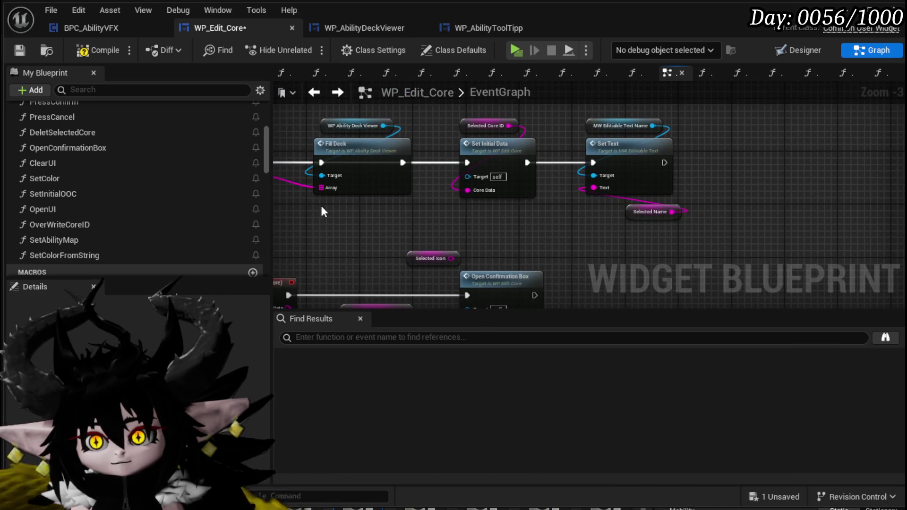
# Step: Delete the SET, VALUES, Fill Deck, FIND, Break and Deck Viewer deck-refresh nodes
pyautogui.moveTo(321, 211); pyautogui.dragTo(602, 208)
pyautogui.scroll(-1, 602, 208)
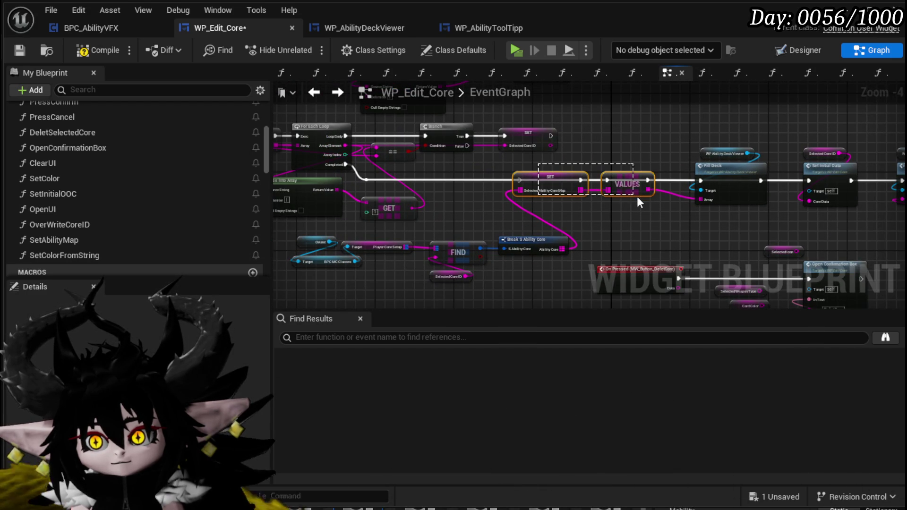
pyautogui.moveTo(723, 203); pyautogui.dragTo(723, 202)
pyautogui.moveTo(316, 231); pyautogui.dragTo(571, 278)
pyautogui.moveTo(686, 213); pyautogui.dragTo(741, 137)
pyautogui.press('Delete')
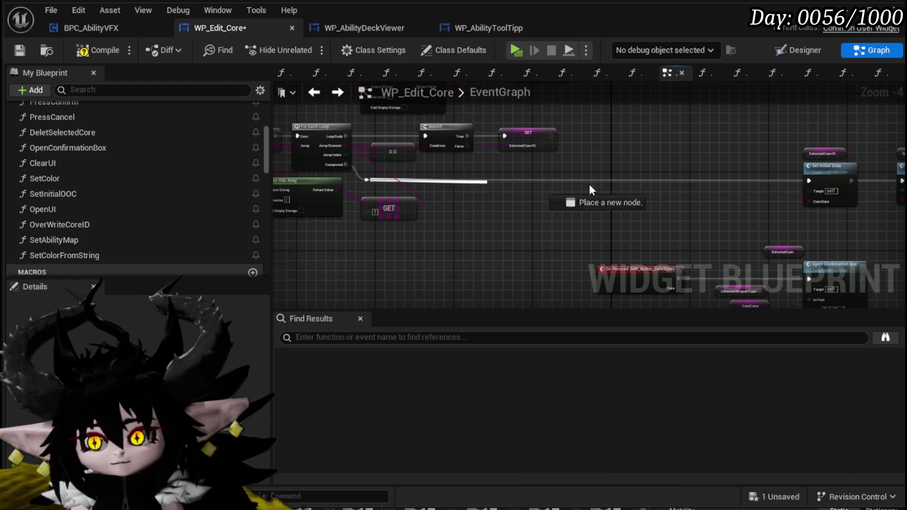
# Step: Connect the loop's Completed pin to Set Initial Data and save the compiled blueprint
pyautogui.moveTo(800, 180); pyautogui.dragTo(801, 182)
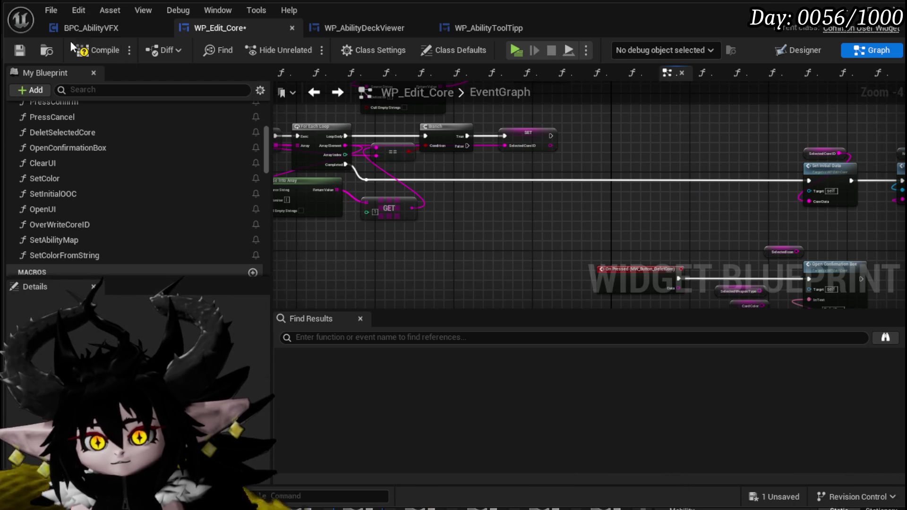
pyautogui.click(11, 50)
pyautogui.scroll(-3, 549, 181)
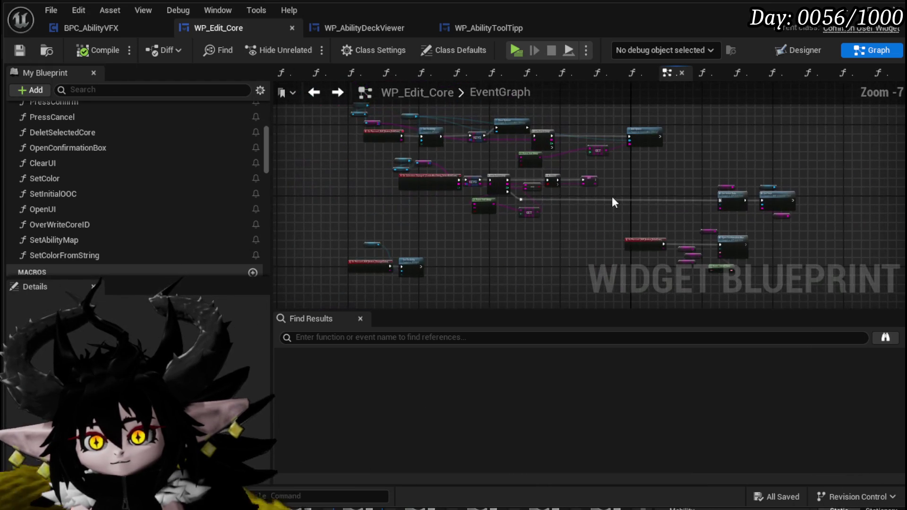
pyautogui.doubleClick(93, 150)
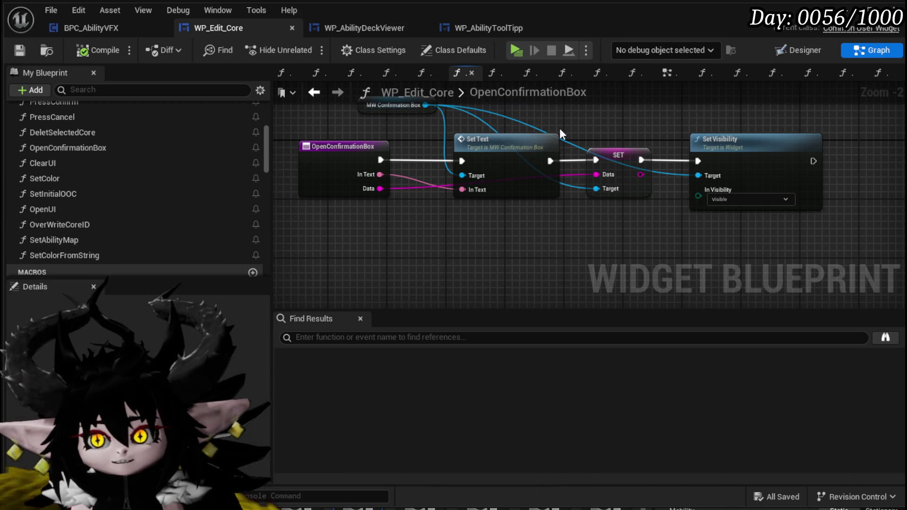
# Step: Search Find Results for references to OpenConfirmationBox
pyautogui.hotkey('ctrl', 'f')
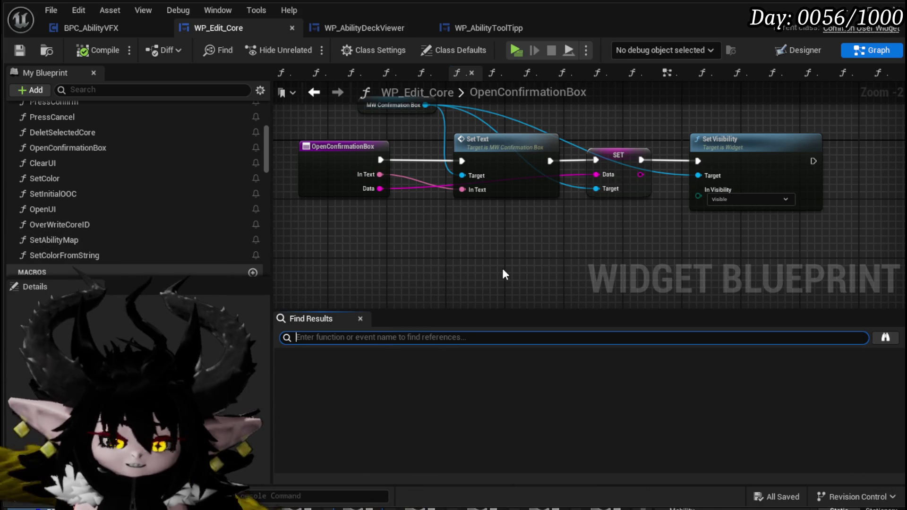
pyautogui.write('OpenConfirmati')
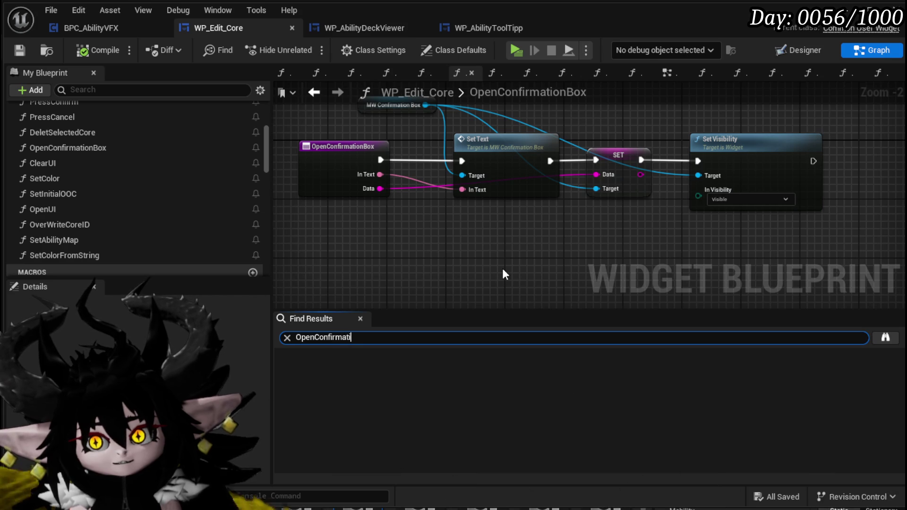
pyautogui.write('onBox')
pyautogui.press('Return')
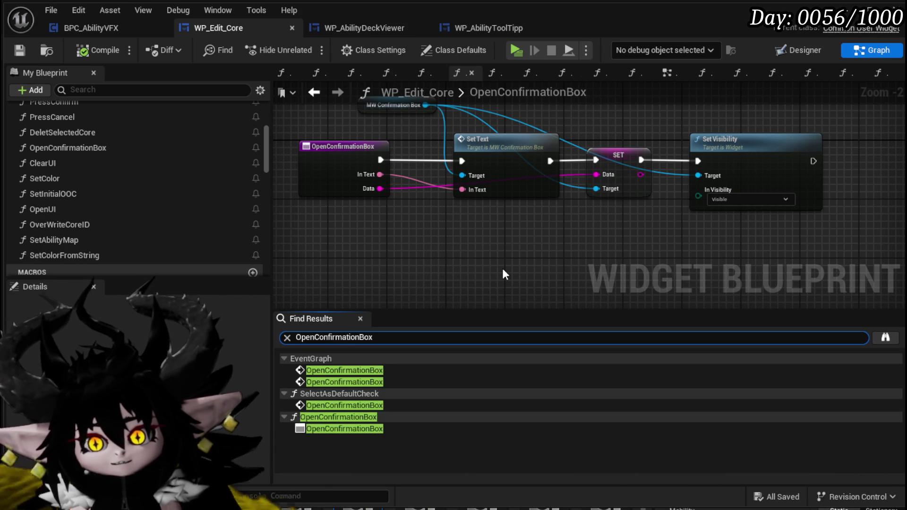
# Step: Visit the delete and overwrite confirmation calls, moving Selected Core ID up-left
pyautogui.click(357, 370)
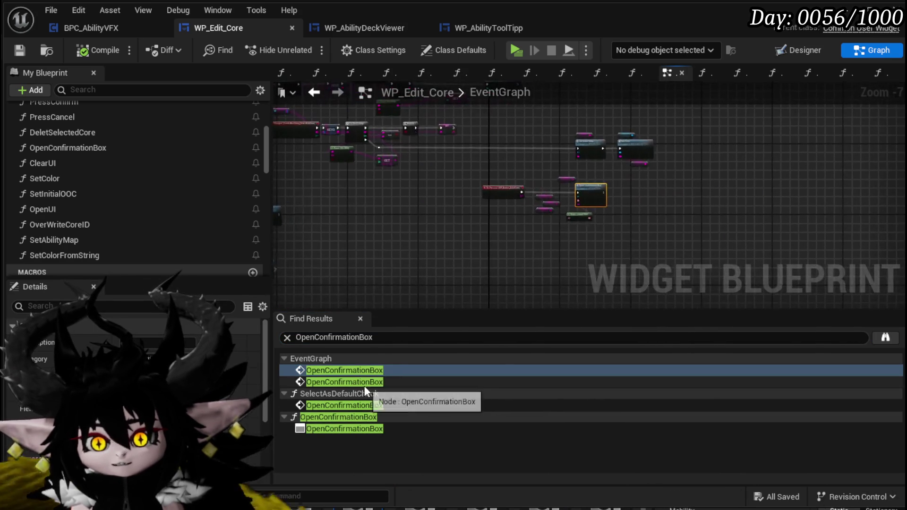
pyautogui.moveTo(497, 228); pyautogui.dragTo(504, 161)
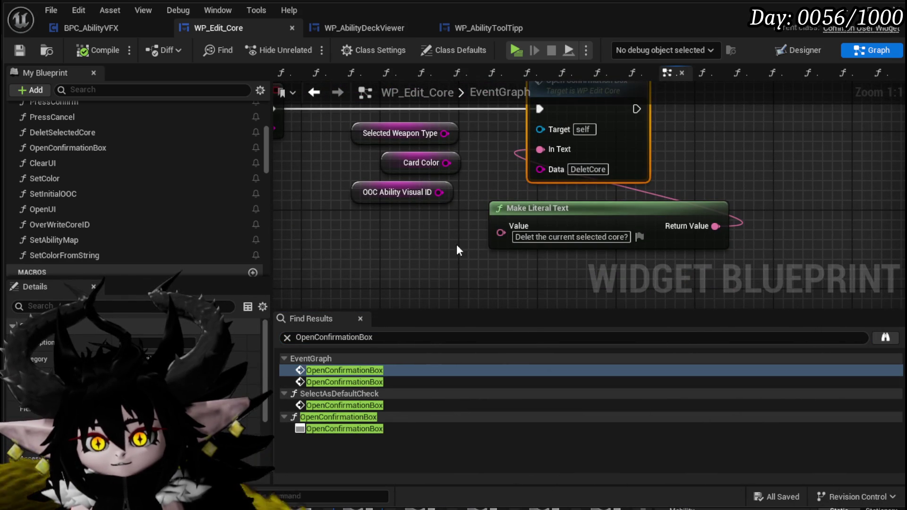
pyautogui.click(367, 383)
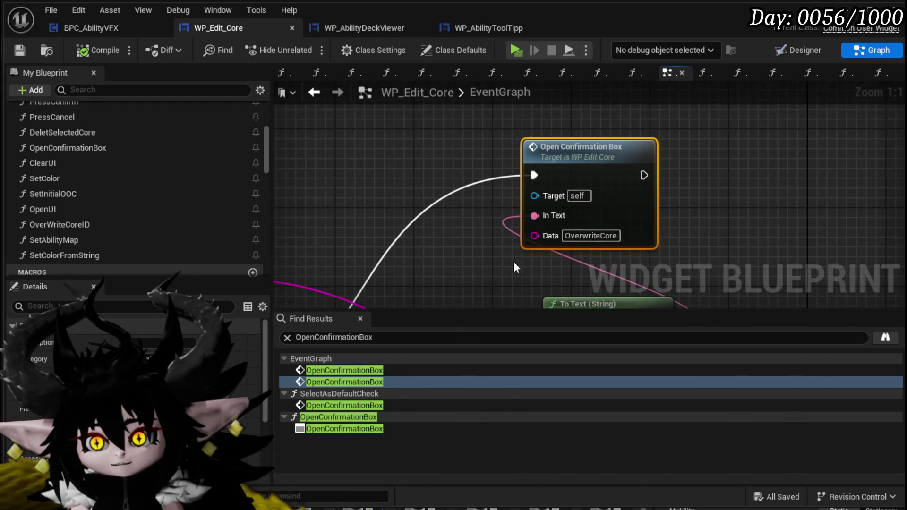
pyautogui.scroll(-3, 514, 262)
pyautogui.scroll(2, 538, 160)
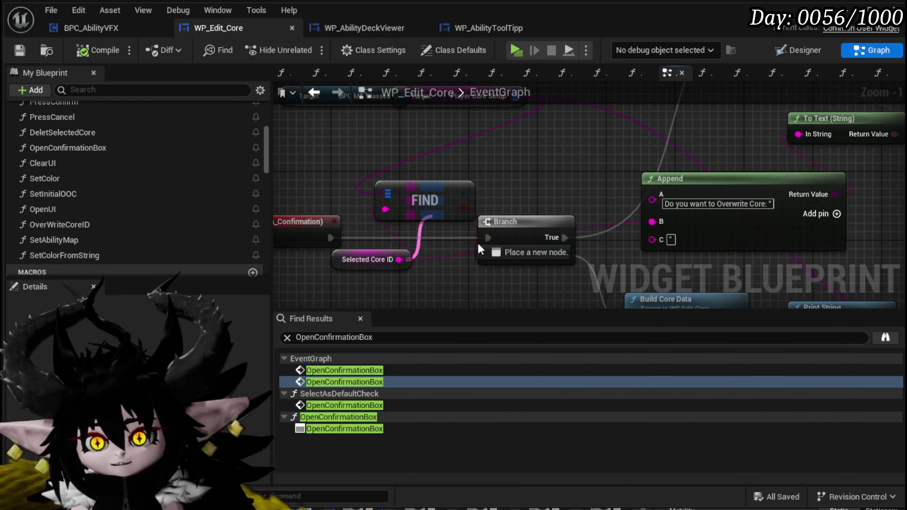
pyautogui.moveTo(413, 249); pyautogui.dragTo(310, 150)
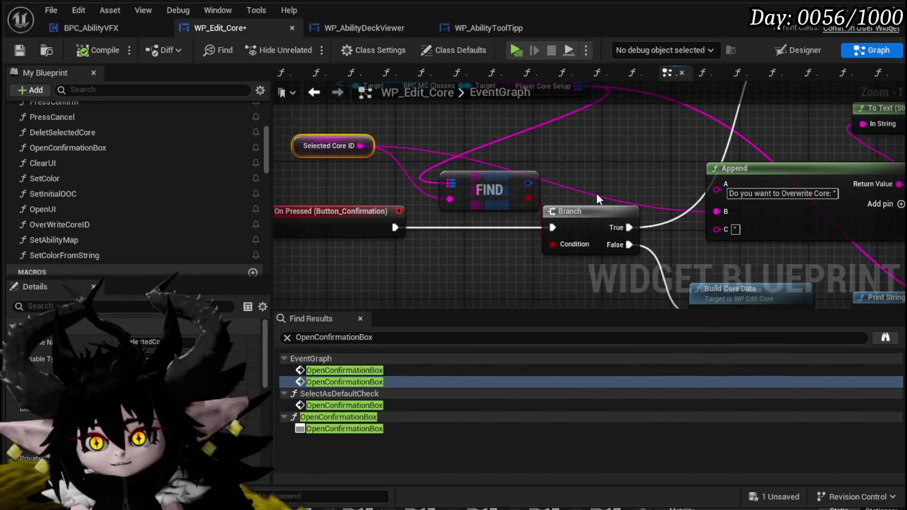
# Step: Shift Append right of Branch, nudge FIND up and lower Selected Core ID
pyautogui.scroll(-3, 514, 189)
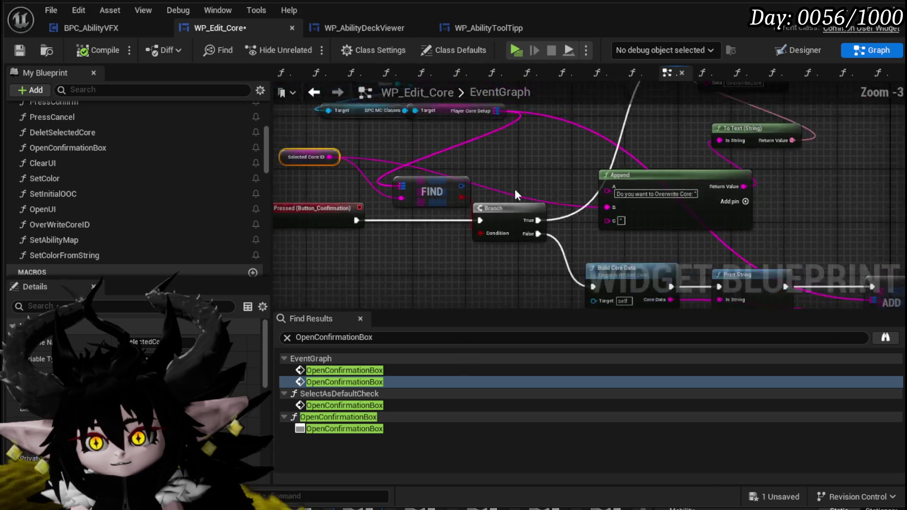
pyautogui.moveTo(567, 208); pyautogui.dragTo(604, 203)
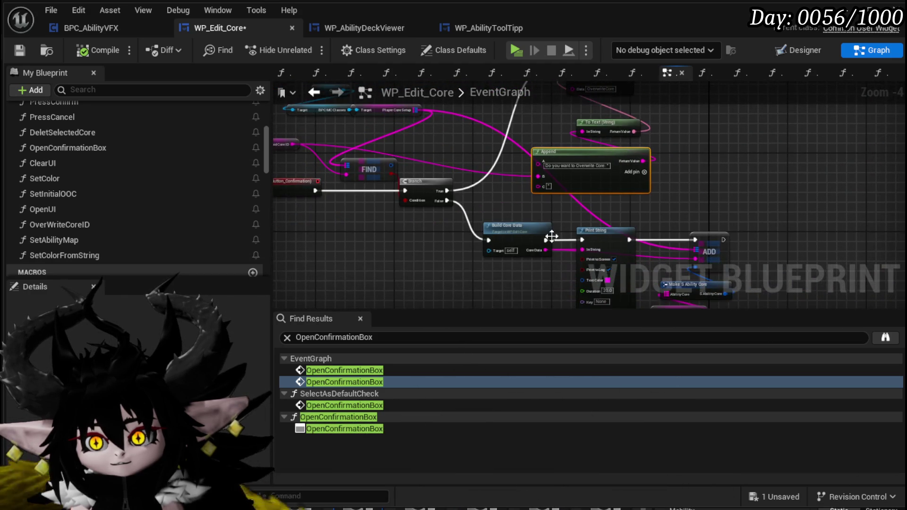
pyautogui.scroll(1, 568, 200)
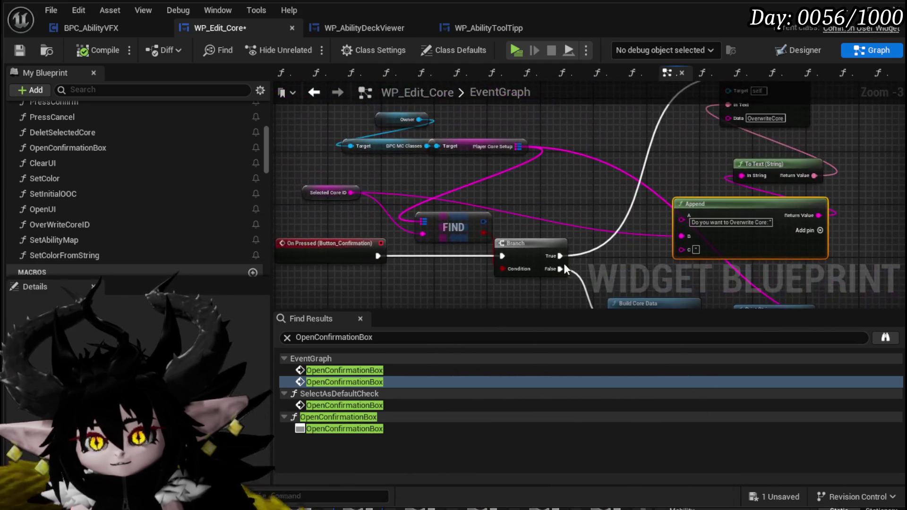
pyautogui.moveTo(453, 218)
pyautogui.mouseDown()
pyautogui.moveTo(469, 182)
pyautogui.moveTo(435, 245)
pyautogui.moveTo(411, 96)
pyautogui.moveTo(610, 113)
pyautogui.moveTo(615, 128)
pyautogui.moveTo(491, 208)
pyautogui.moveTo(427, 118)
pyautogui.moveTo(620, 173)
pyautogui.mouseUp()
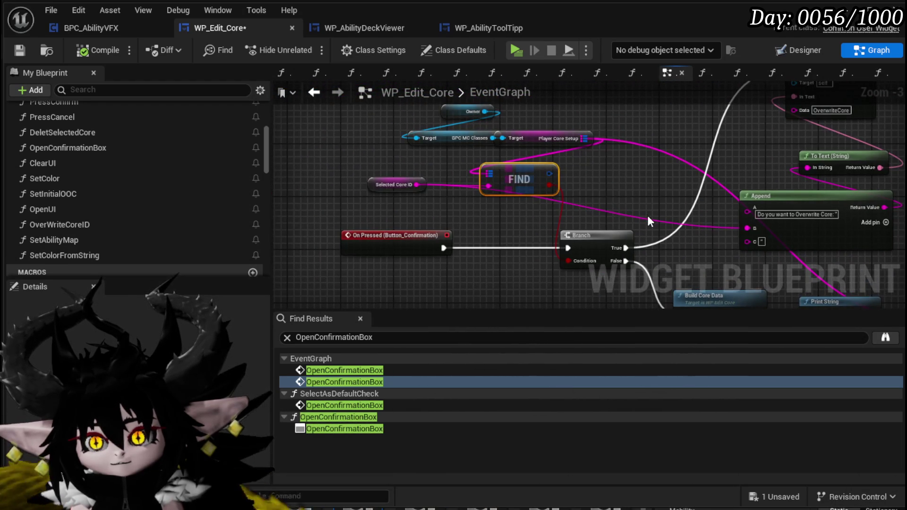
pyautogui.moveTo(387, 152)
pyautogui.mouseDown()
pyautogui.moveTo(449, 114)
pyautogui.moveTo(384, 142)
pyautogui.mouseUp()
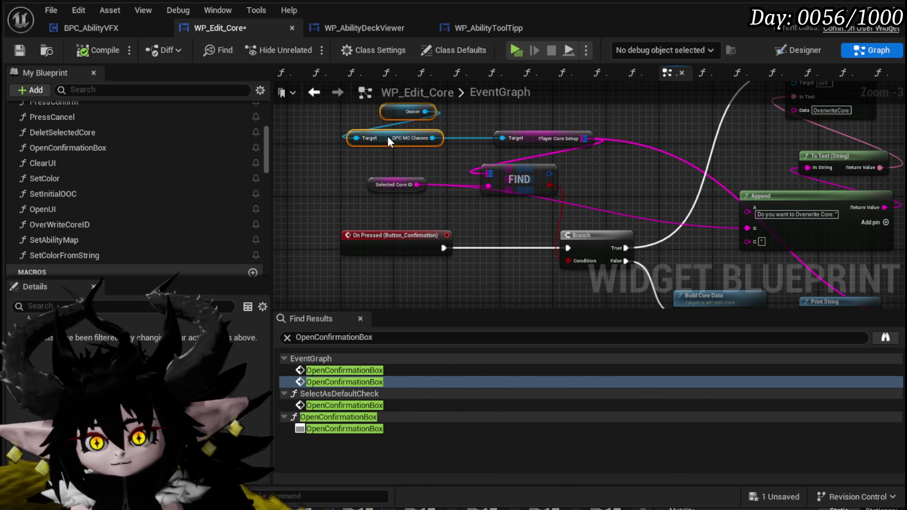
pyautogui.moveTo(375, 188); pyautogui.dragTo(382, 208)
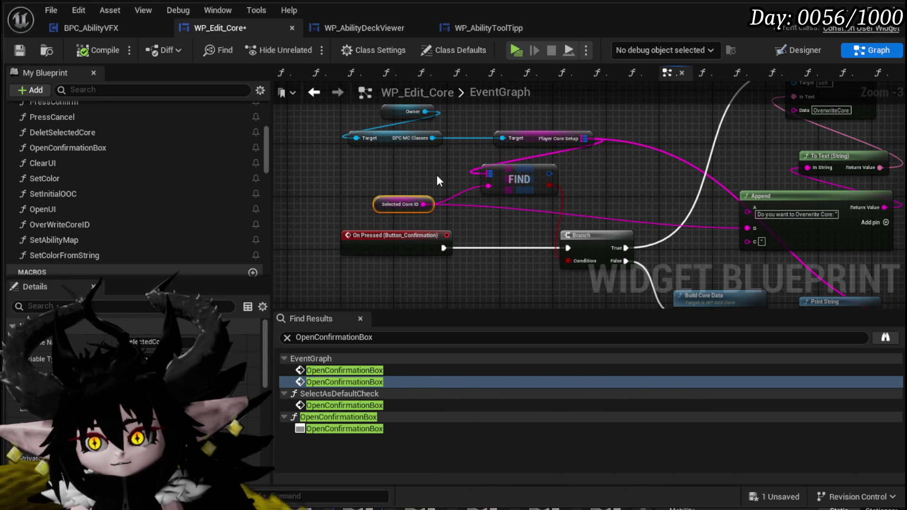
pyautogui.moveTo(575, 237)
pyautogui.mouseDown()
pyautogui.moveTo(420, 270)
pyautogui.moveTo(524, 186)
pyautogui.mouseUp()
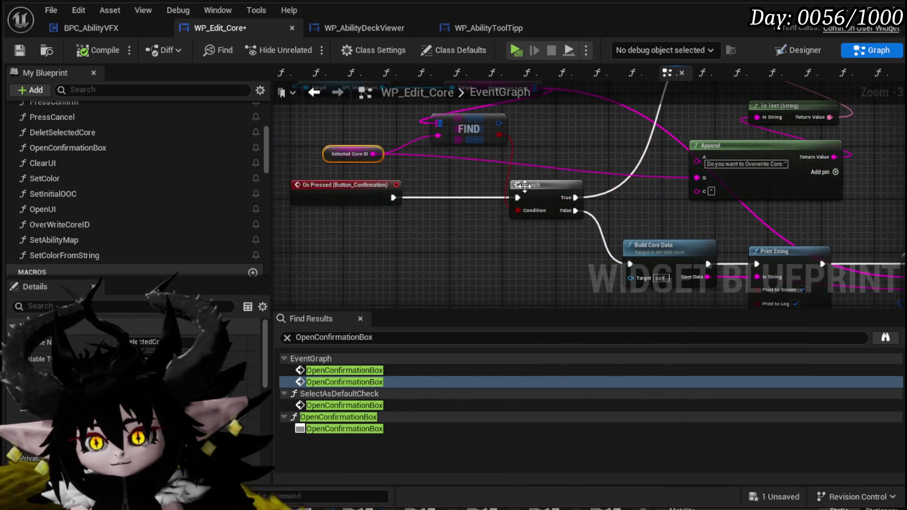
pyautogui.moveTo(350, 238)
pyautogui.mouseDown()
pyautogui.moveTo(532, 189)
pyautogui.moveTo(397, 160)
pyautogui.mouseUp()
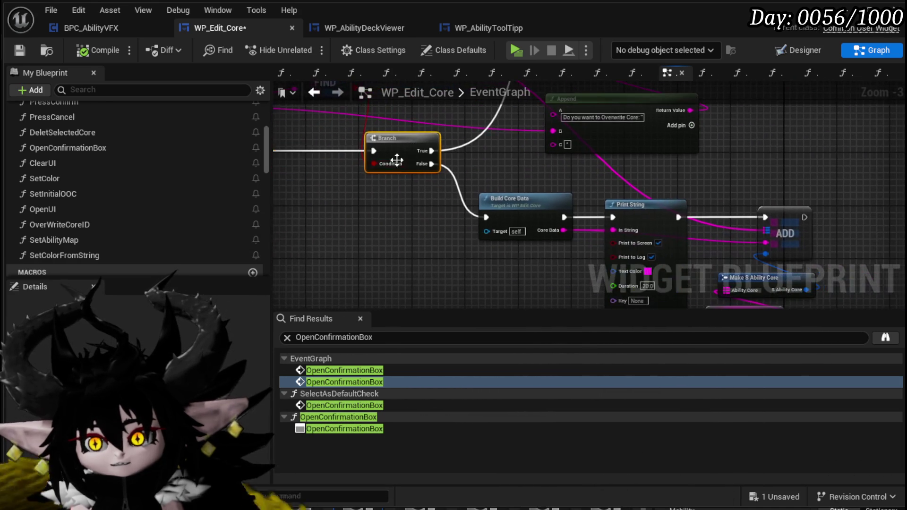
pyautogui.moveTo(684, 230); pyautogui.dragTo(804, 184)
pyautogui.moveTo(542, 201); pyautogui.dragTo(521, 168)
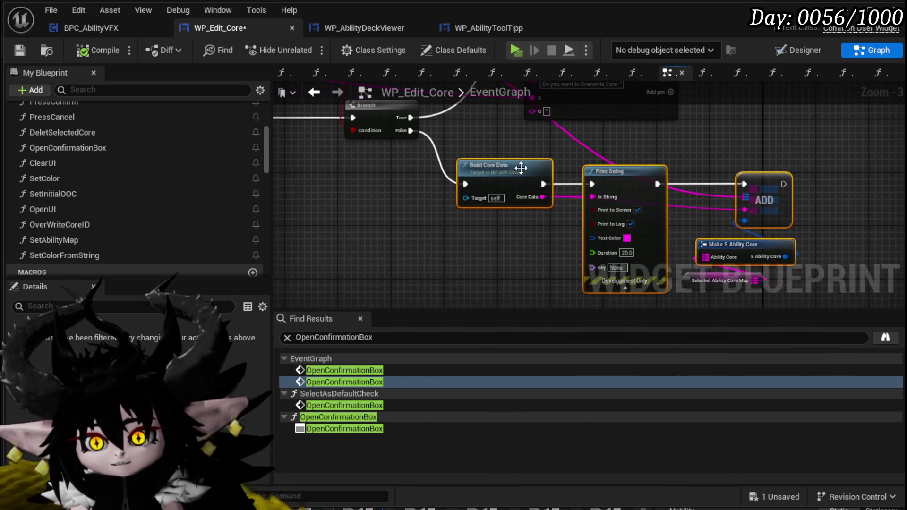
pyautogui.moveTo(433, 228); pyautogui.dragTo(493, 249)
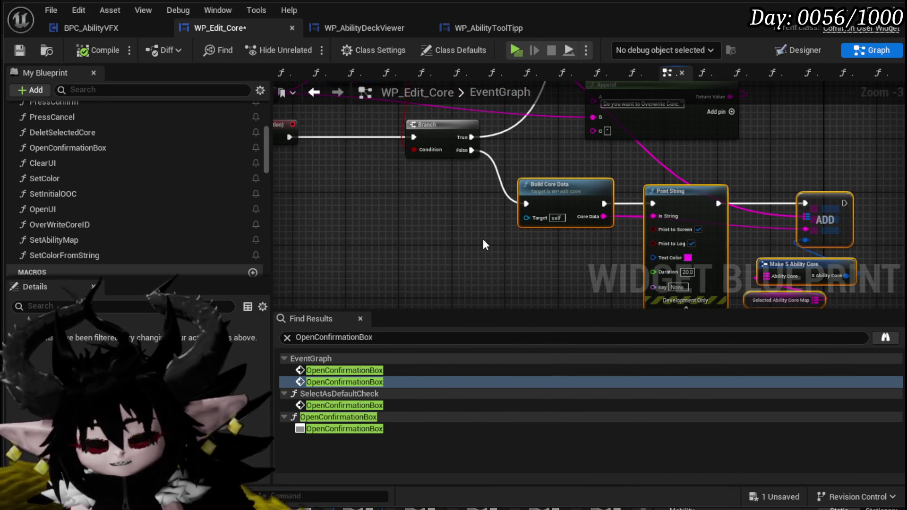
pyautogui.click(483, 239)
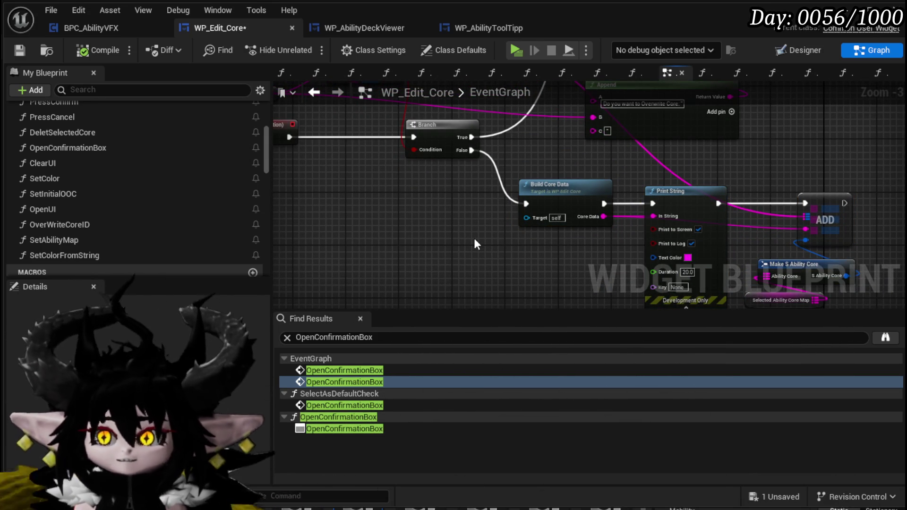
# Step: Route Branch True through Build Core Data into Open Confirmation Box
pyautogui.moveTo(544, 165)
pyautogui.mouseDown()
pyautogui.moveTo(573, 246)
pyautogui.moveTo(515, 138)
pyautogui.moveTo(648, 130)
pyautogui.mouseUp()
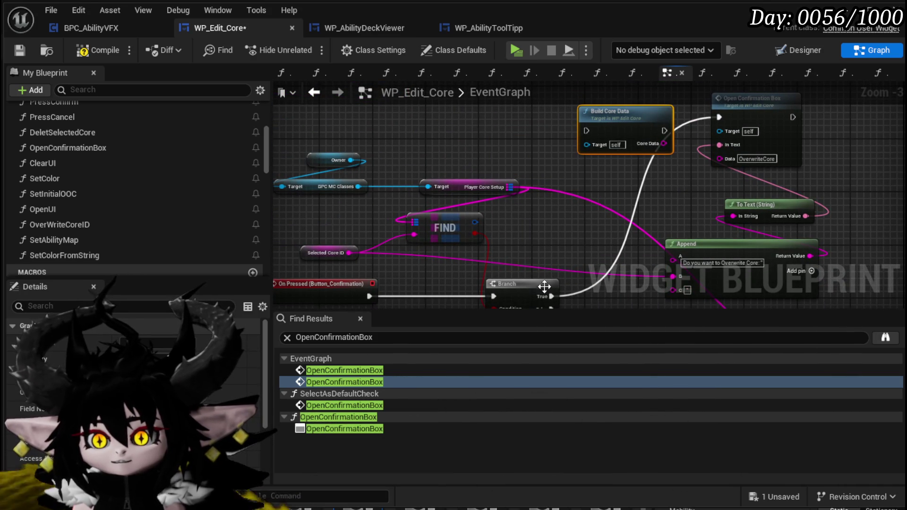
pyautogui.moveTo(590, 124); pyautogui.dragTo(590, 125)
pyautogui.moveTo(727, 120); pyautogui.dragTo(720, 118)
pyautogui.moveTo(626, 125); pyautogui.dragTo(632, 111)
# Step: Regroup On Pressed, Branch, Target, FIND and Selected Core ID nodes up and left
pyautogui.moveTo(647, 166); pyautogui.dragTo(610, 120)
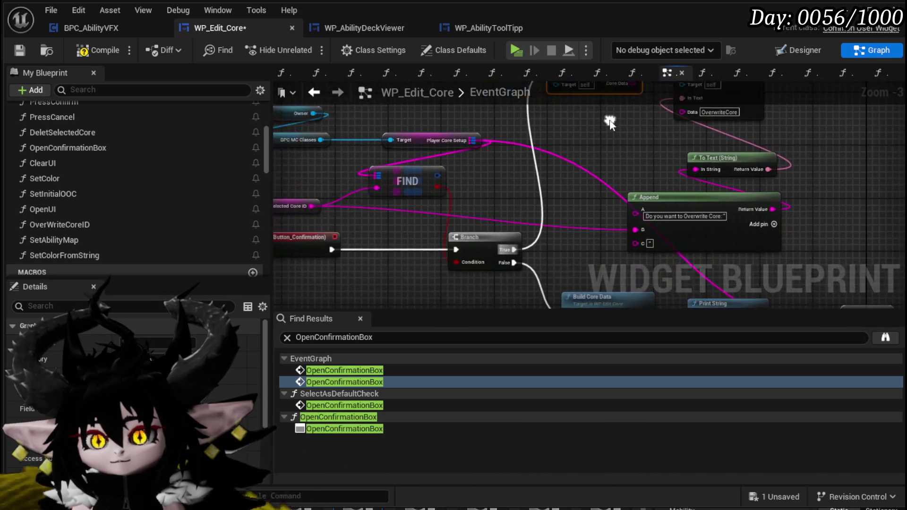
pyautogui.moveTo(608, 157); pyautogui.dragTo(725, 144)
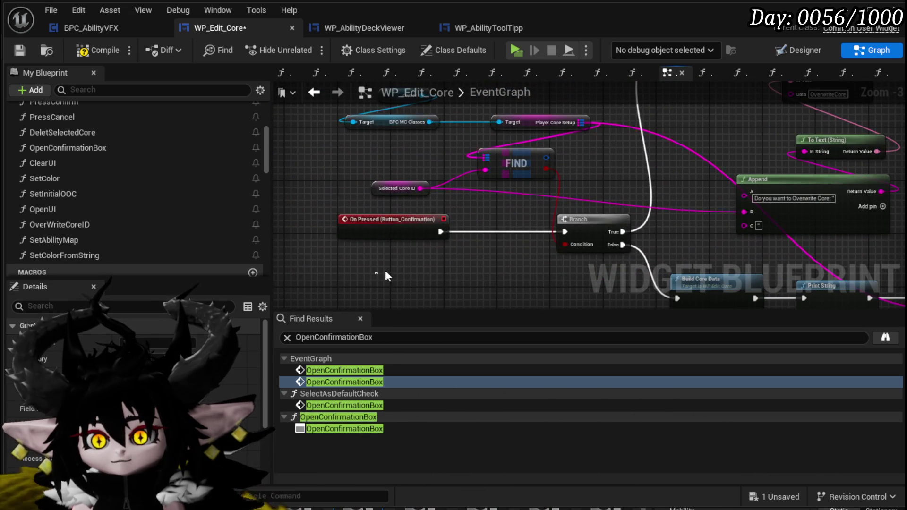
pyautogui.moveTo(587, 218)
pyautogui.mouseDown()
pyautogui.moveTo(457, 222)
pyautogui.moveTo(545, 220)
pyautogui.moveTo(529, 263)
pyautogui.mouseUp()
pyautogui.moveTo(372, 215); pyautogui.dragTo(487, 163)
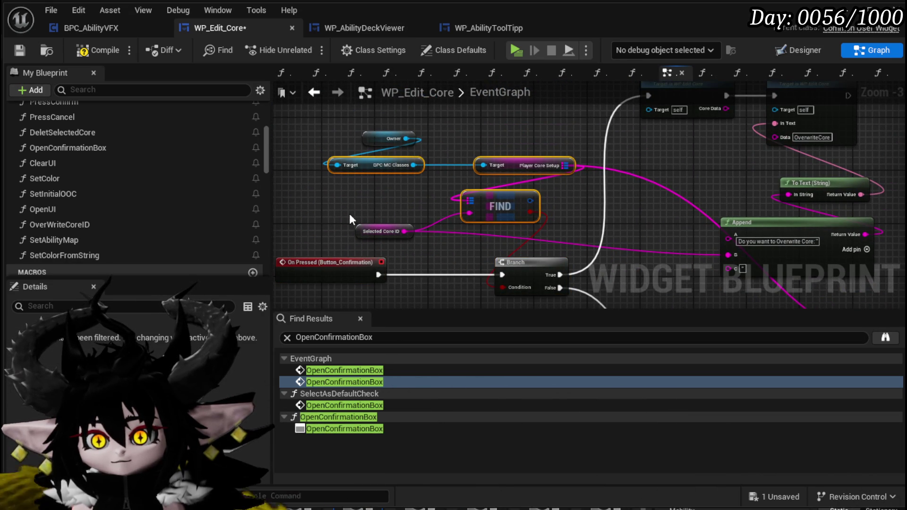
pyautogui.moveTo(487, 202)
pyautogui.mouseDown()
pyautogui.moveTo(472, 184)
pyautogui.moveTo(361, 170)
pyautogui.mouseUp()
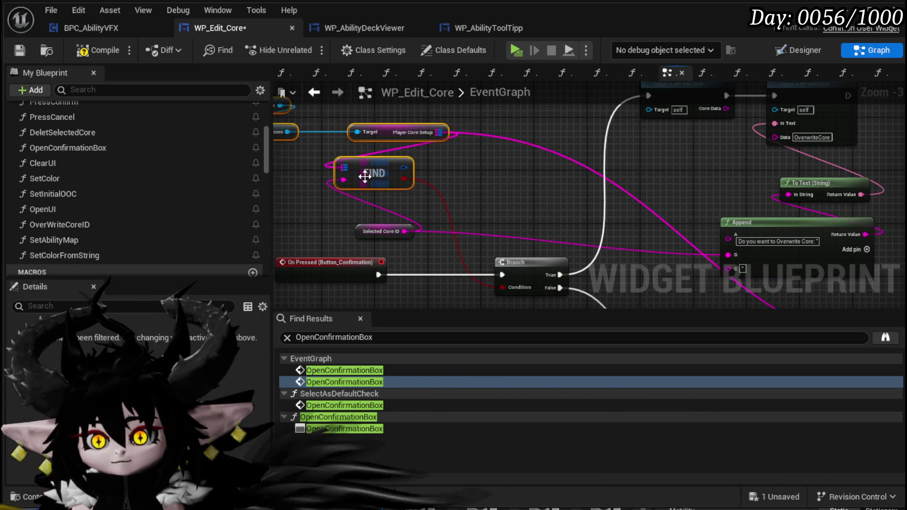
pyautogui.click(381, 226)
pyautogui.moveTo(381, 226); pyautogui.dragTo(361, 220)
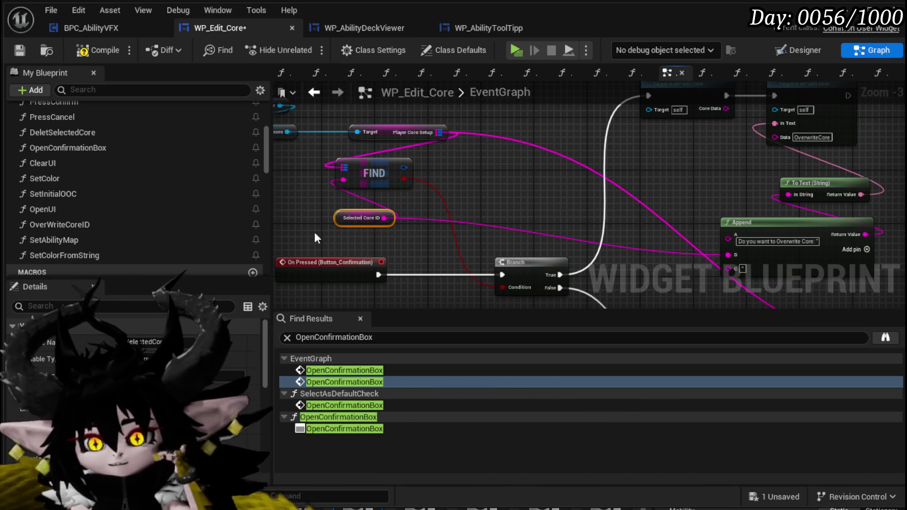
pyautogui.moveTo(337, 222)
pyautogui.mouseDown()
pyautogui.moveTo(358, 235)
pyautogui.moveTo(466, 198)
pyautogui.mouseUp()
# Step: Add Parse Into Array on Selected Core ID and wire its GET element into Append
pyautogui.write('parse i')
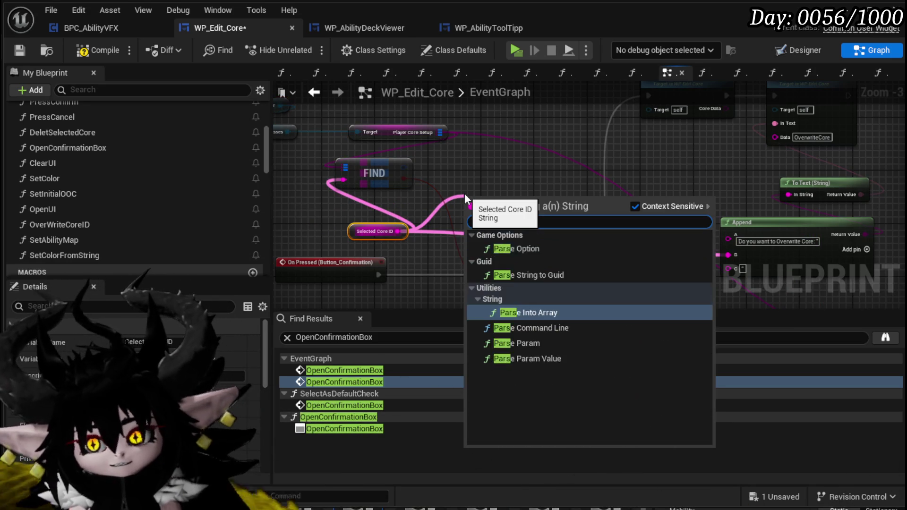
pyautogui.write('nt')
pyautogui.press('Return')
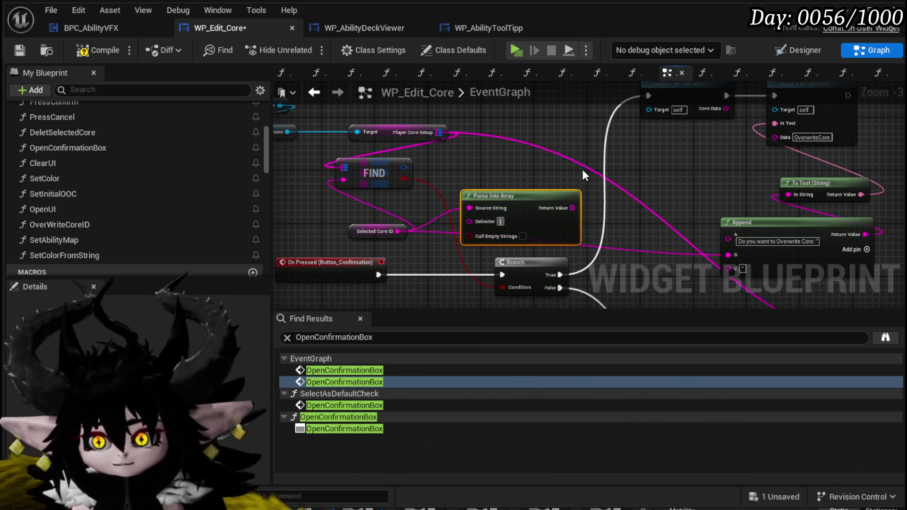
pyautogui.moveTo(574, 208)
pyautogui.mouseDown()
pyautogui.moveTo(523, 345)
pyautogui.moveTo(493, 176)
pyautogui.mouseUp()
pyautogui.write('get')
pyautogui.click(544, 317)
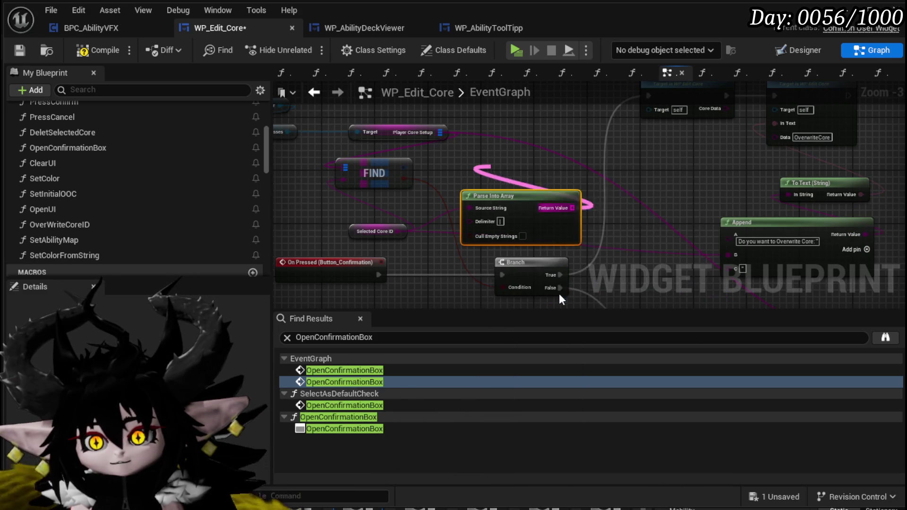
pyautogui.moveTo(420, 165); pyautogui.dragTo(594, 236)
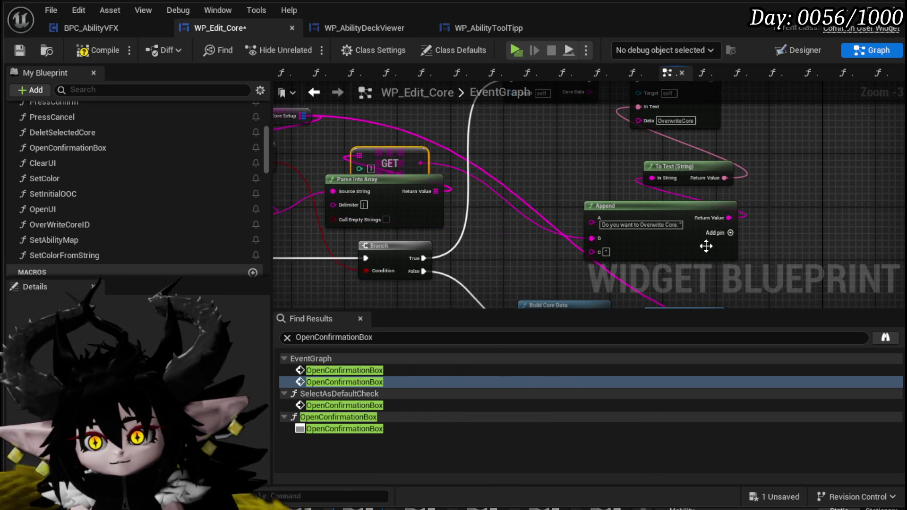
# Step: Add extra Append inputs and place a Selected Name getter feeding pin E
pyautogui.scroll(3, 662, 255)
pyautogui.moveTo(662, 255)
pyautogui.mouseDown()
pyautogui.moveTo(695, 287)
pyautogui.moveTo(682, 245)
pyautogui.mouseUp()
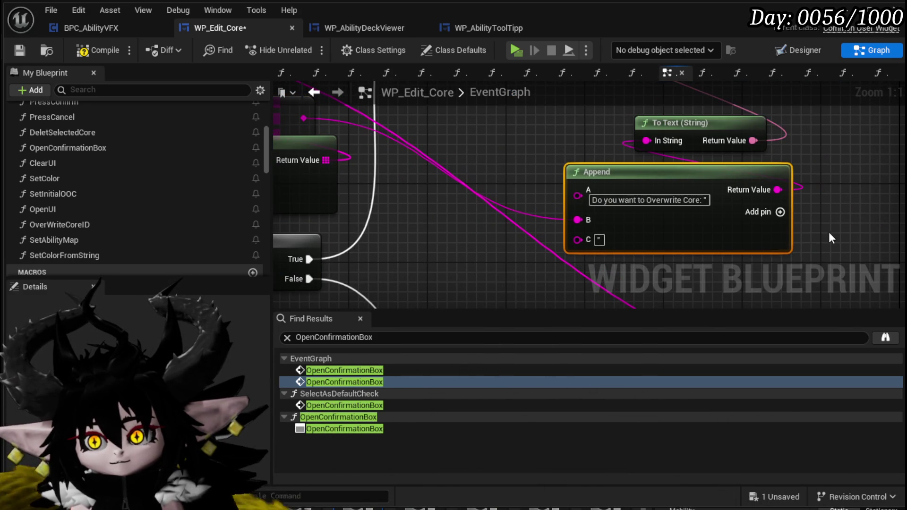
pyautogui.click(779, 213)
pyautogui.write('to "')
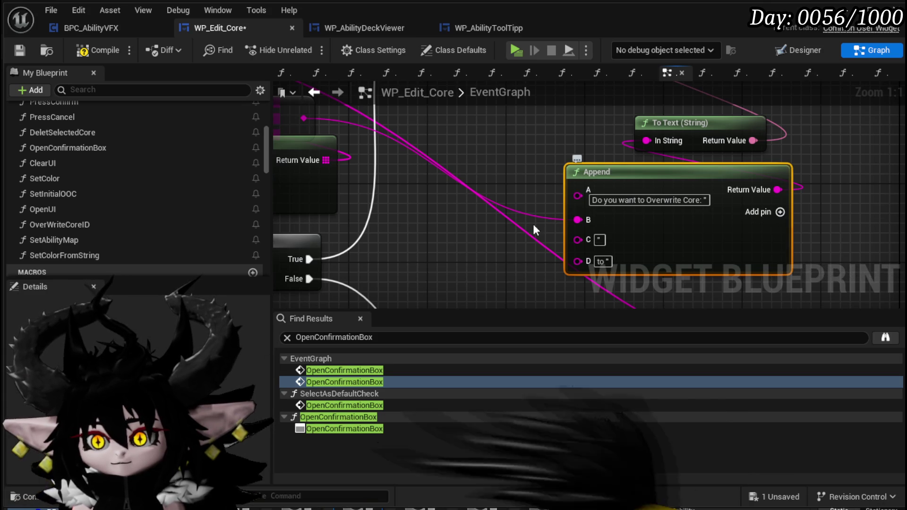
pyautogui.scroll(-1, 533, 224)
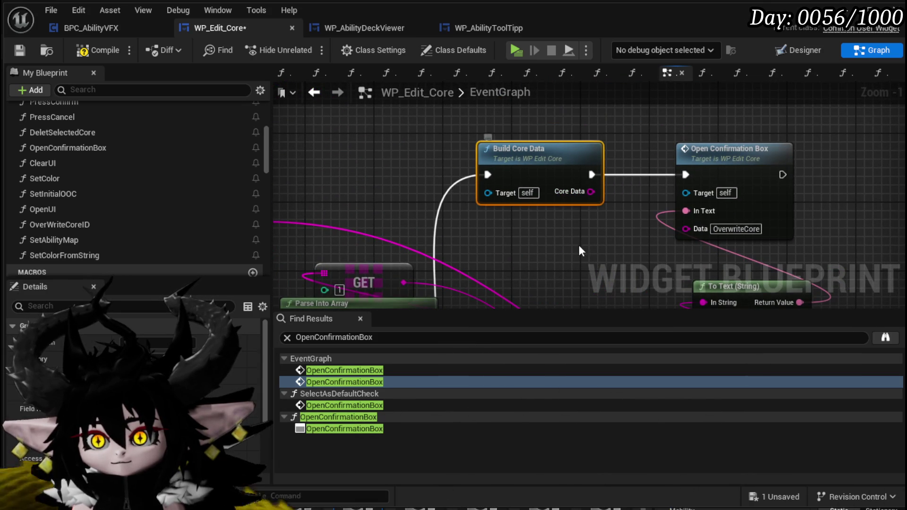
pyautogui.scroll(-10, 165, 165)
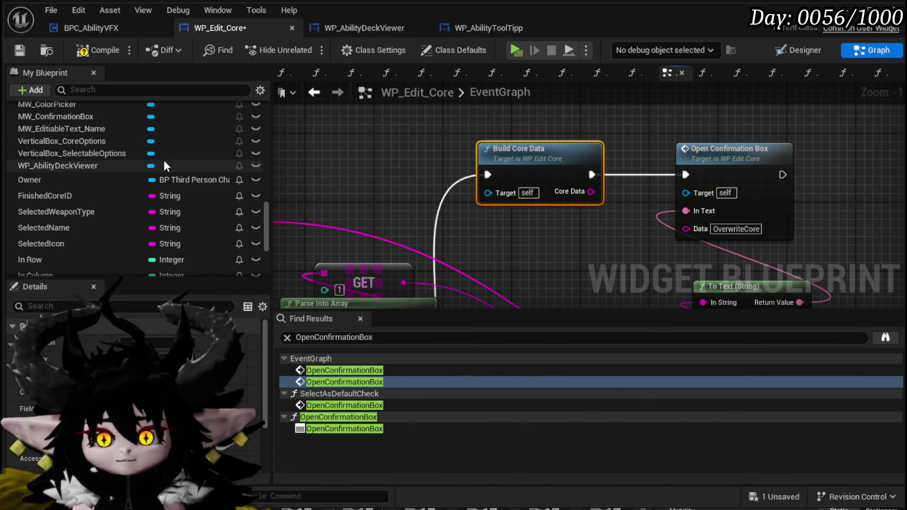
pyautogui.moveTo(47, 228); pyautogui.dragTo(505, 236)
pyautogui.moveTo(581, 255)
pyautogui.mouseDown()
pyautogui.moveTo(505, 131)
pyautogui.moveTo(547, 226)
pyautogui.moveTo(530, 216)
pyautogui.moveTo(607, 216)
pyautogui.mouseUp()
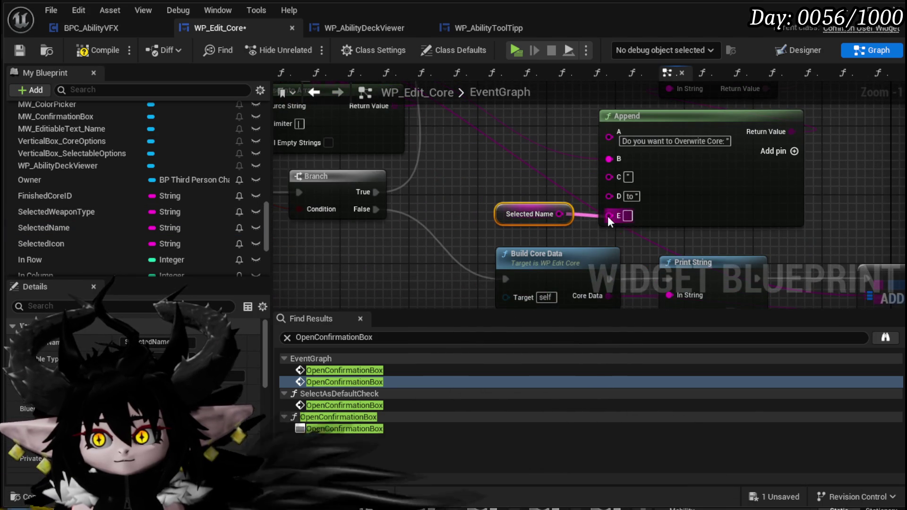
pyautogui.click(794, 151)
# Step: Wire Branch straight into Open Confirmation Box and delete the extra Build Core Data
pyautogui.moveTo(377, 210)
pyautogui.mouseDown()
pyautogui.moveTo(472, 108)
pyautogui.moveTo(500, 273)
pyautogui.moveTo(479, 168)
pyautogui.moveTo(657, 152)
pyautogui.mouseUp()
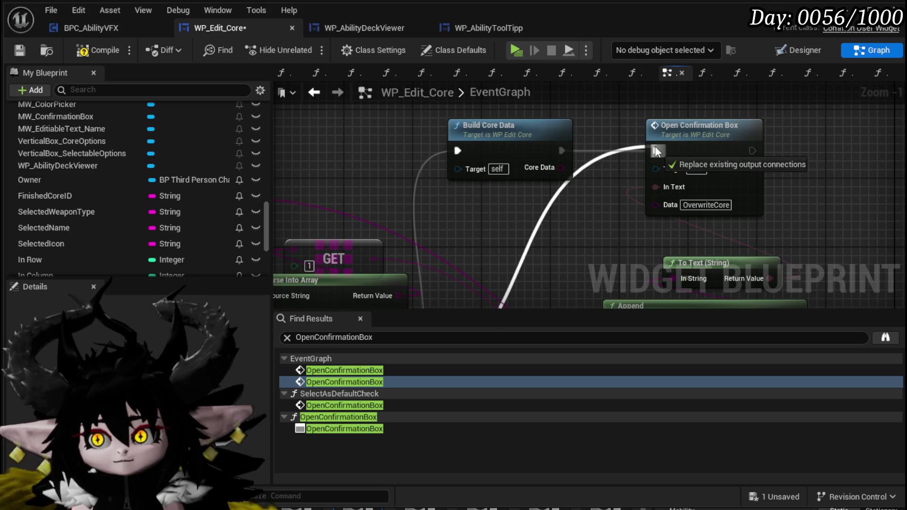
pyautogui.click(510, 151)
pyautogui.press('Delete')
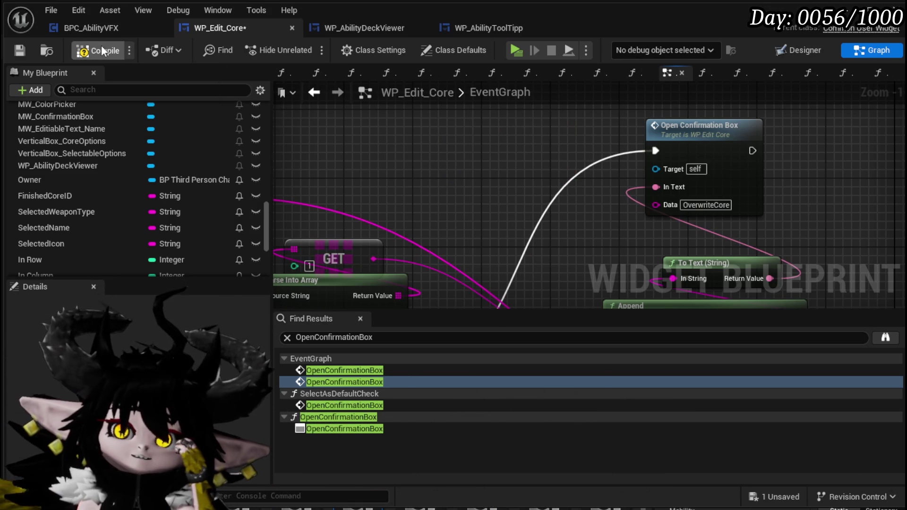
pyautogui.click(19, 51)
pyautogui.doubleClick(675, 131)
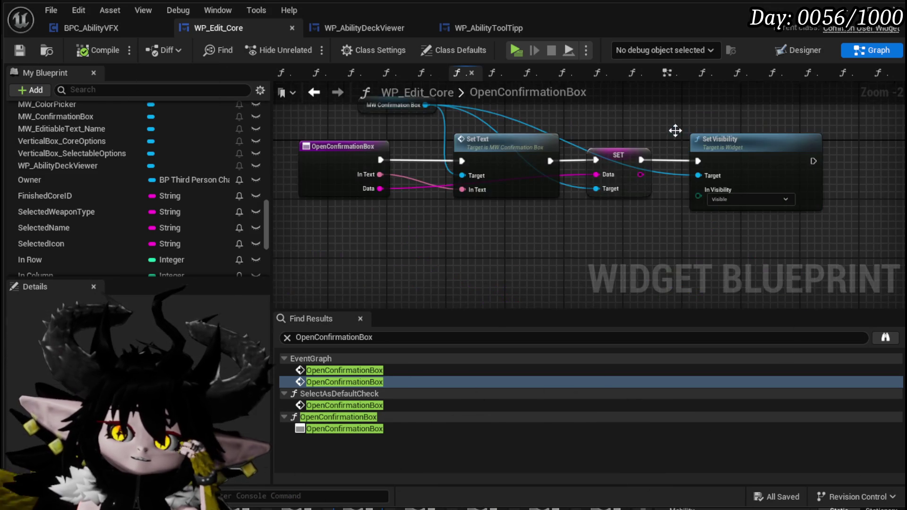
pyautogui.scroll(15, 126, 178)
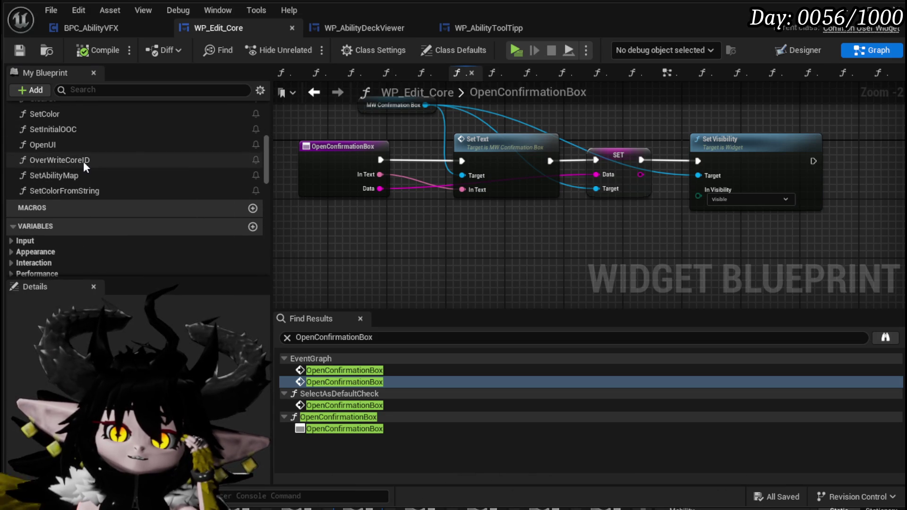
pyautogui.doubleClick(83, 161)
pyautogui.moveTo(467, 169); pyautogui.dragTo(404, 166)
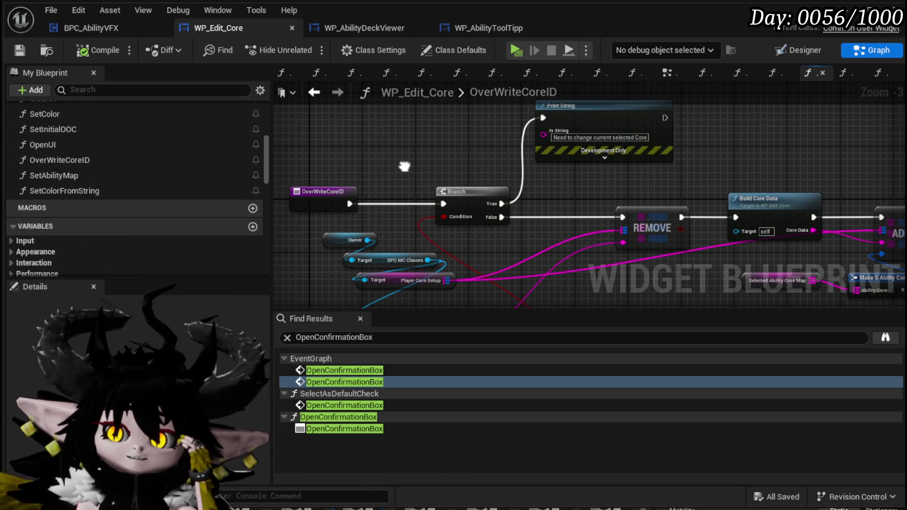
pyautogui.rightClick(316, 190)
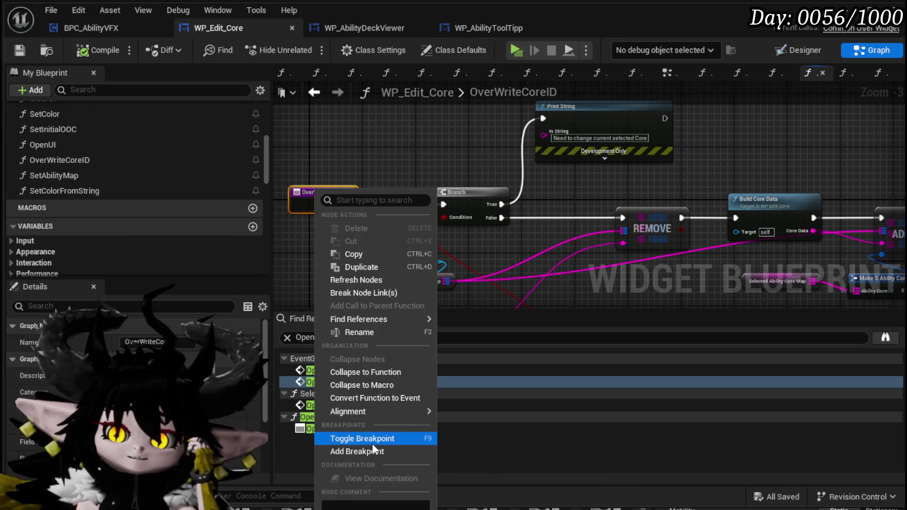
pyautogui.click(373, 452)
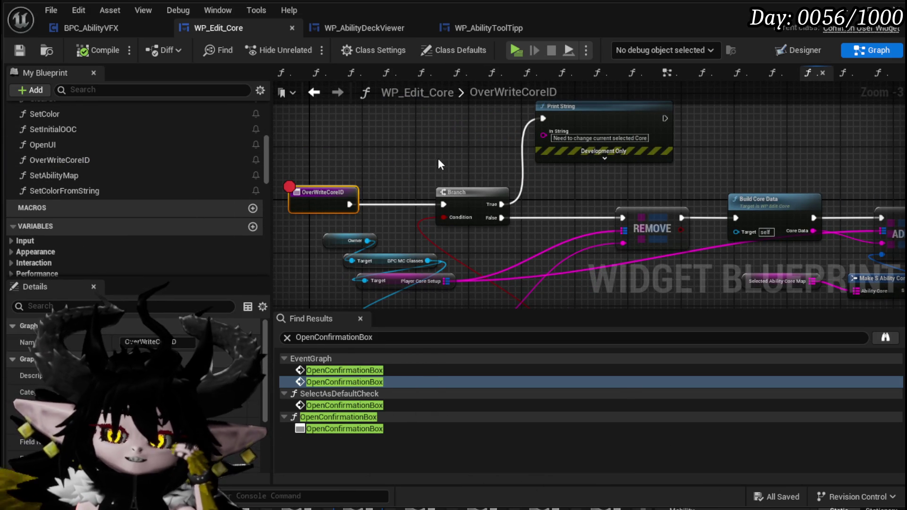
pyautogui.hotkey('ctrl', 's')
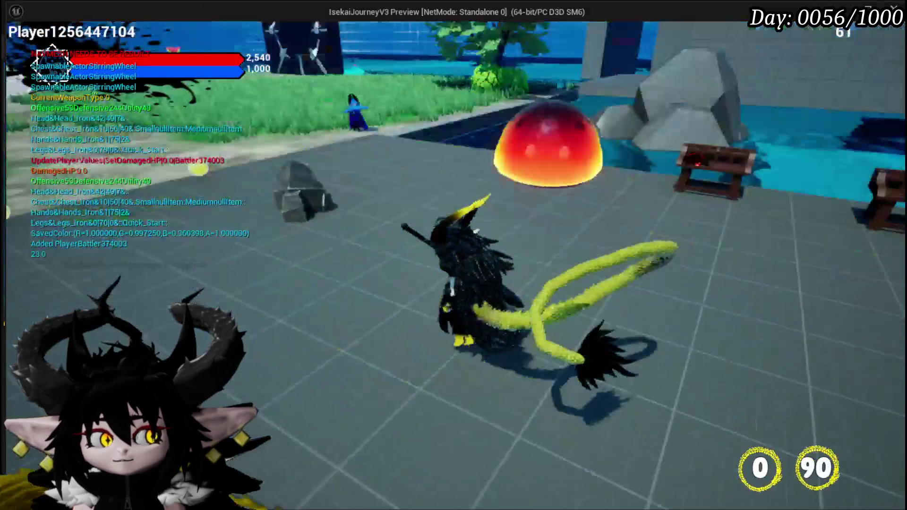
# Step: In play, walk to the desk and load ChuraMagicSummon in the ability core editor
pyautogui.press('w')
pyautogui.press('e')
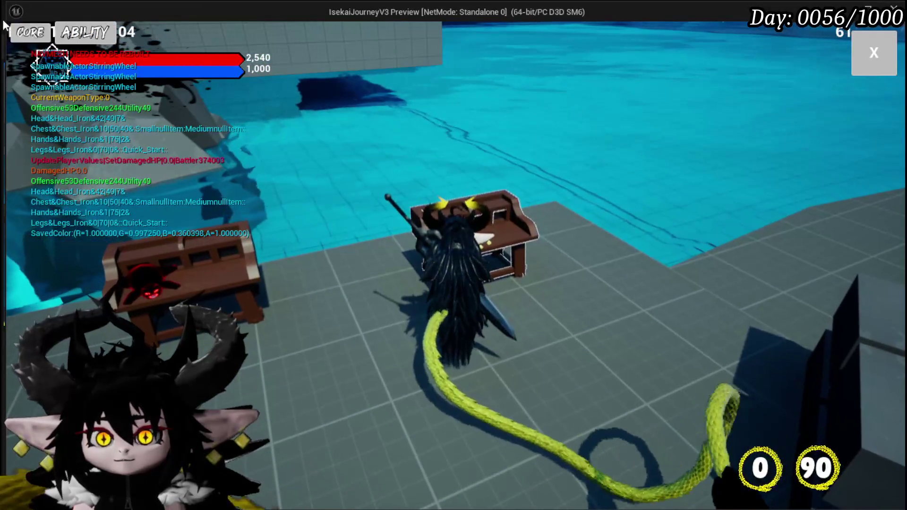
pyautogui.click(30, 32)
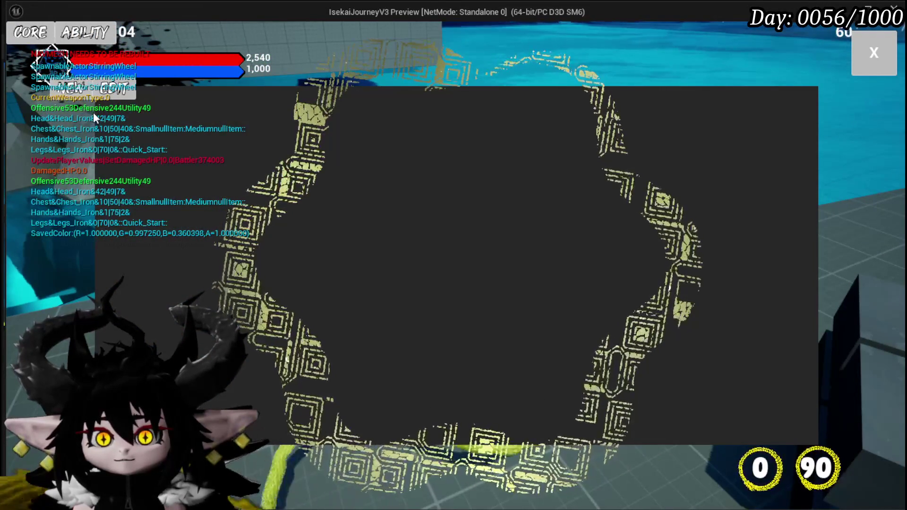
pyautogui.click(886, 40)
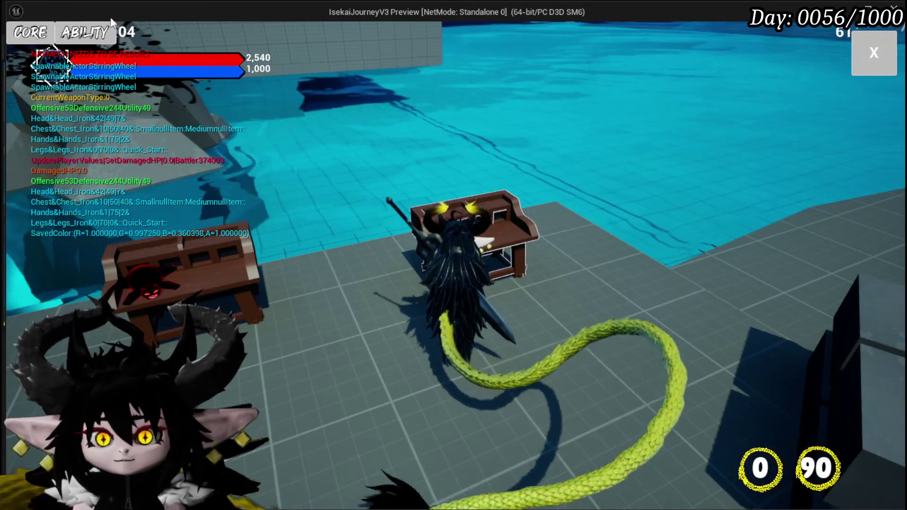
pyautogui.click(111, 24)
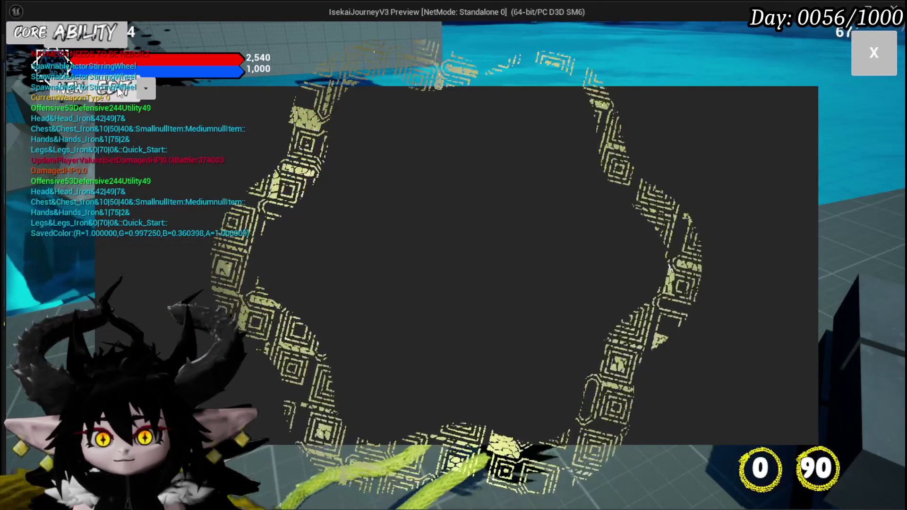
pyautogui.click(146, 90)
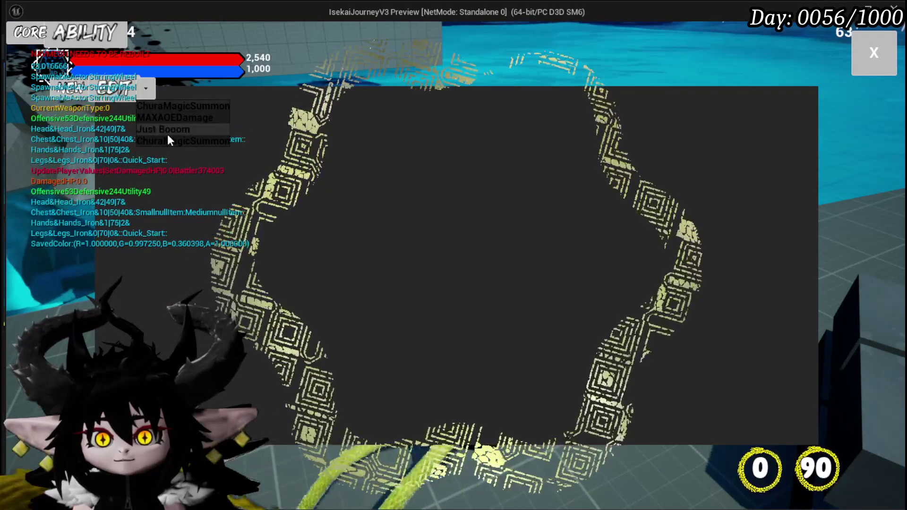
pyautogui.click(168, 140)
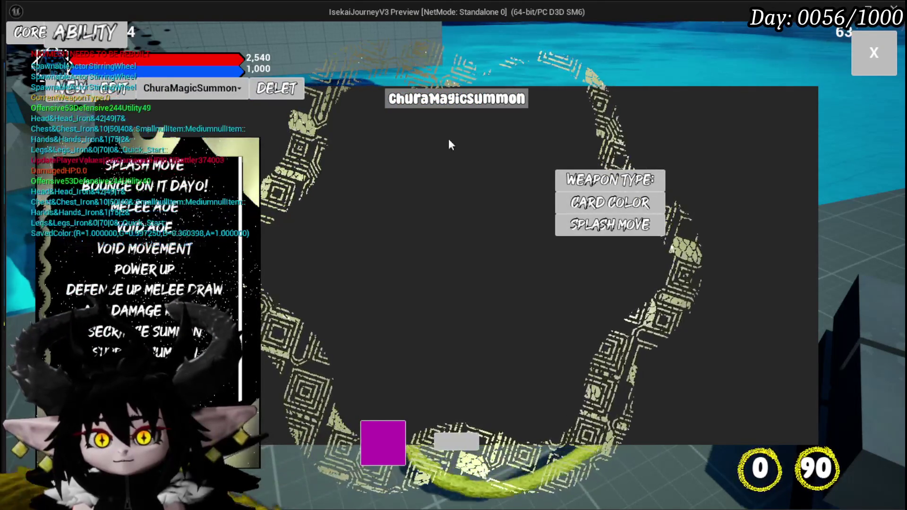
# Step: Rename the core to 'status Build'
pyautogui.doubleClick(428, 102)
pyautogui.write('cs')
pyautogui.press('BackSpace')
pyautogui.press('BackSpace')
pyautogui.write('status Bi')
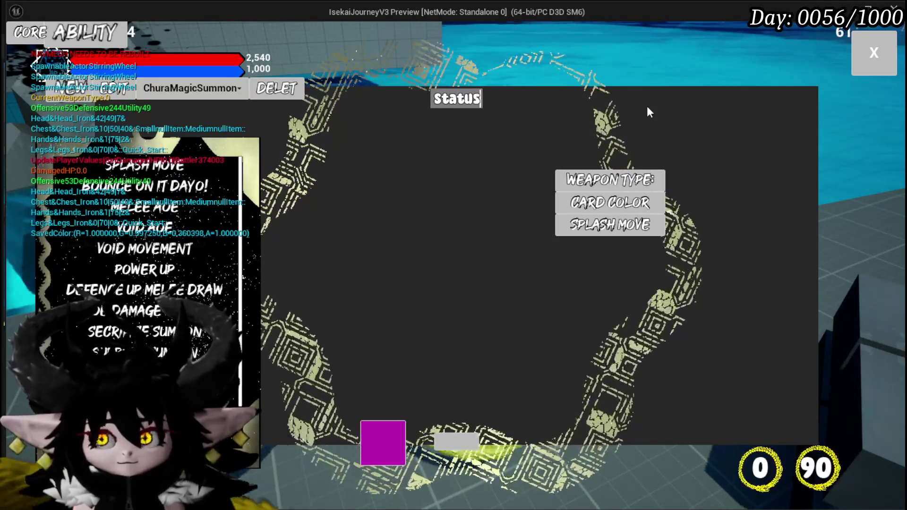
pyautogui.press('BackSpace')
pyautogui.write('uild')
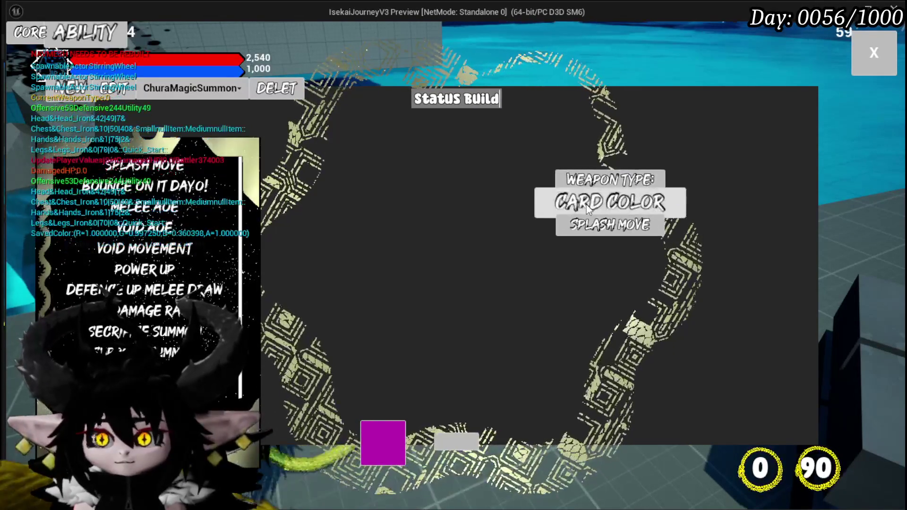
# Step: Set a pink card colour and VOID AOE third move, overwrite the core, then stop play
pyautogui.click(610, 203)
pyautogui.click(143, 197)
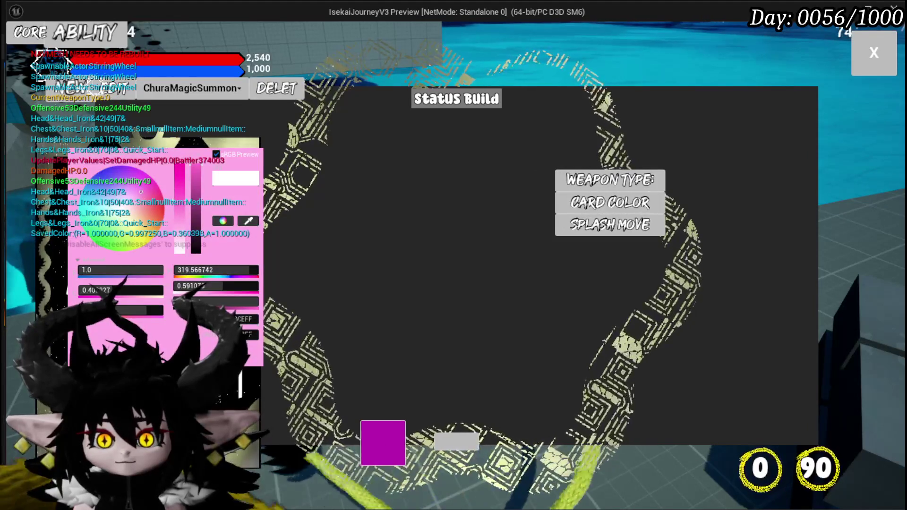
pyautogui.click(250, 350)
pyautogui.click(144, 227)
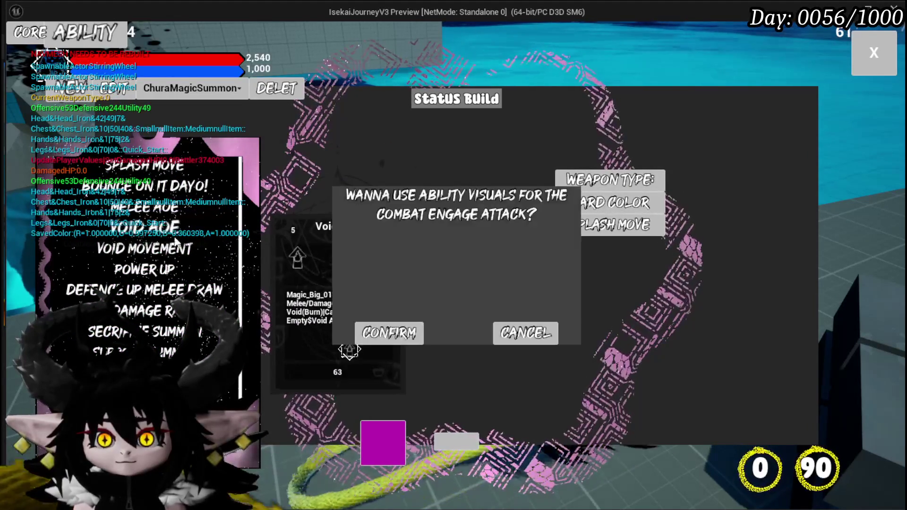
pyautogui.click(392, 338)
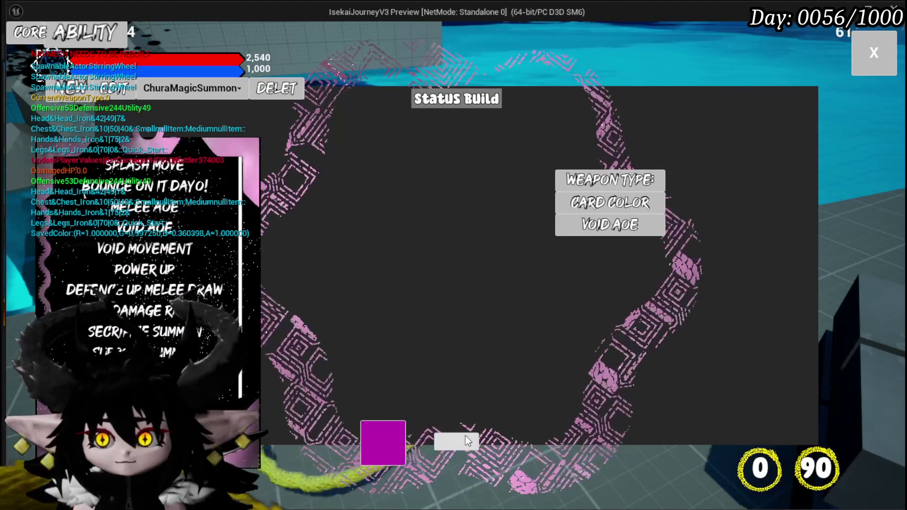
pyautogui.click(467, 439)
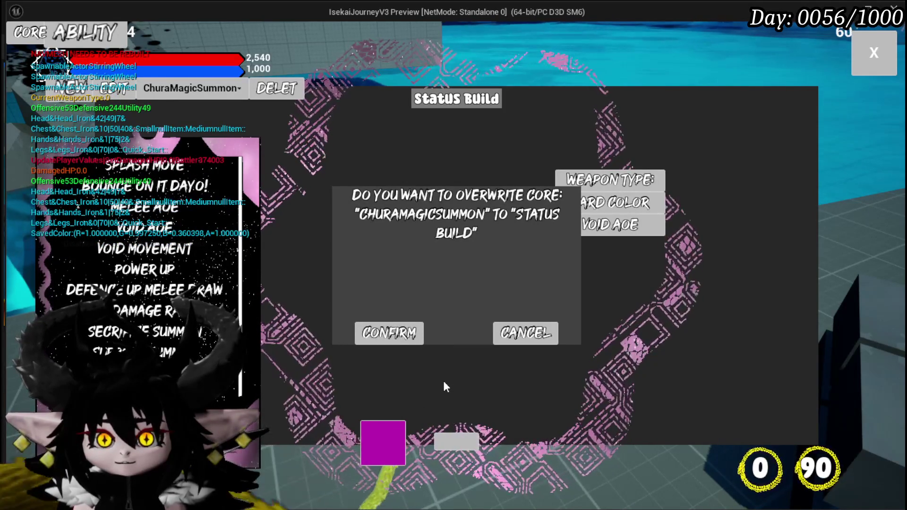
pyautogui.press('Escape')
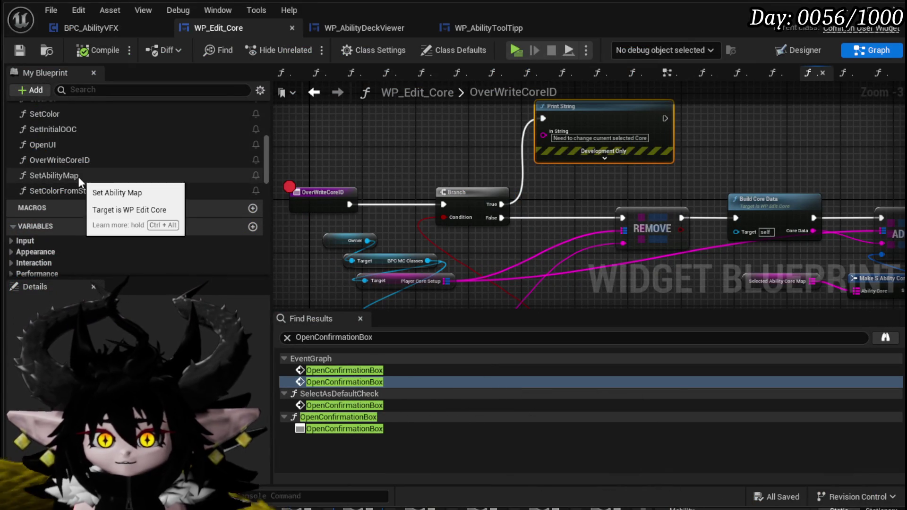
# Step: In PressConfirm, connect the OverwriteCore branch to a new Over Write Core ID call
pyautogui.scroll(3, 78, 176)
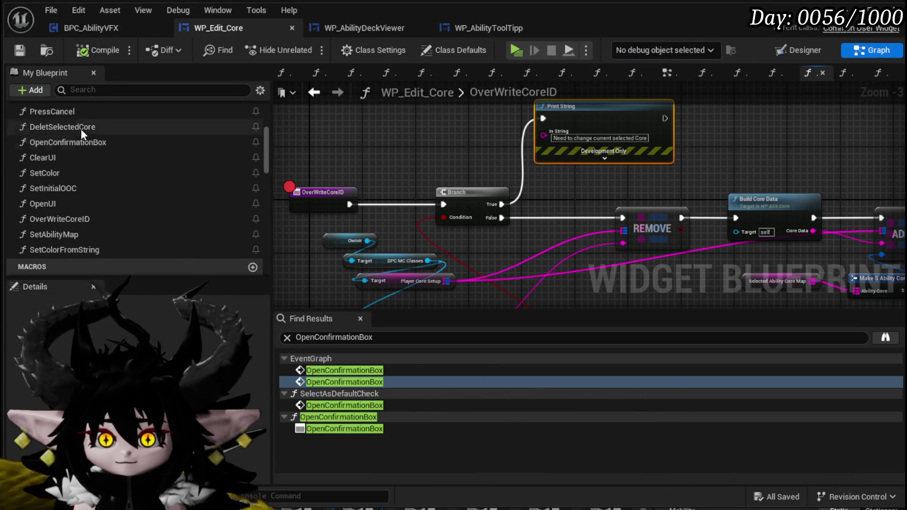
pyautogui.scroll(3, 77, 115)
pyautogui.doubleClick(78, 135)
pyautogui.scroll(2, 428, 185)
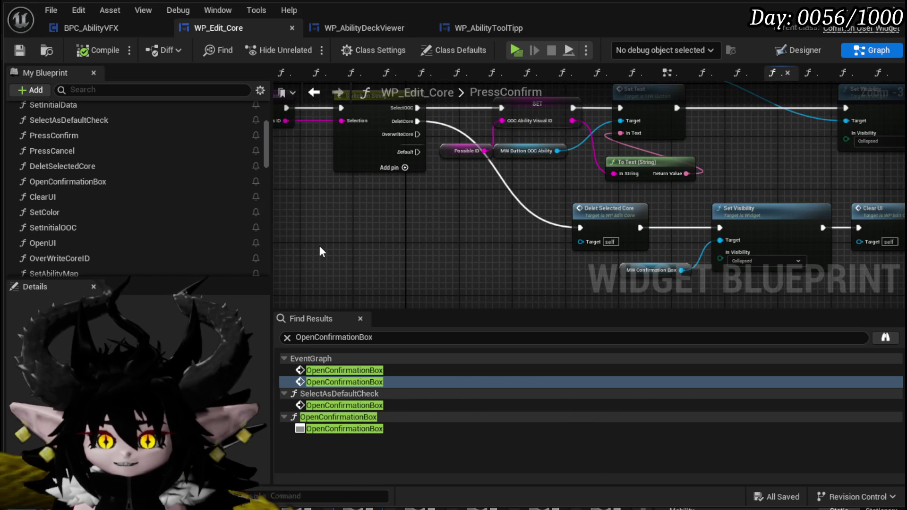
pyautogui.moveTo(75, 258); pyautogui.dragTo(403, 239)
pyautogui.moveTo(417, 134)
pyautogui.mouseDown()
pyautogui.moveTo(410, 267)
pyautogui.moveTo(361, 224)
pyautogui.moveTo(491, 279)
pyautogui.moveTo(481, 277)
pyautogui.mouseUp()
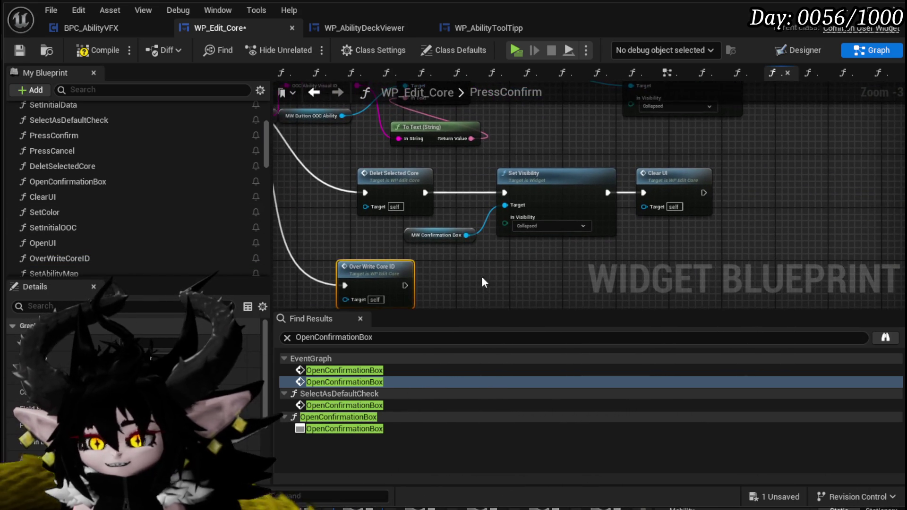
# Step: Duplicate the Set Visibility (Collapsed) hide node and run it after Over Write Core ID
pyautogui.hotkey('ctrl', 'c')
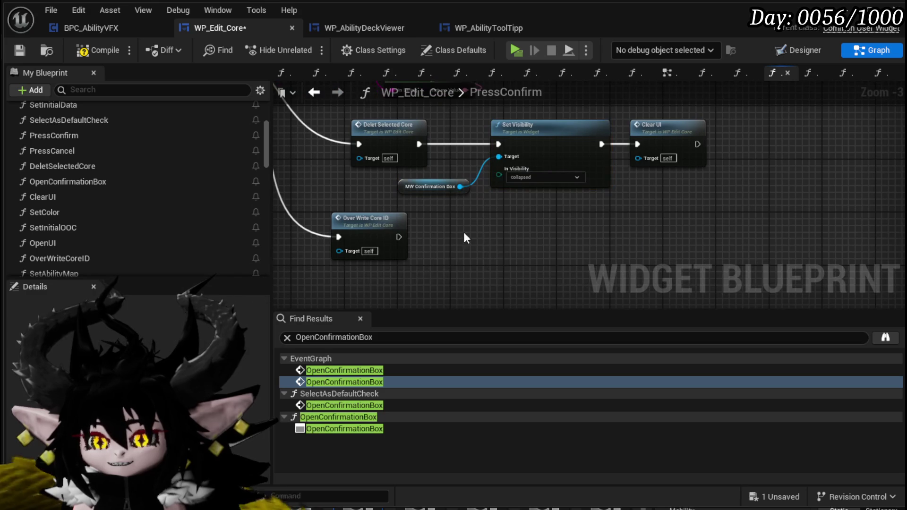
pyautogui.hotkey('ctrl', 'v')
pyautogui.moveTo(395, 238); pyautogui.dragTo(524, 225)
pyautogui.moveTo(577, 204); pyautogui.dragTo(542, 224)
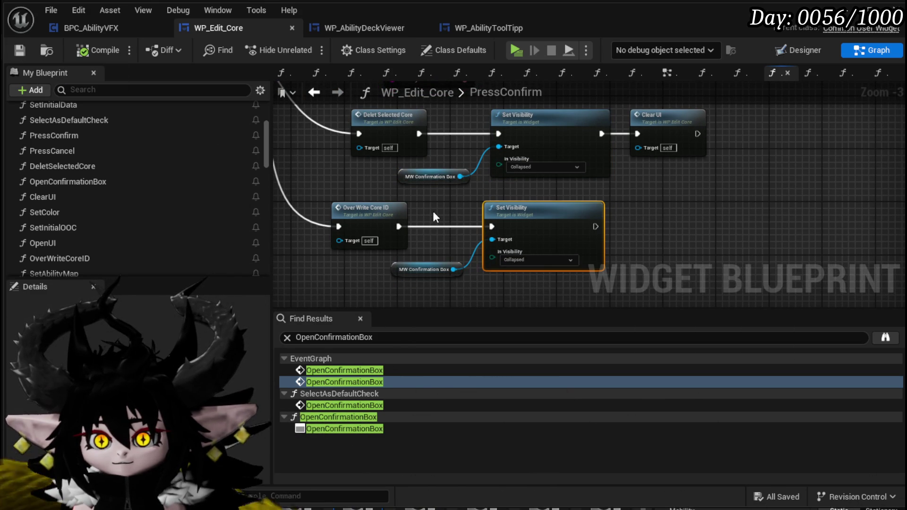
# Step: Inspect ClearUI, then paste a Combo Box String Select Edit Core reference into PressConfirm
pyautogui.doubleClick(663, 116)
pyautogui.scroll(4, 706, 188)
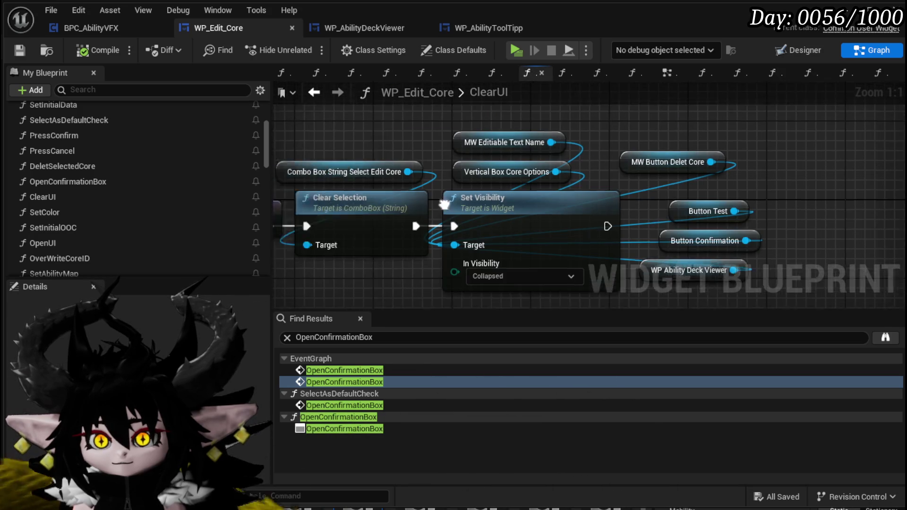
pyautogui.moveTo(706, 188); pyautogui.dragTo(626, 195)
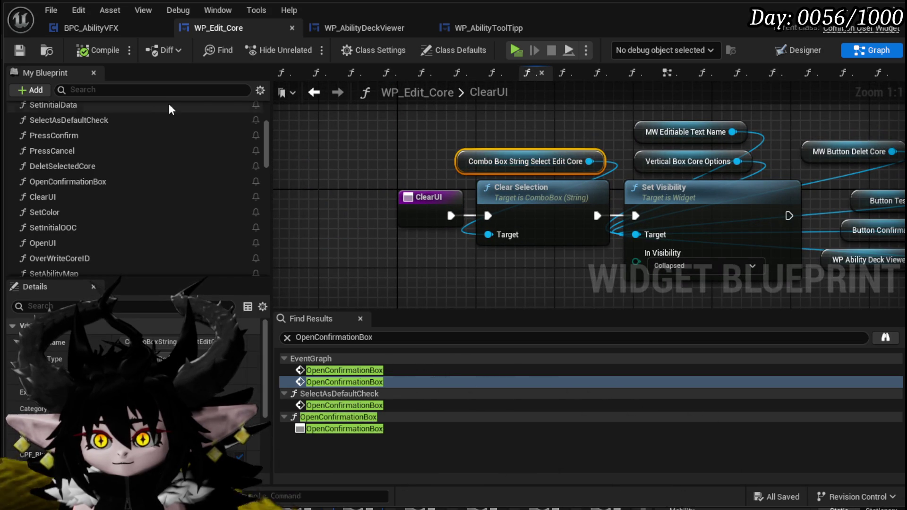
pyautogui.click(314, 92)
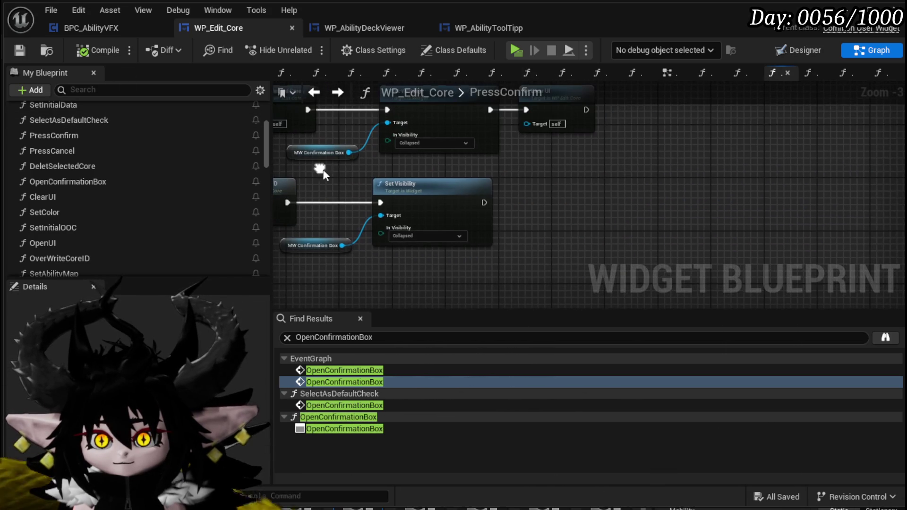
pyautogui.hotkey('ctrl', 'v')
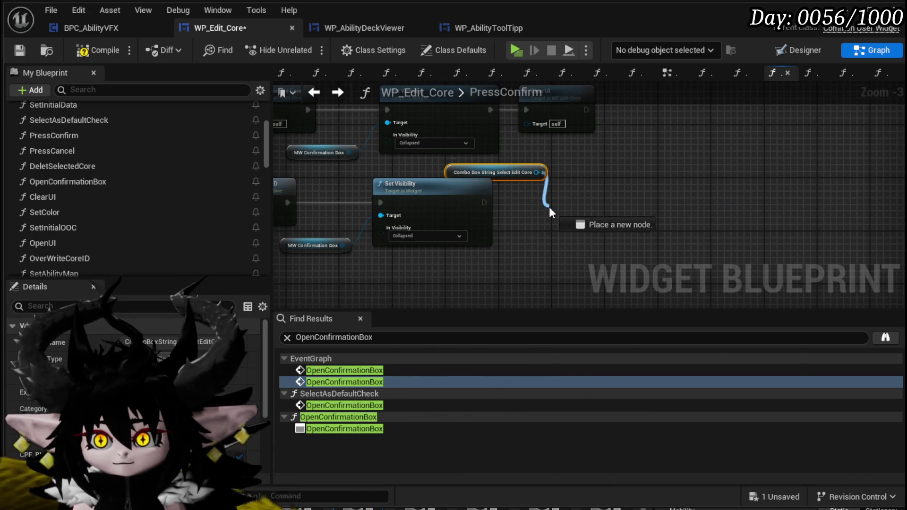
# Step: Add Set Selected Option on the edit-core combo box after Set Visibility, fed by SelectedName
pyautogui.moveTo(549, 207); pyautogui.dragTo(549, 207)
pyautogui.write('Set')
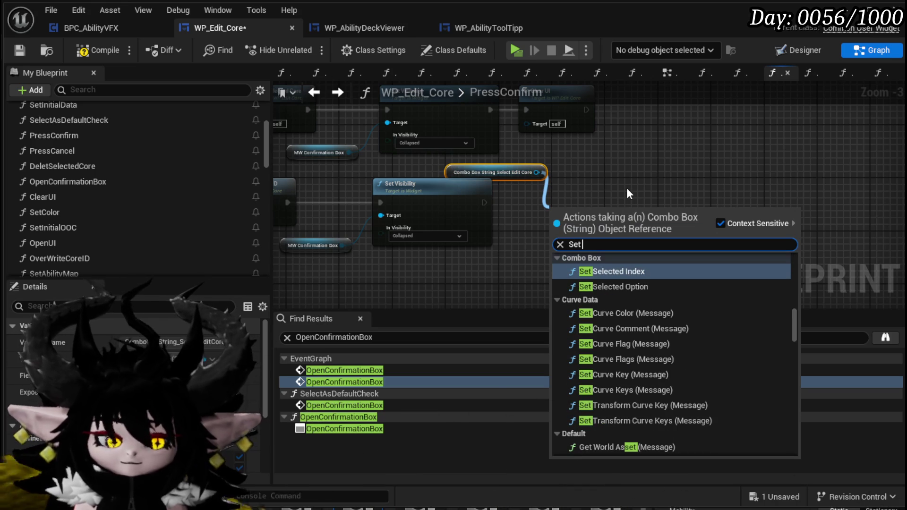
pyautogui.write(' Sele')
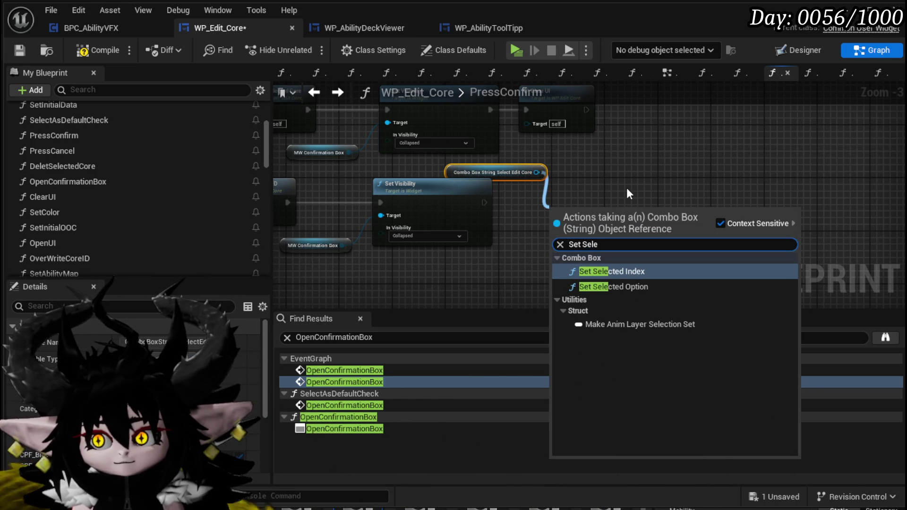
pyautogui.click(601, 287)
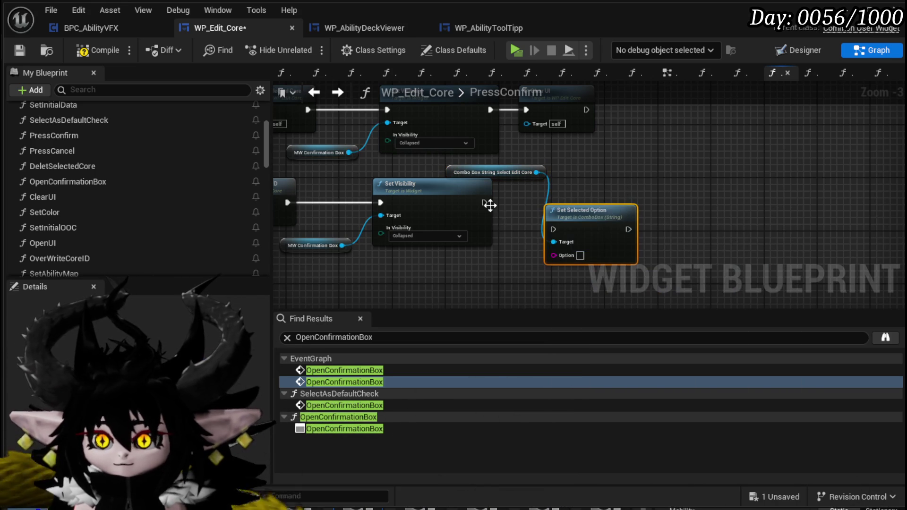
pyautogui.moveTo(541, 220)
pyautogui.mouseDown()
pyautogui.moveTo(552, 228)
pyautogui.moveTo(589, 193)
pyautogui.mouseUp()
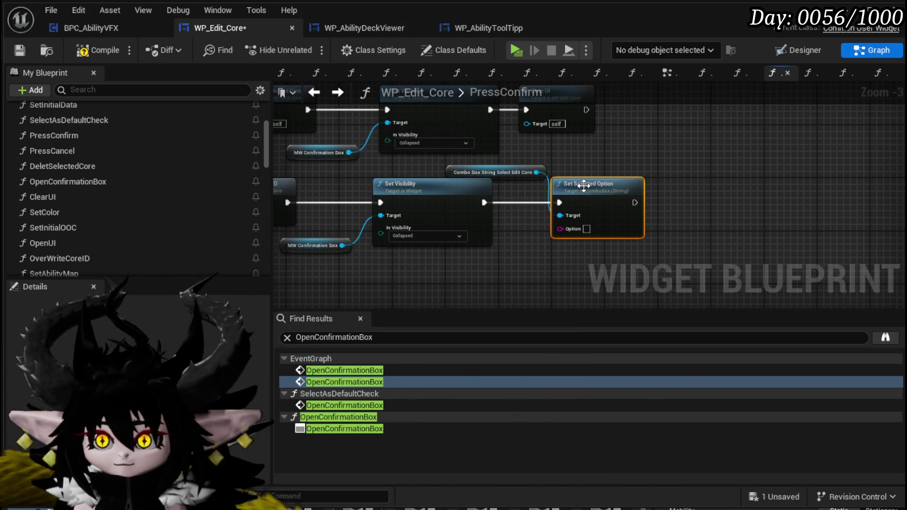
pyautogui.scroll(-10, 109, 169)
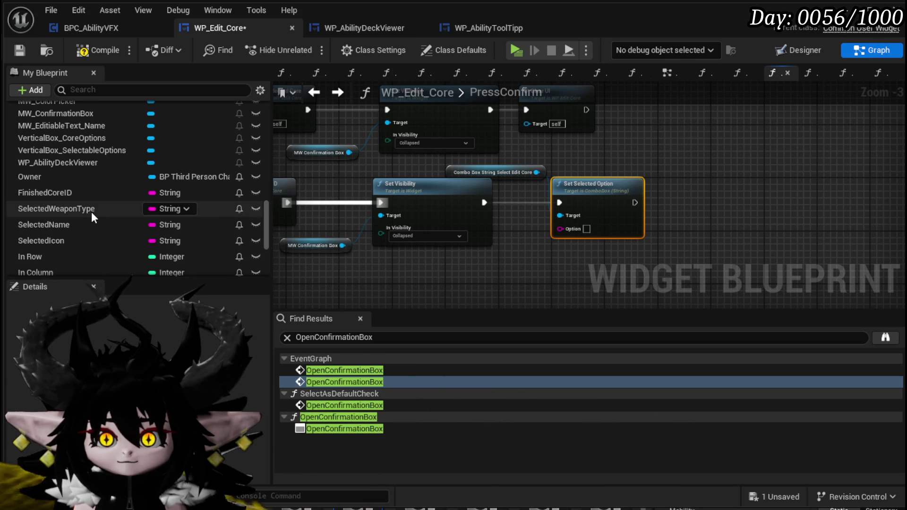
pyautogui.moveTo(81, 224); pyautogui.dragTo(423, 260)
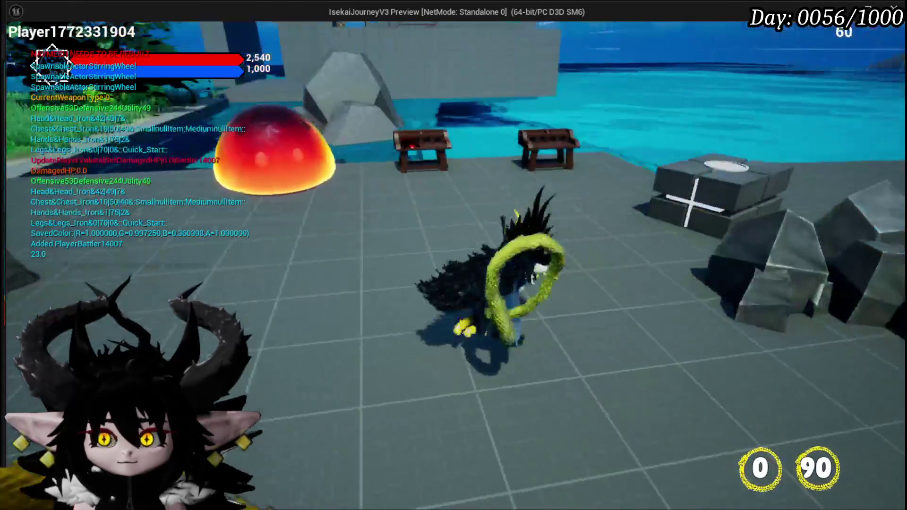
# Step: In the play-test, load the ChuraMagicSummon core for editing and rename it Status
pyautogui.press('e')
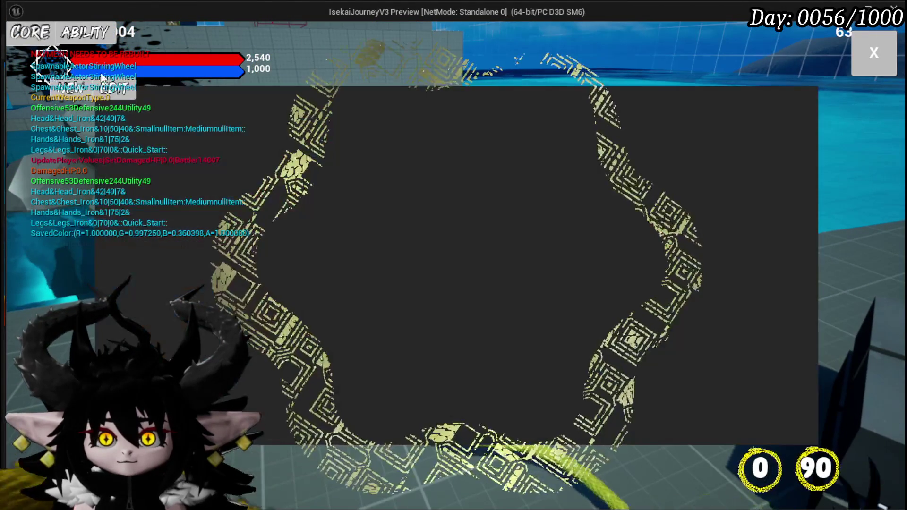
pyautogui.click(118, 89)
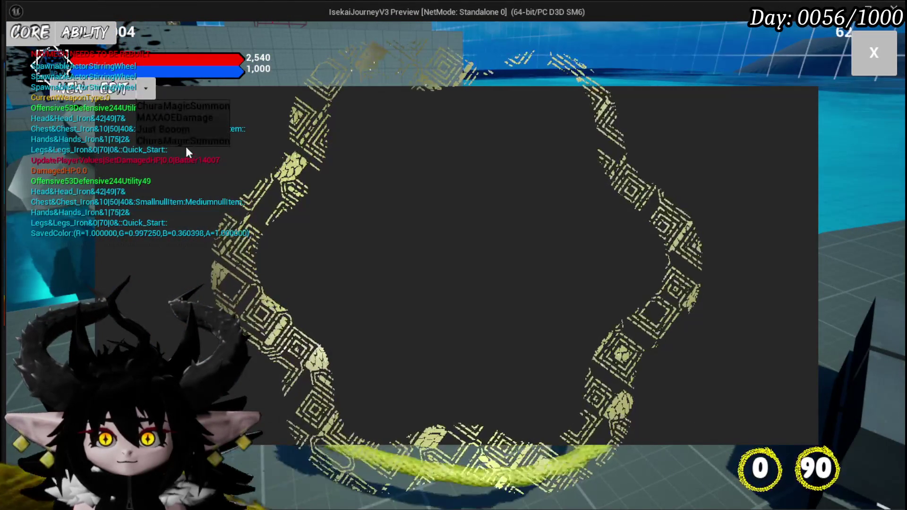
pyautogui.click(186, 146)
pyautogui.click(424, 98)
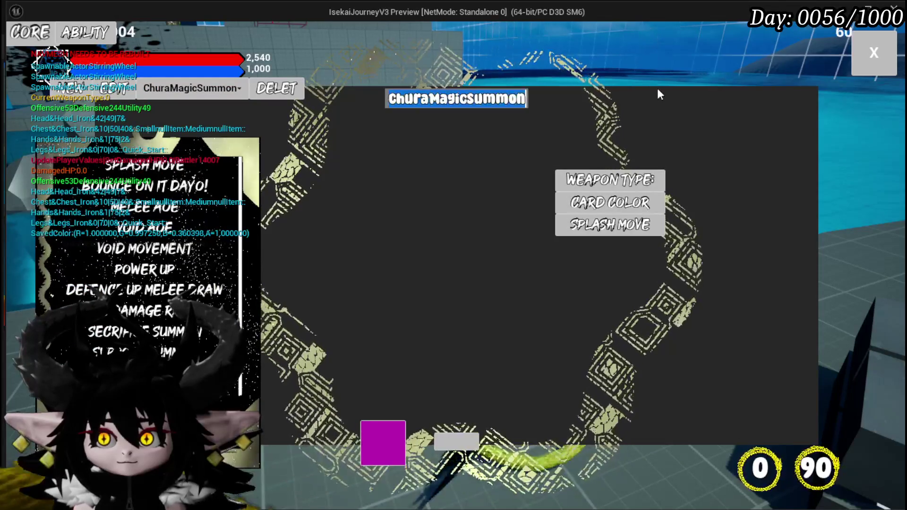
pyautogui.write('Status')
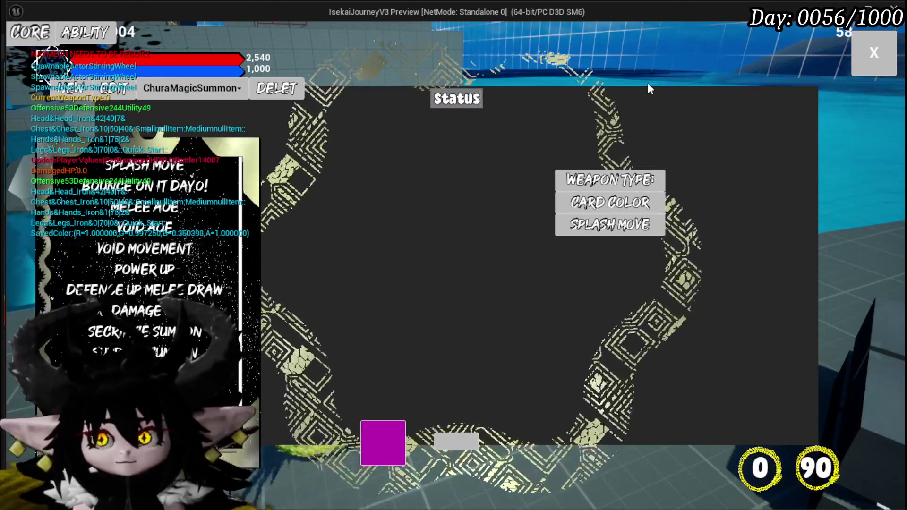
# Step: Set the card colour to pink
pyautogui.click(610, 202)
pyautogui.click(381, 441)
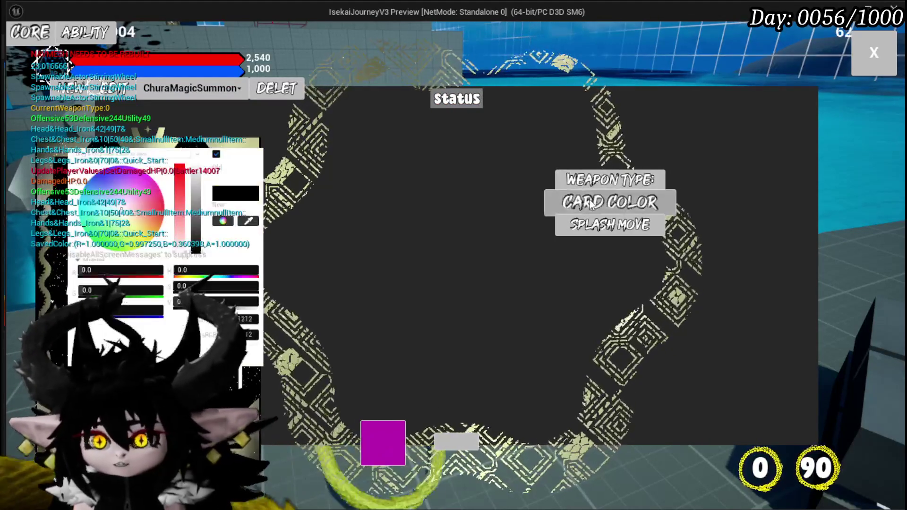
pyautogui.click(150, 194)
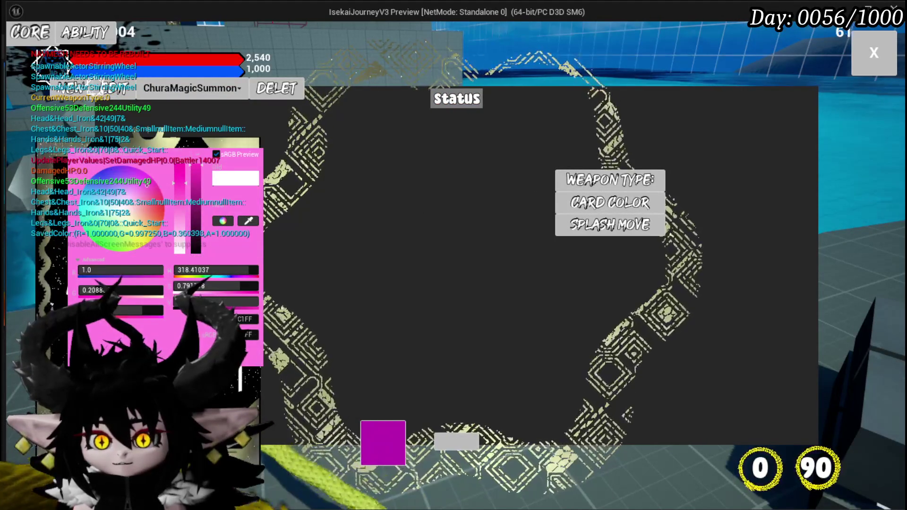
pyautogui.click(405, 377)
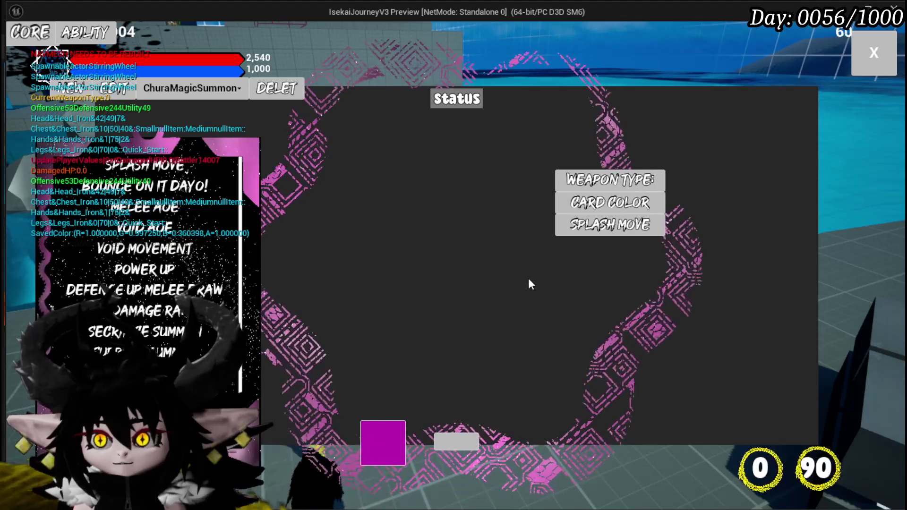
# Step: Choose Void AOE as the move, then save and confirm overwriting ChuraMagicSummon
pyautogui.moveTo(161, 260)
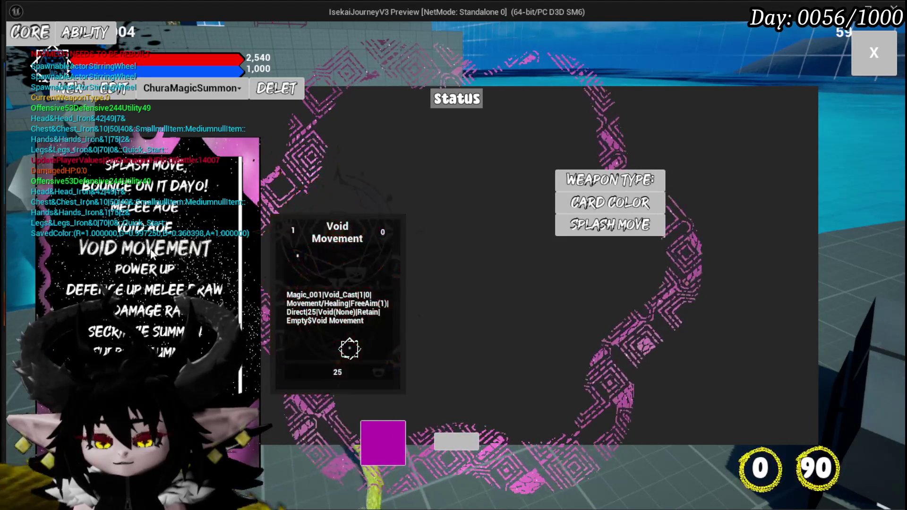
pyautogui.click(144, 228)
pyautogui.click(366, 335)
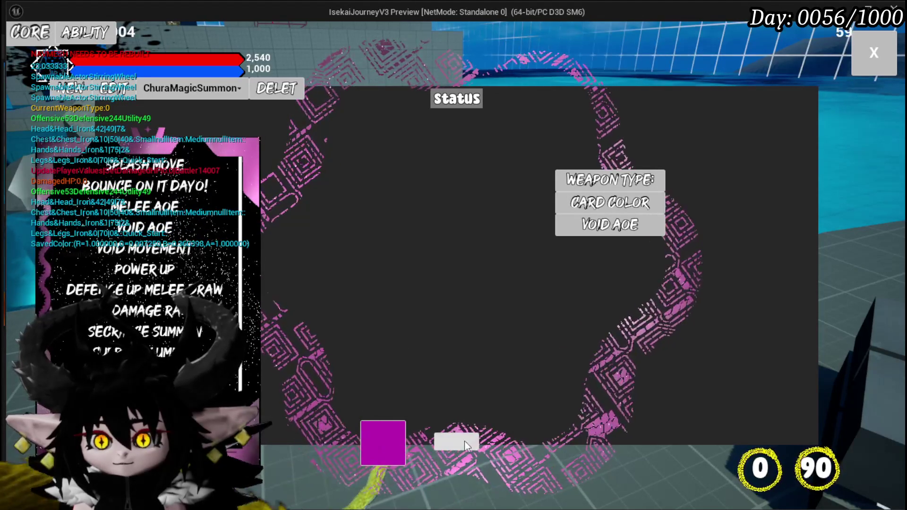
pyautogui.click(464, 441)
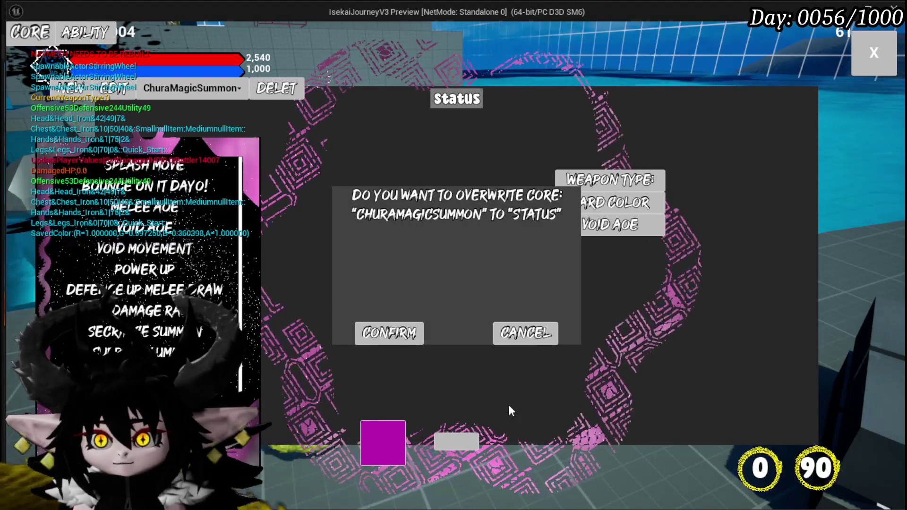
pyautogui.click(395, 340)
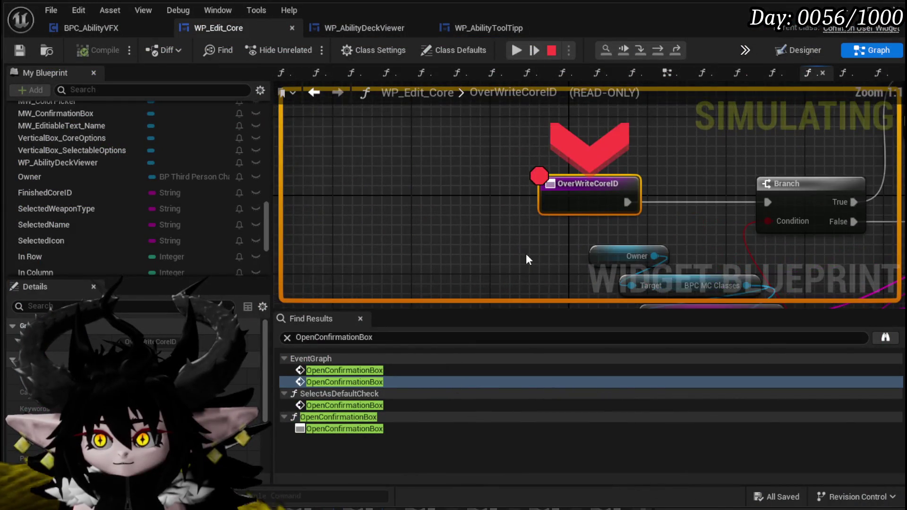
# Step: Step over from OverWriteCoreID through Branch, REMOVE, Build Core Data and ADD, then resume the game
pyautogui.click(661, 49)
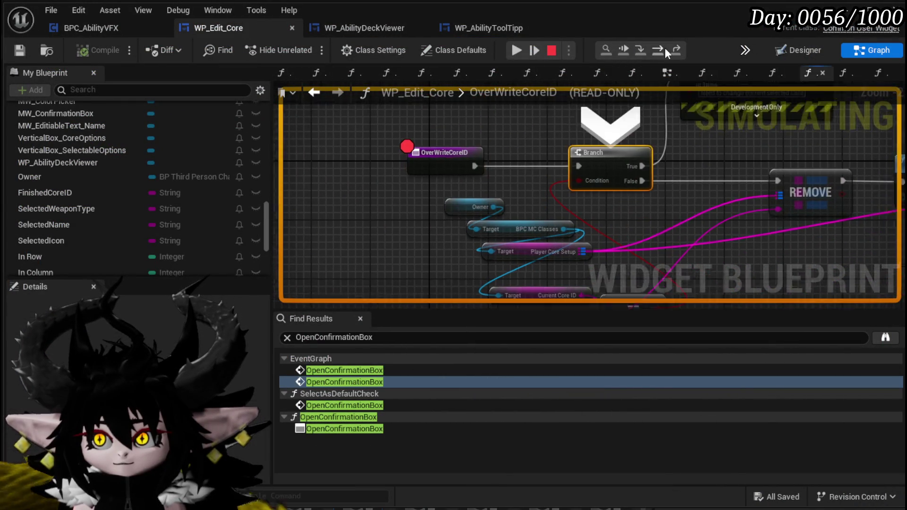
pyautogui.scroll(-2, 563, 211)
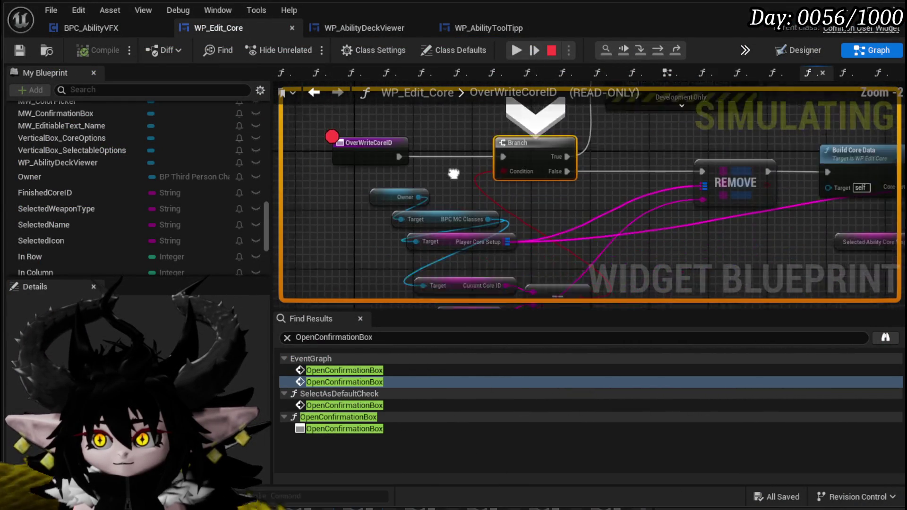
pyautogui.moveTo(553, 184); pyautogui.dragTo(554, 125)
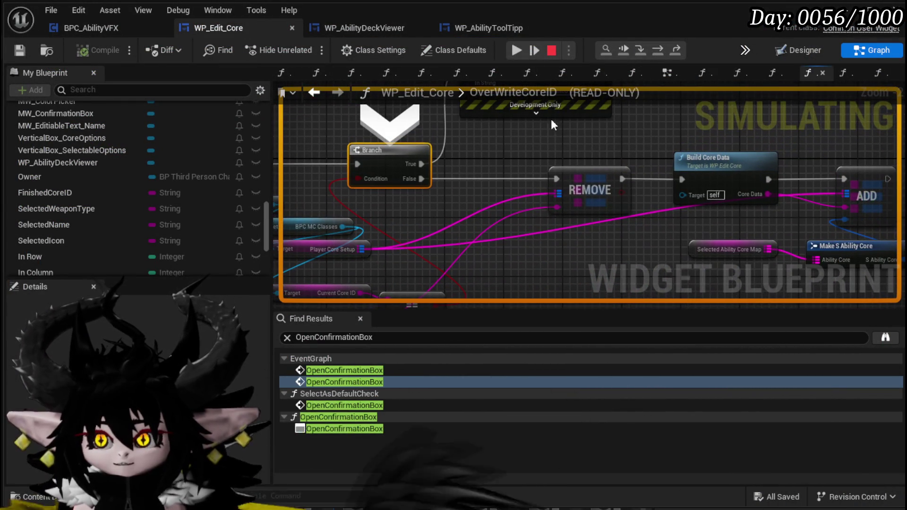
pyautogui.click(658, 50)
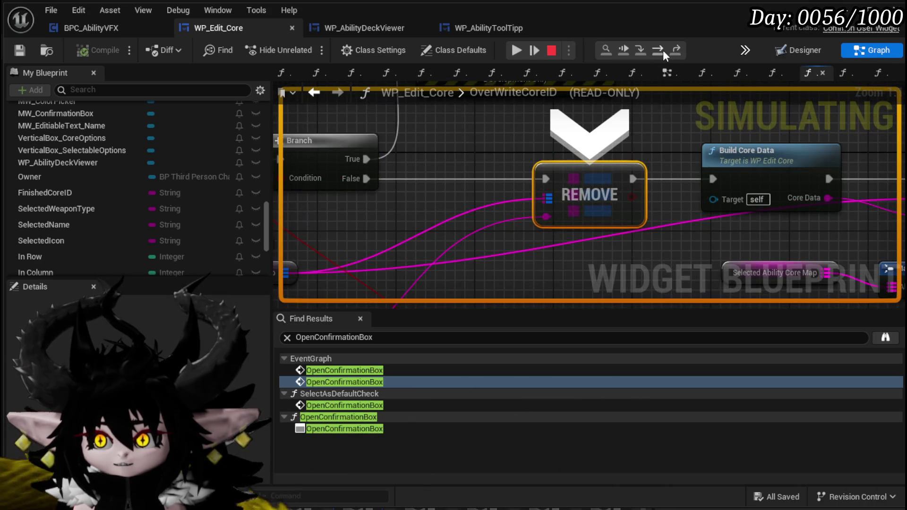
pyautogui.click(662, 50)
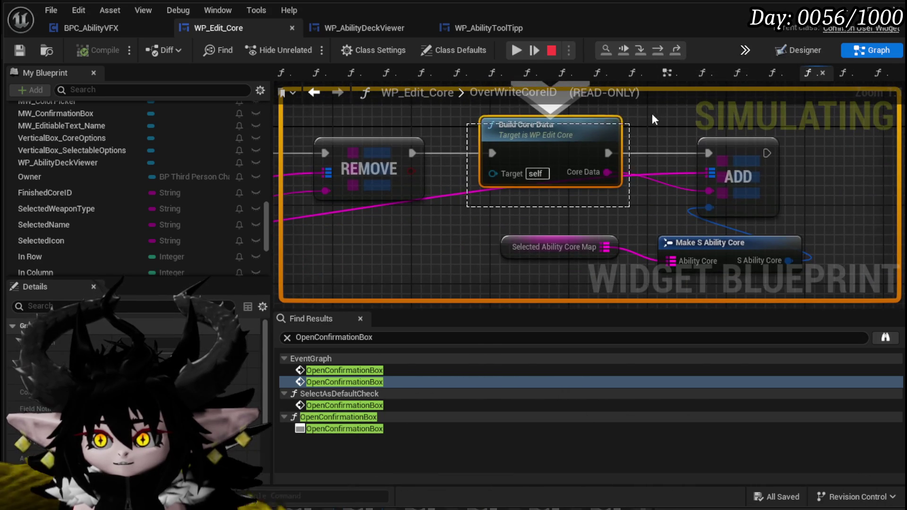
pyautogui.moveTo(516, 267); pyautogui.dragTo(702, 178)
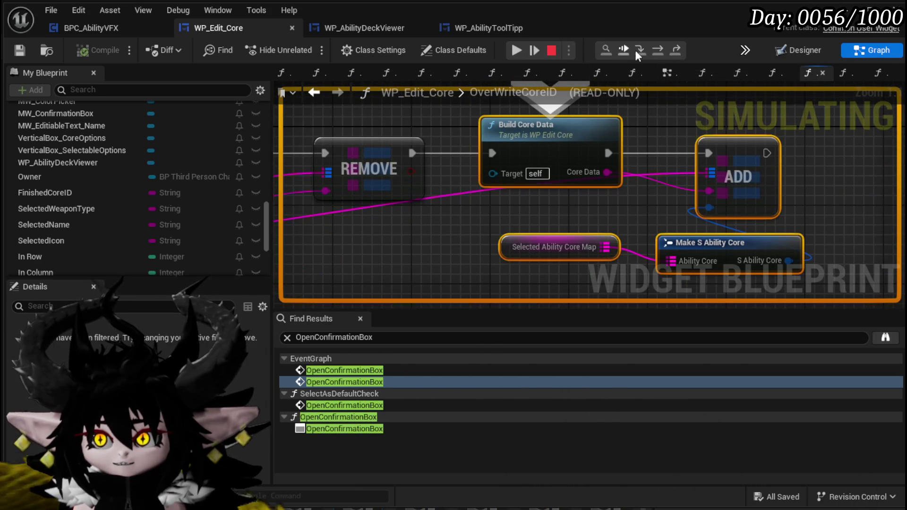
pyautogui.click(656, 52)
pyautogui.click(517, 52)
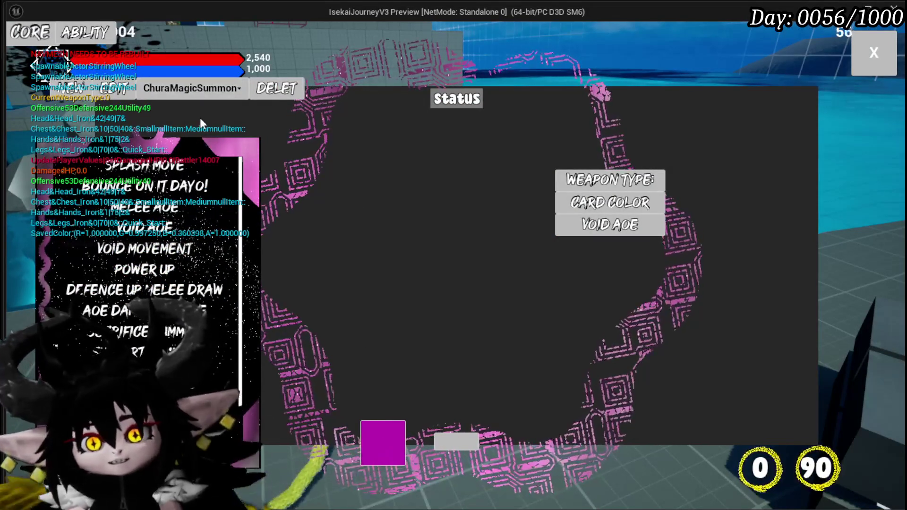
# Step: Load the Status core in the card editor and print its current data several times
pyautogui.click(125, 94)
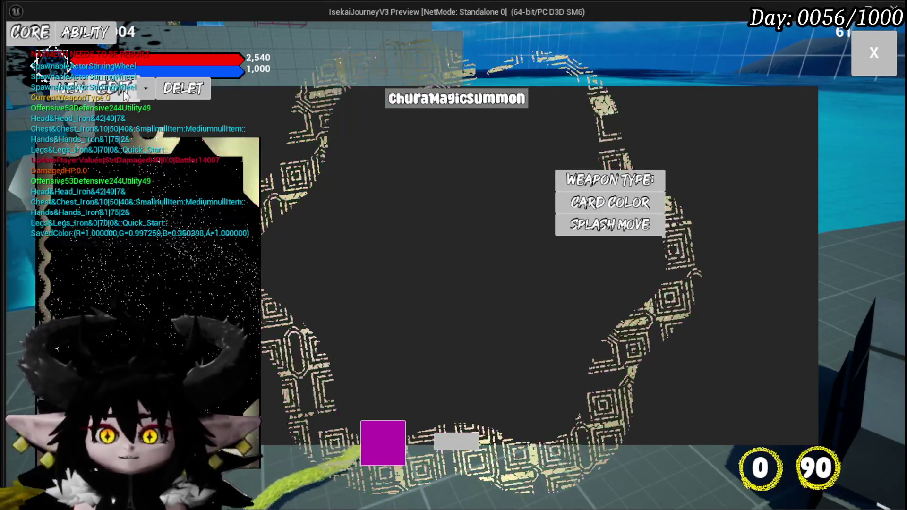
pyautogui.click(145, 88)
pyautogui.click(192, 147)
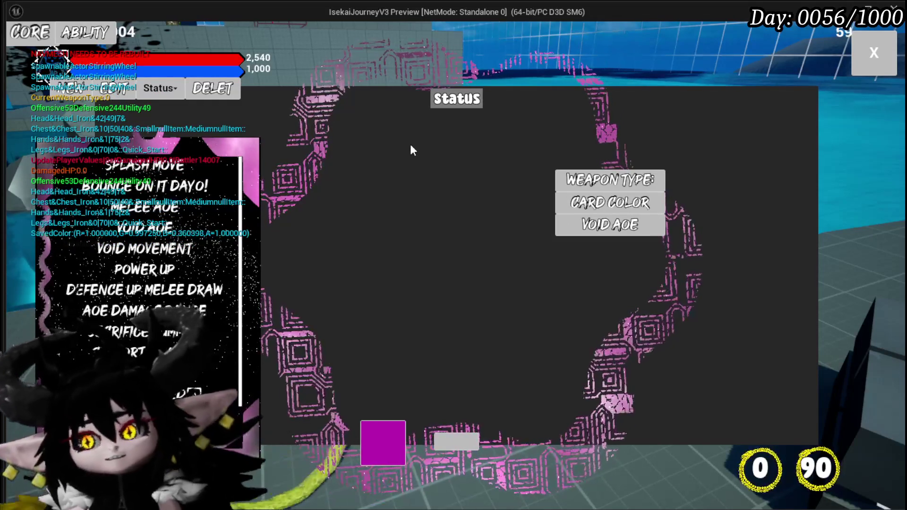
pyautogui.click(370, 451)
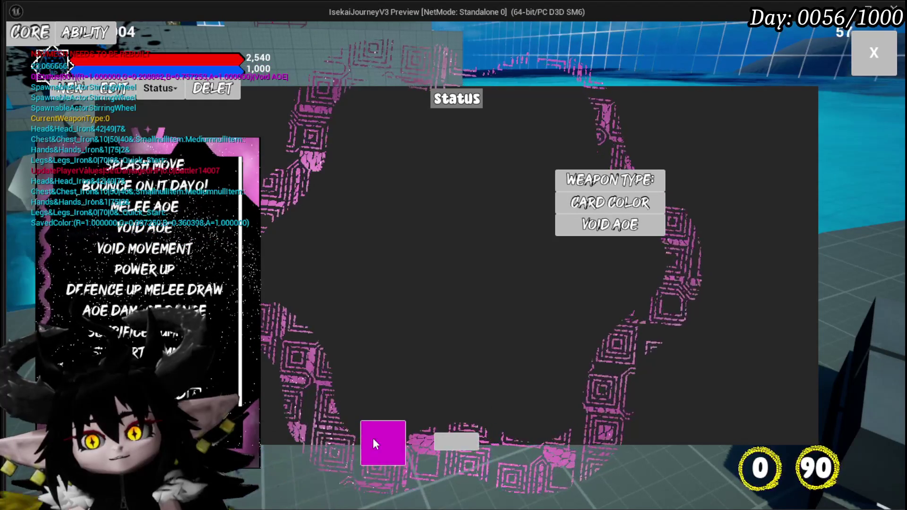
pyautogui.click(373, 444)
pyautogui.click(373, 444)
pyautogui.click(373, 444)
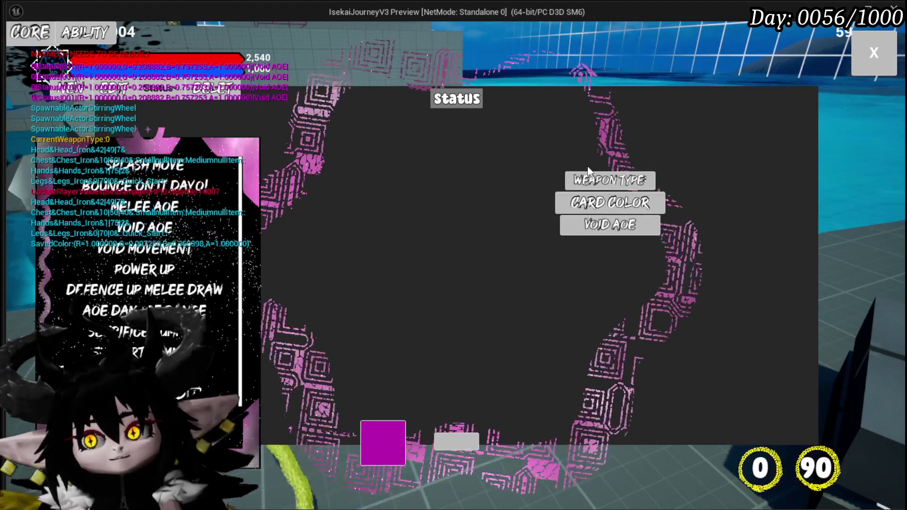
# Step: Set the weapon type to MAGIC, print the data, then save and confirm the overwrite
pyautogui.click(590, 179)
pyautogui.click(477, 205)
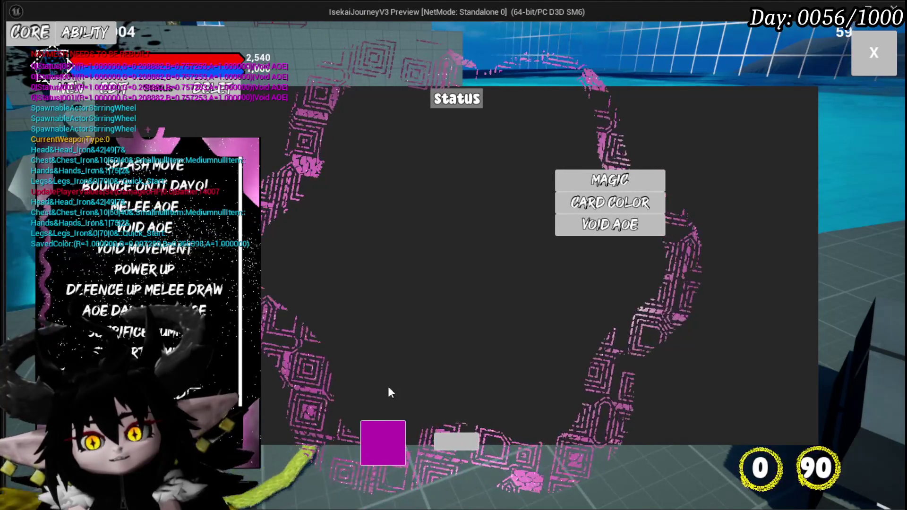
pyautogui.click(390, 435)
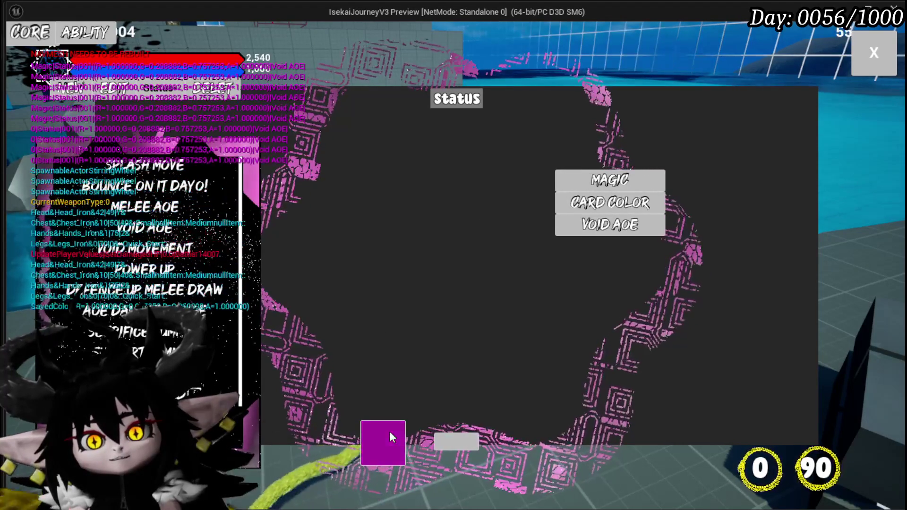
pyautogui.click(466, 442)
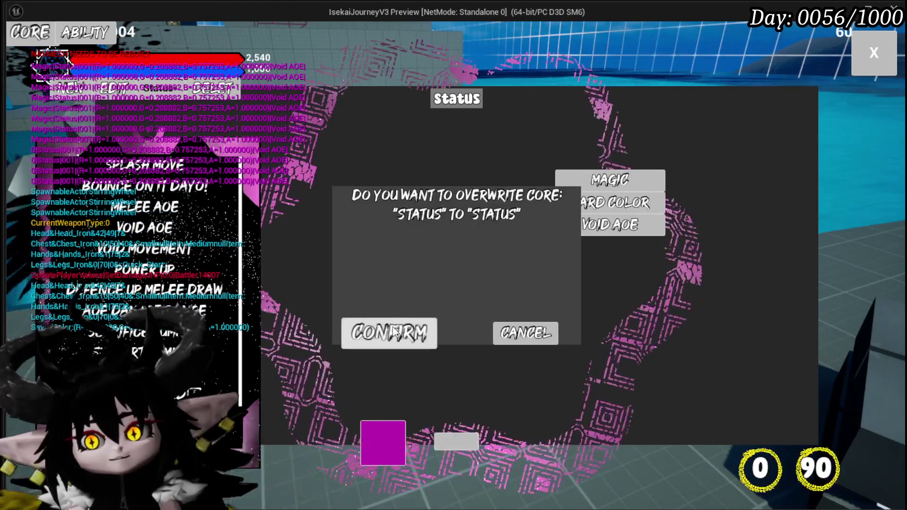
pyautogui.click(395, 332)
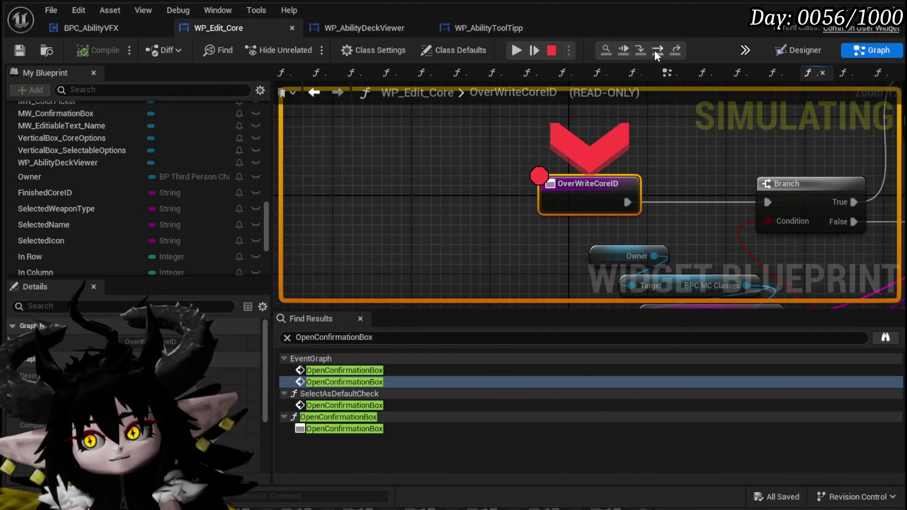
# Step: Step over OverWriteCoreID to Branch and REMOVE, then resume the play-test
pyautogui.click(654, 50)
pyautogui.click(654, 50)
pyautogui.click(516, 50)
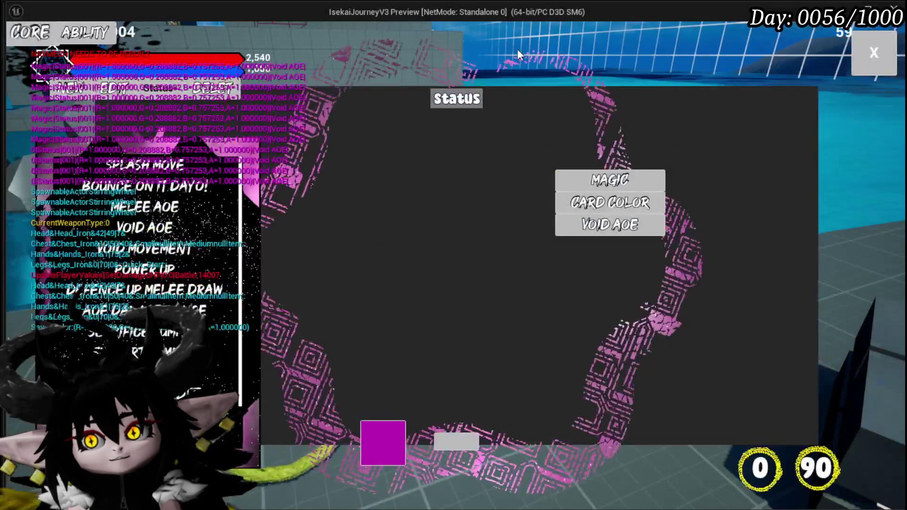
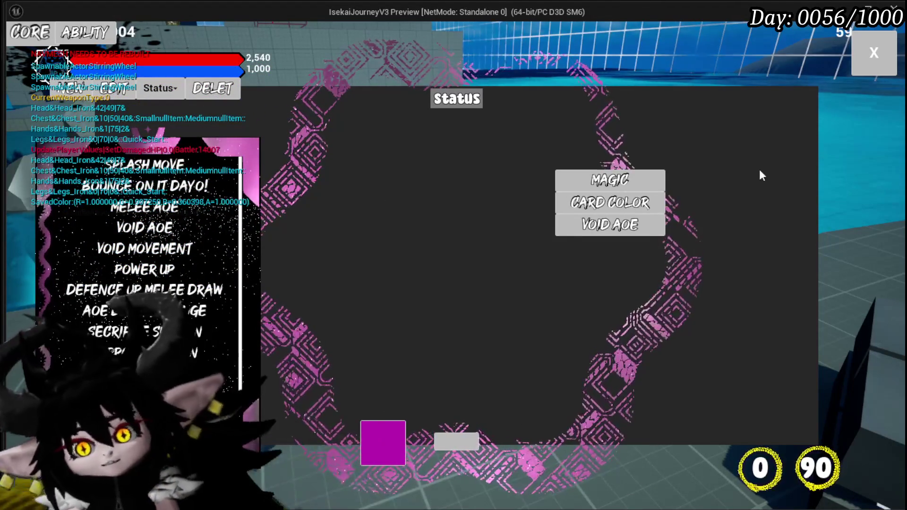
# Step: Return to play, show the equipment inventory, and equip Void AOE, then the Big Booooom core
pyautogui.click(874, 50)
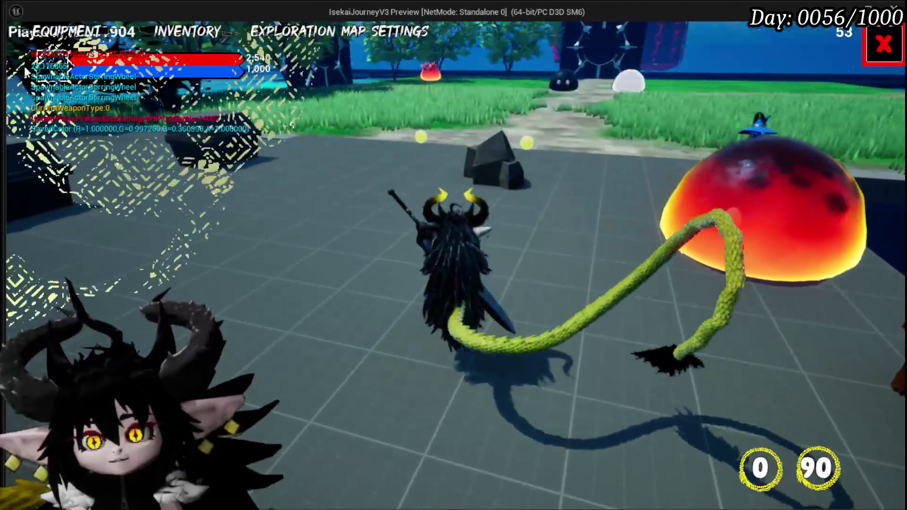
pyautogui.click(39, 39)
pyautogui.click(657, 341)
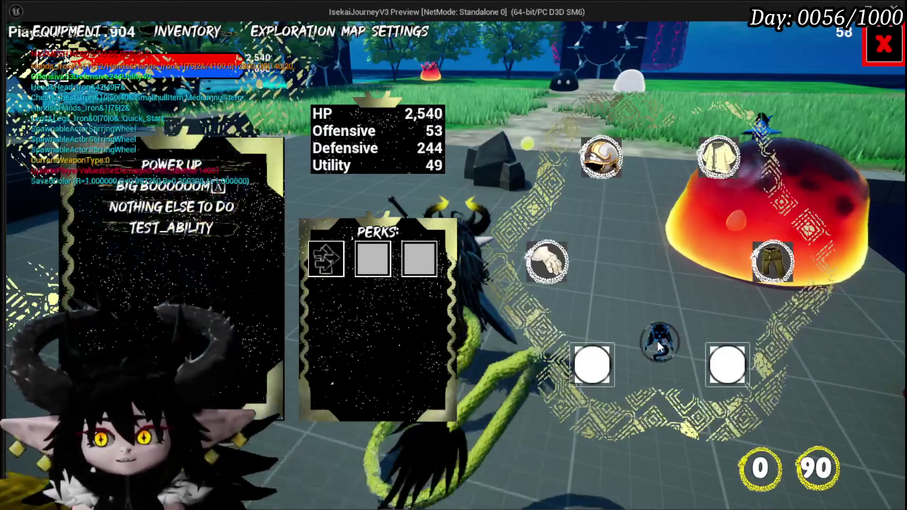
pyautogui.click(212, 193)
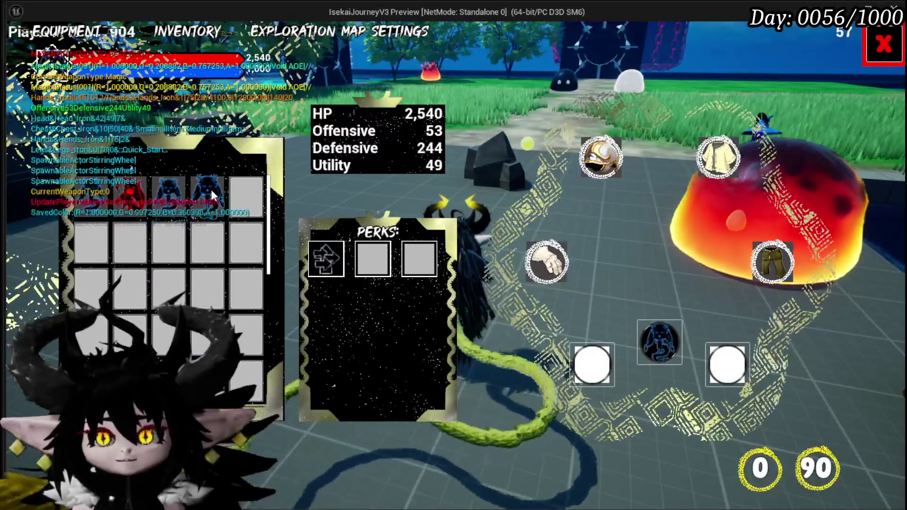
pyautogui.click(178, 191)
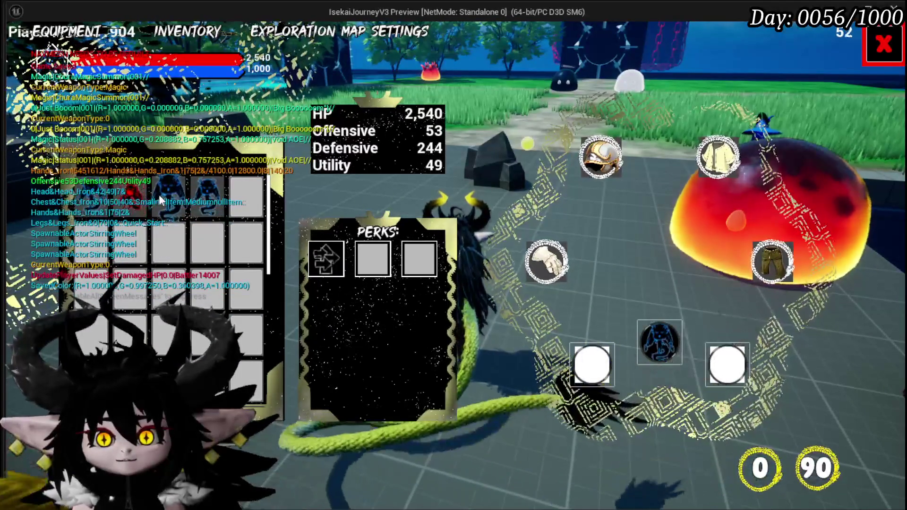
# Step: Cycle through the Chura, Void AOE and Big Booooom cores, then swap summons red and back to blue
pyautogui.click(205, 199)
pyautogui.click(204, 196)
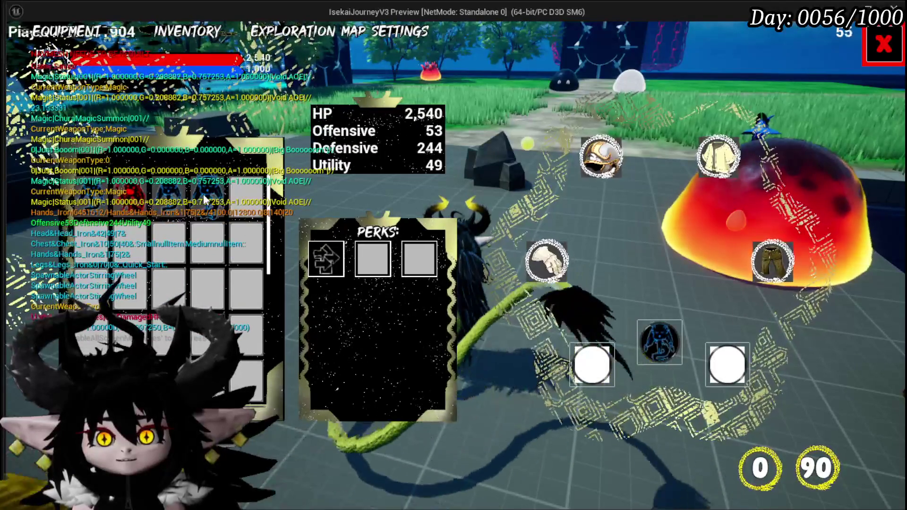
pyautogui.click(167, 197)
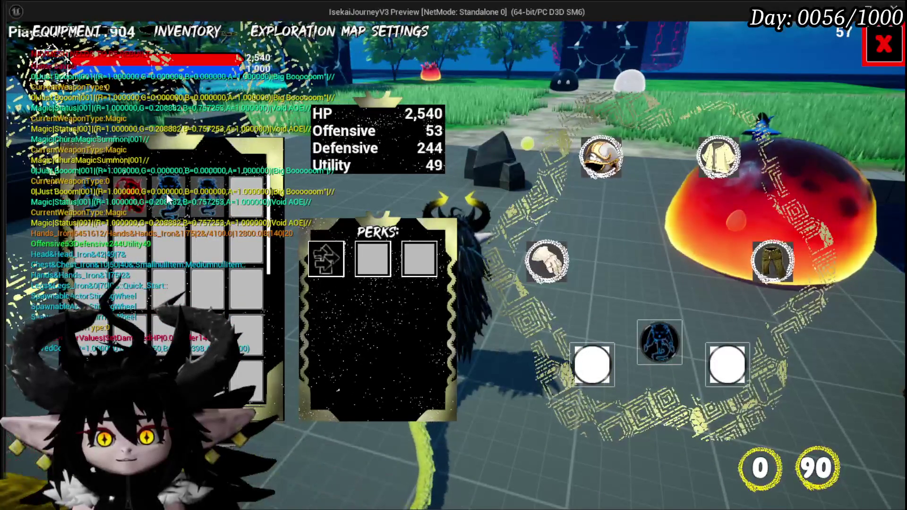
pyautogui.click(196, 196)
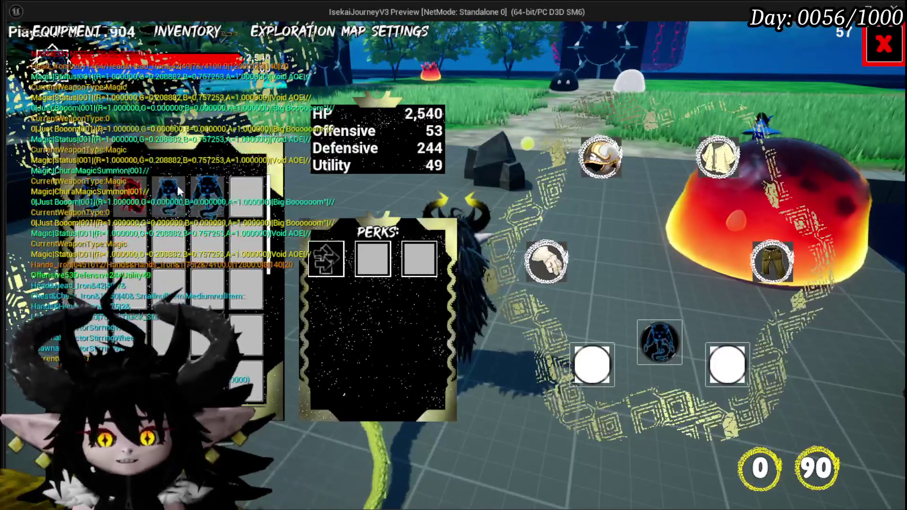
pyautogui.click(132, 191)
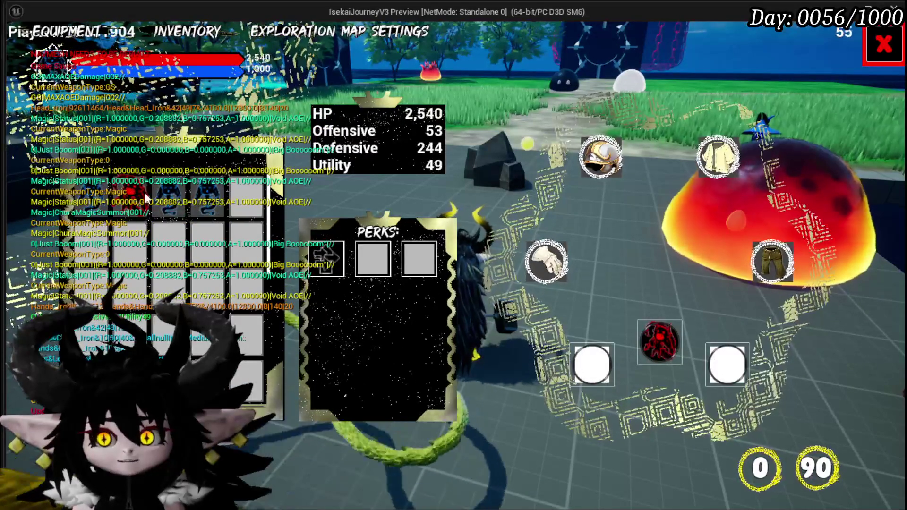
pyautogui.click(163, 202)
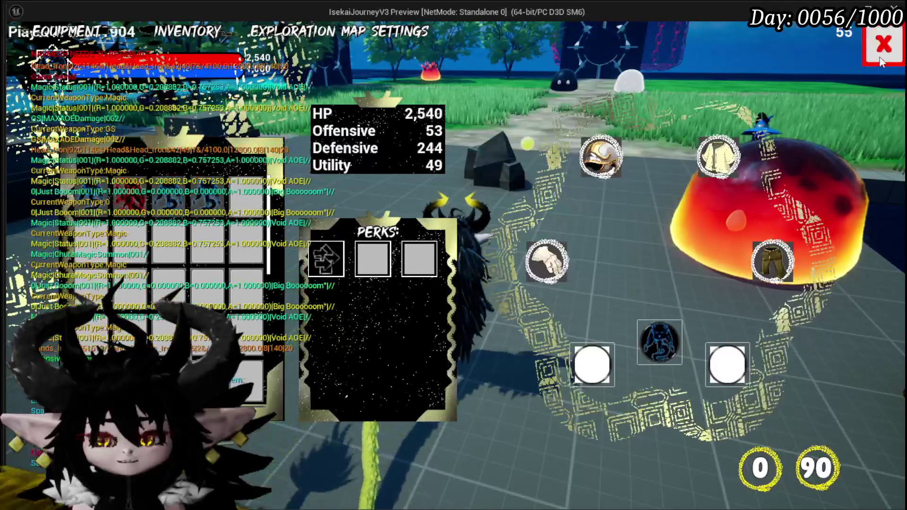
# Step: Close and reopen the equipment screen, then leave the game view
pyautogui.press('Escape')
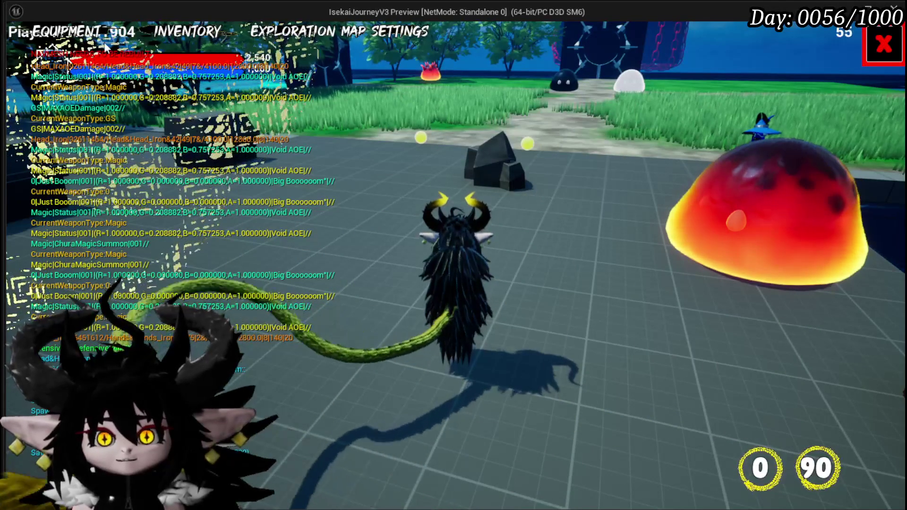
pyautogui.click(104, 33)
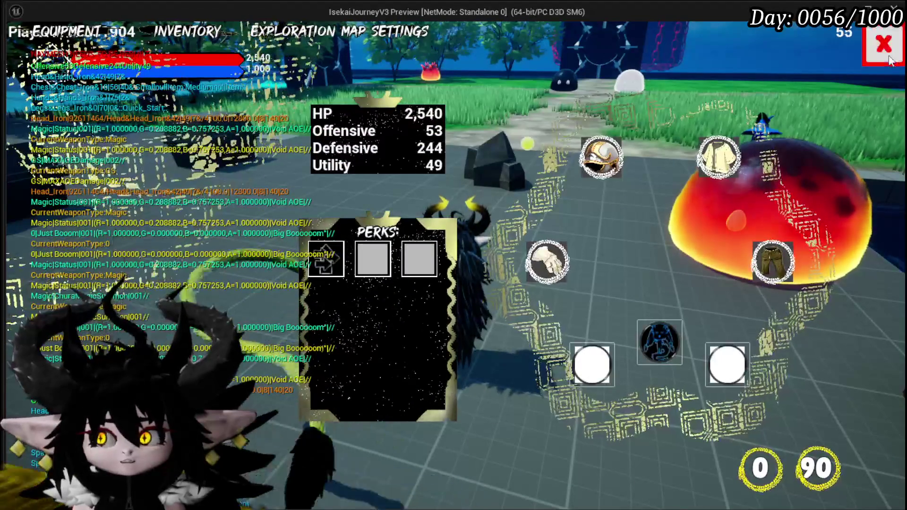
pyautogui.press('Escape')
pyautogui.press('Escape')
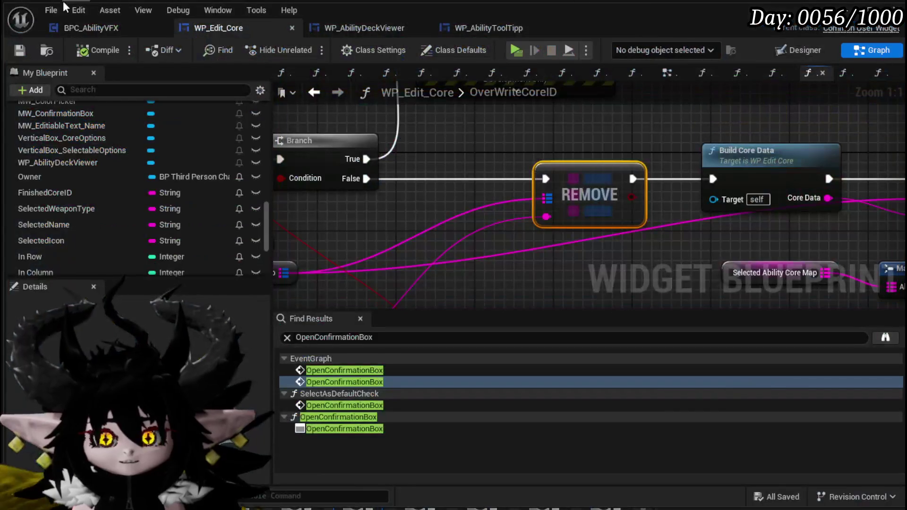
# Step: Open WP_Edit_Core's SetColorFromString function graph
pyautogui.scroll(-5, 551, 146)
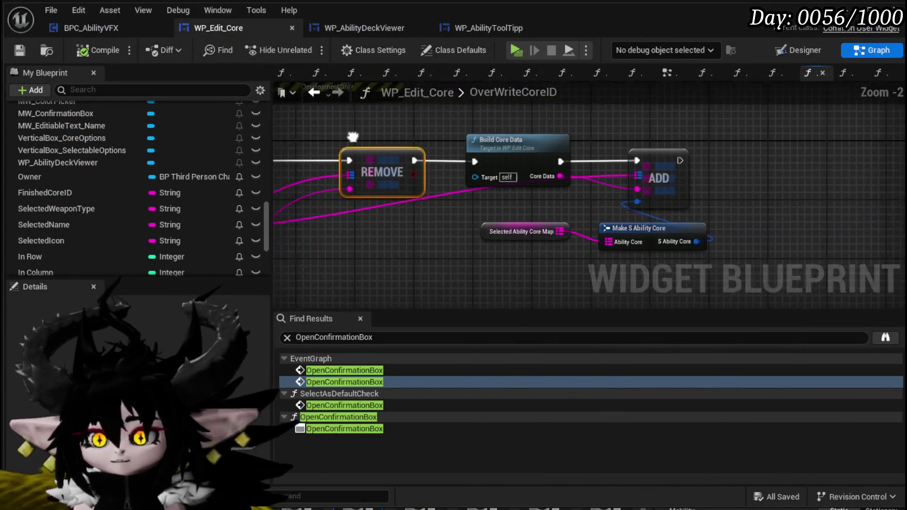
pyautogui.scroll(10, 124, 144)
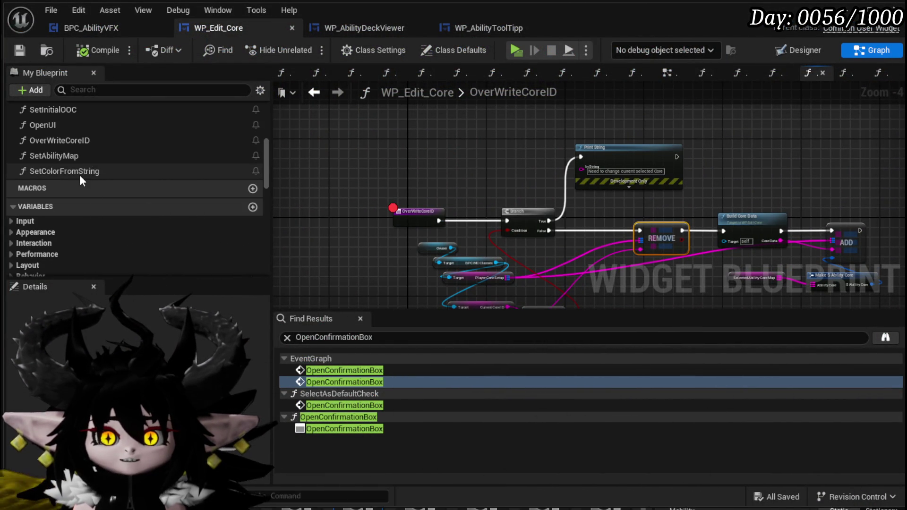
pyautogui.doubleClick(81, 176)
pyautogui.scroll(-5, 385, 190)
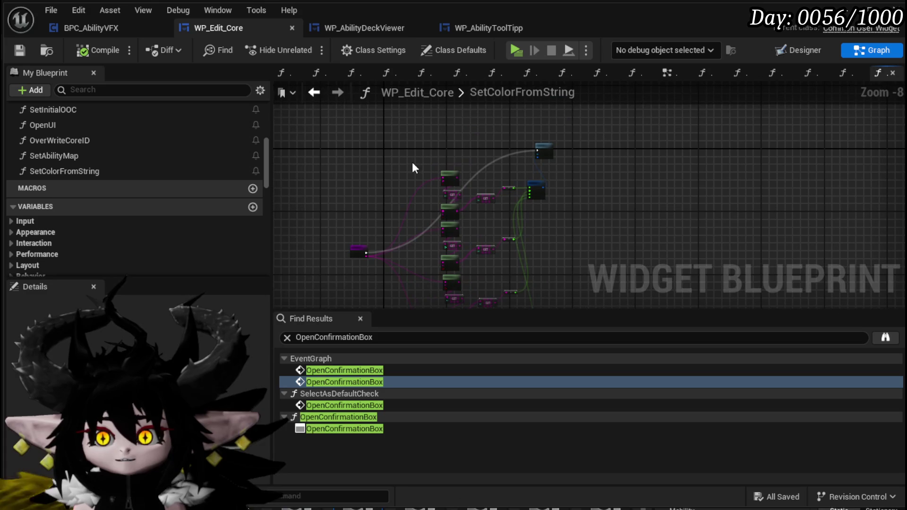
# Step: Select and pan across the colour-parsing nodes to inspect the string-to-colour logic
pyautogui.moveTo(421, 146)
pyautogui.mouseDown()
pyautogui.moveTo(357, 127)
pyautogui.moveTo(462, 200)
pyautogui.mouseUp()
pyautogui.scroll(-2, 461, 200)
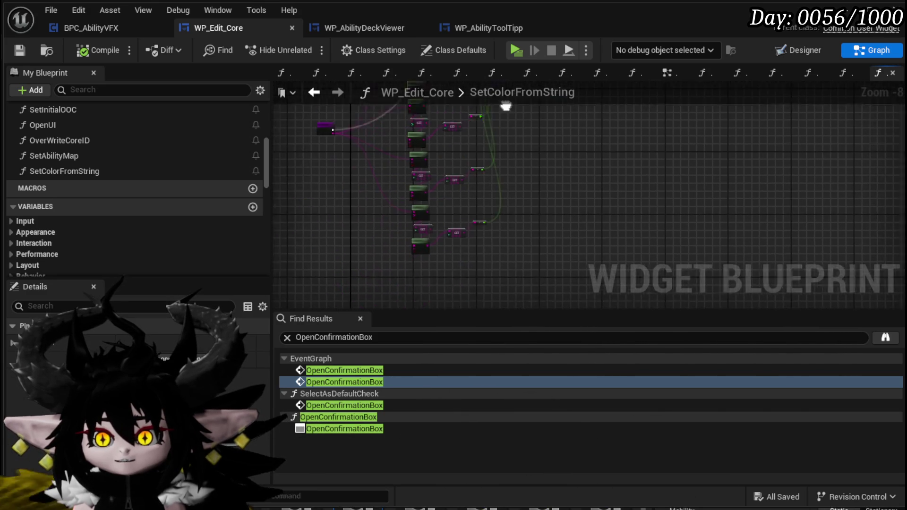
pyautogui.moveTo(409, 249)
pyautogui.mouseDown()
pyautogui.moveTo(415, 239)
pyautogui.moveTo(376, 283)
pyautogui.mouseUp()
pyautogui.moveTo(490, 125)
pyautogui.mouseDown()
pyautogui.moveTo(495, 112)
pyautogui.moveTo(526, 202)
pyautogui.mouseUp()
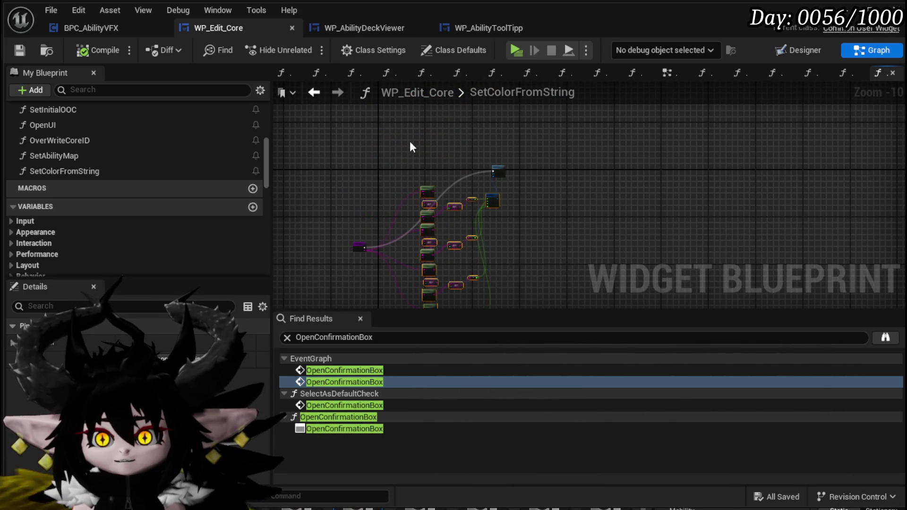
pyautogui.scroll(8, 485, 158)
pyautogui.scroll(-7, 485, 159)
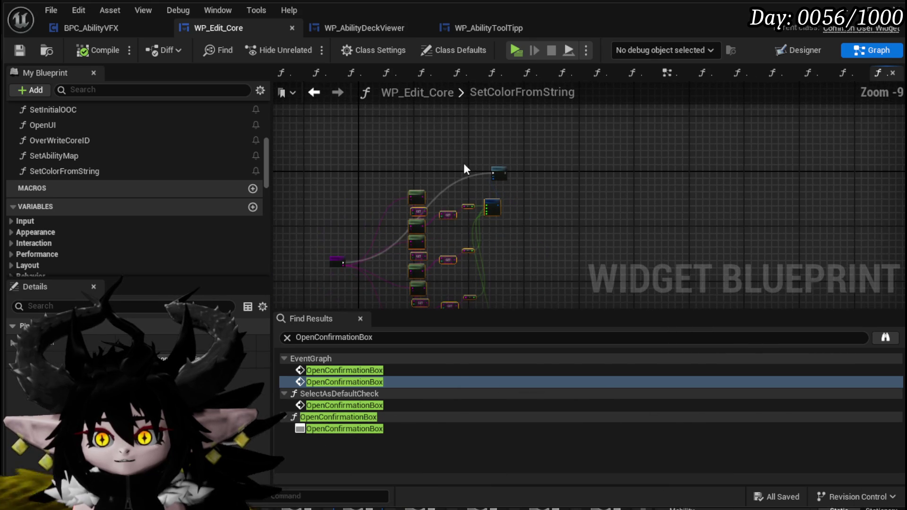
pyautogui.scroll(4, 389, 186)
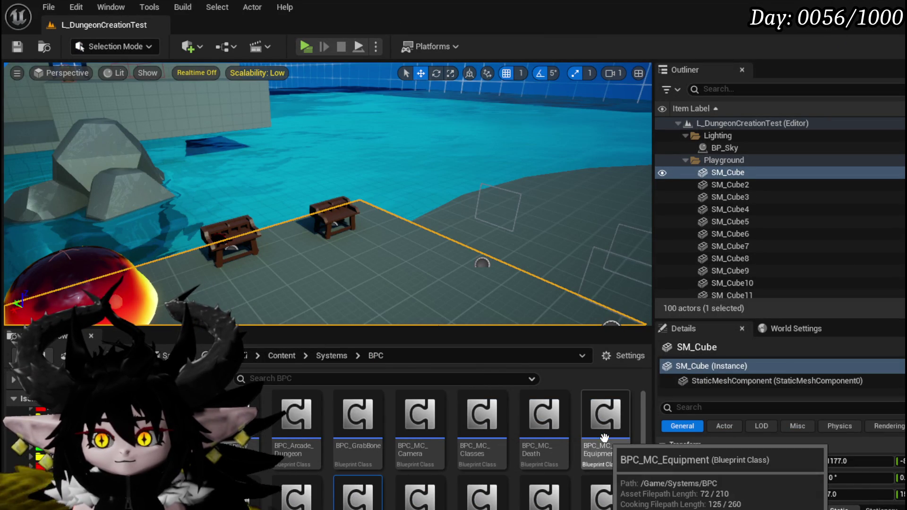
# Step: Open the BPC_MC_Classes Blueprint and its SetCurrentAbilitys function graph
pyautogui.doubleClick(482, 426)
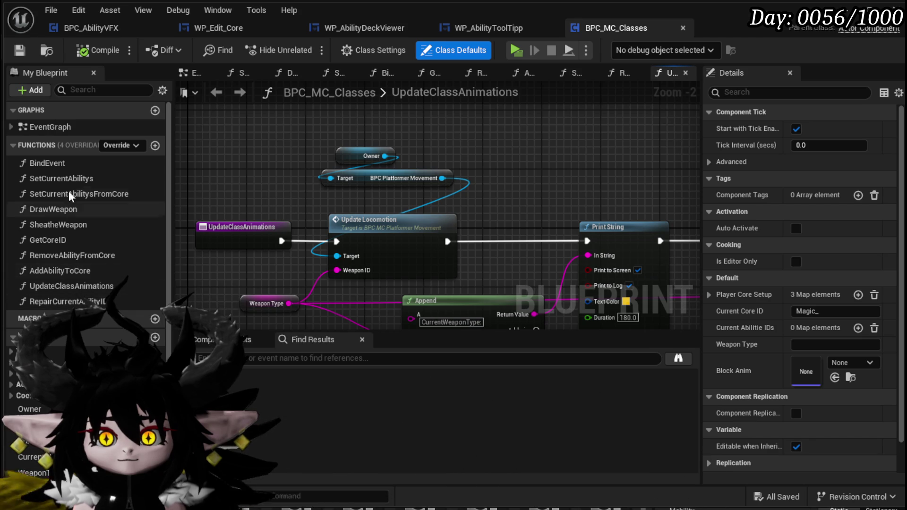
pyautogui.doubleClick(59, 179)
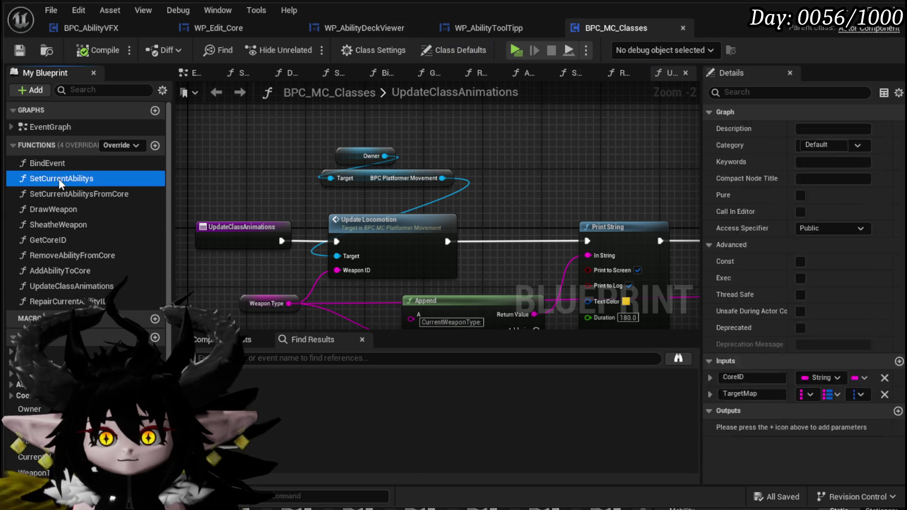
# Step: Make room beside the SetCurrentAbilitys entry and add a Get All Widgets with Interface node
pyautogui.scroll(3, 360, 205)
pyautogui.moveTo(360, 205); pyautogui.dragTo(565, 229)
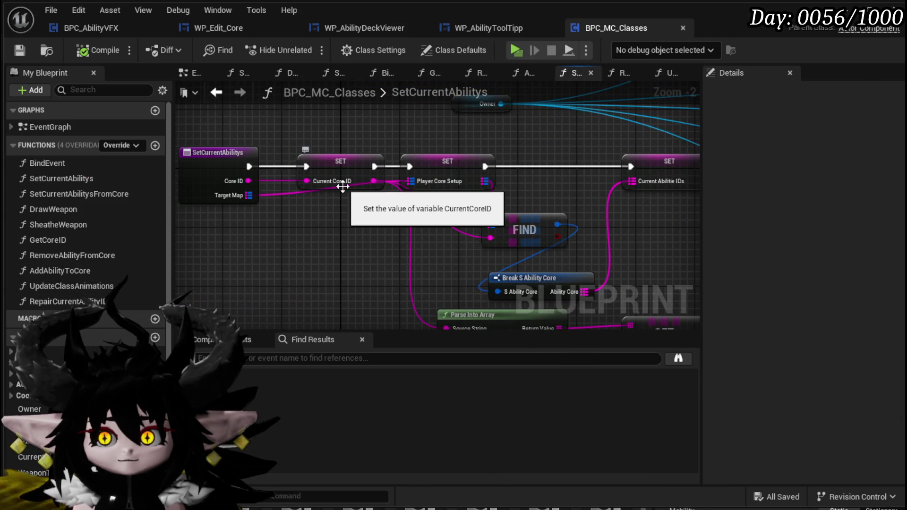
pyautogui.moveTo(348, 182); pyautogui.dragTo(457, 221)
pyautogui.moveTo(461, 175)
pyautogui.mouseDown()
pyautogui.moveTo(225, 160)
pyautogui.moveTo(201, 168)
pyautogui.mouseUp()
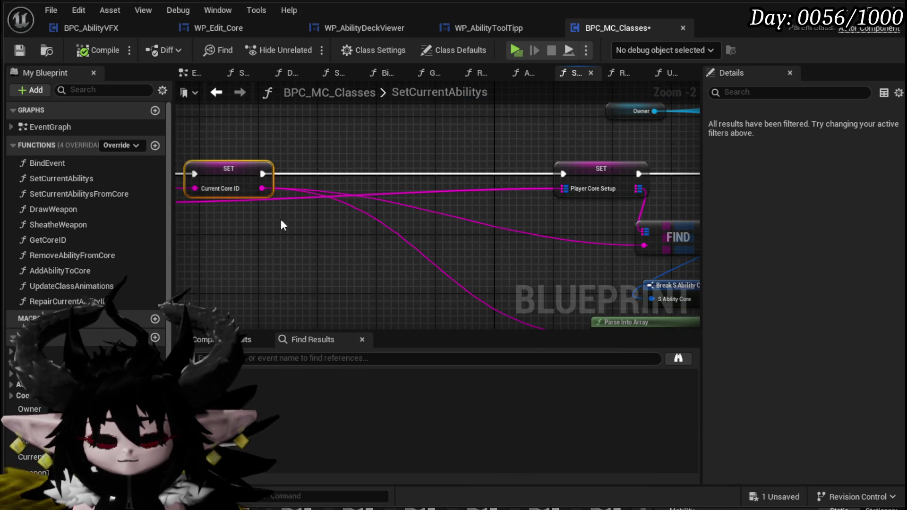
pyautogui.moveTo(282, 225); pyautogui.dragTo(326, 199)
pyautogui.rightClick(326, 199)
pyautogui.write('get')
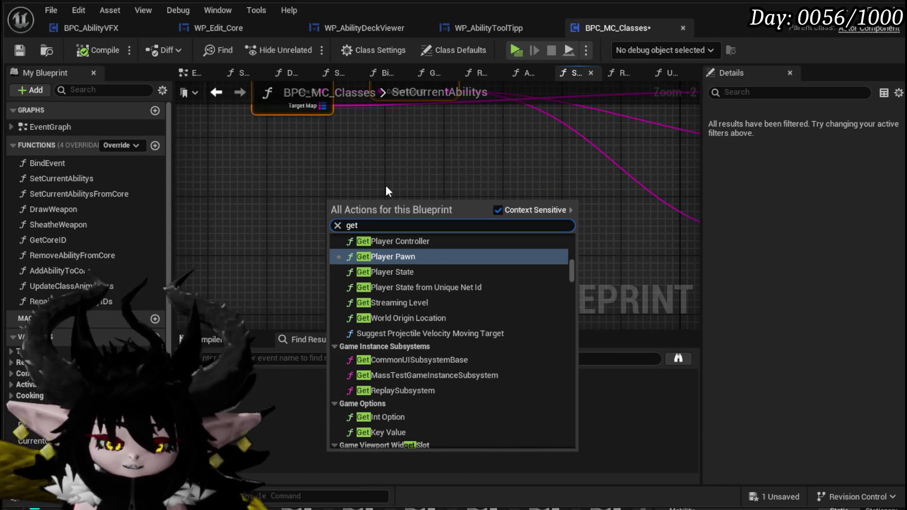
pyautogui.write(' Widget')
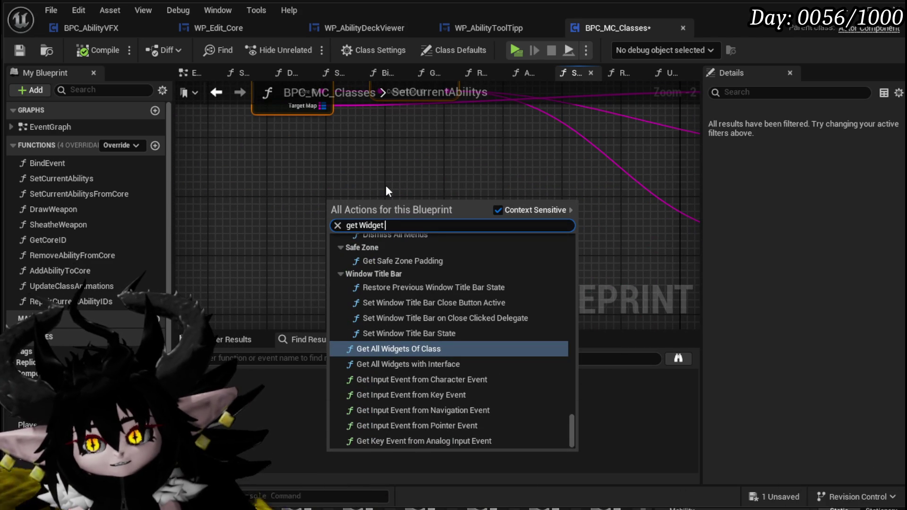
pyautogui.write(' inter')
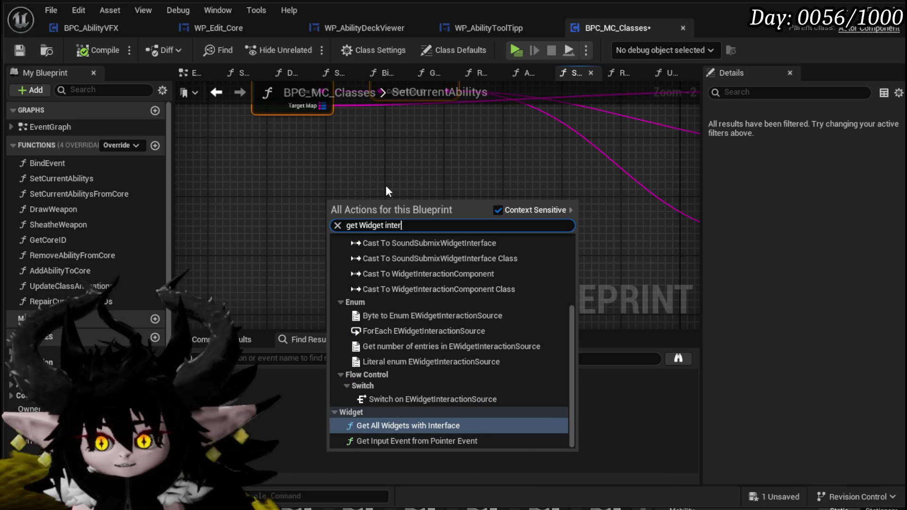
pyautogui.click(409, 426)
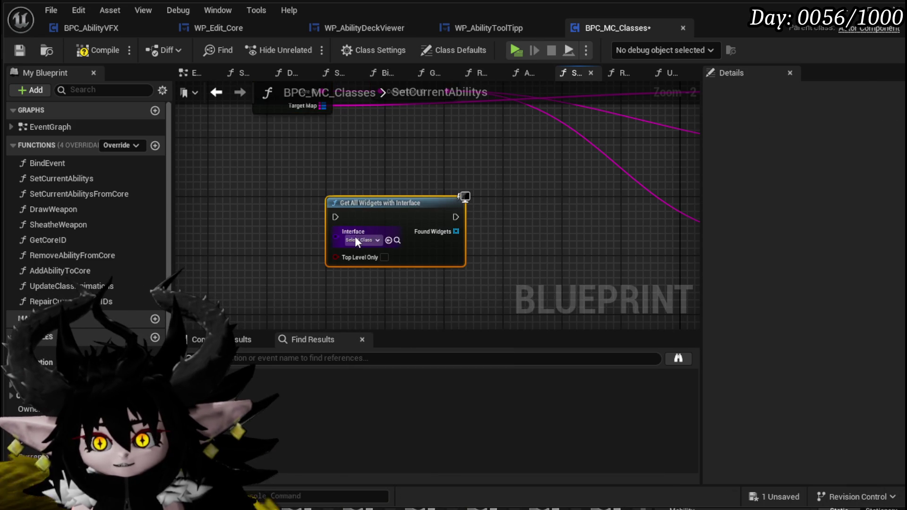
# Step: Set the node's interface class to BPI_Changeable
pyautogui.click(355, 238)
pyautogui.write('Chan')
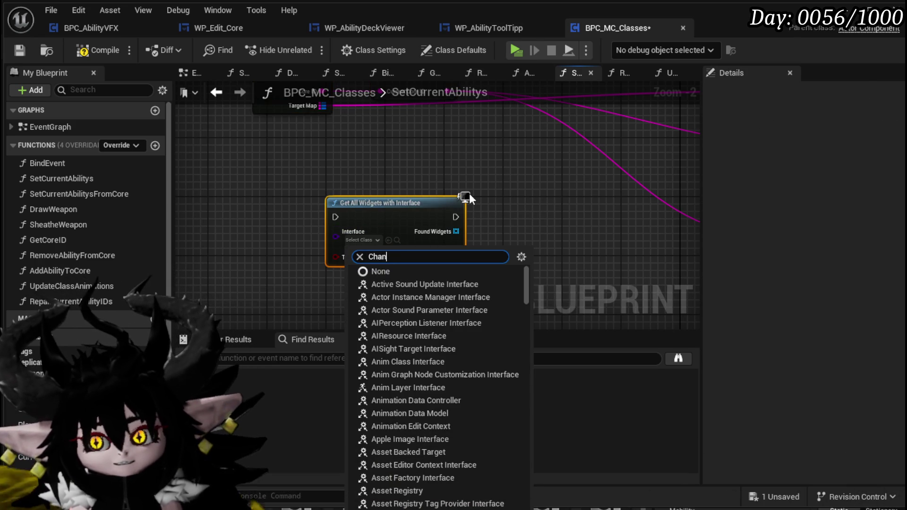
pyautogui.write('g')
pyautogui.click(418, 283)
pyautogui.moveTo(417, 284)
pyautogui.mouseDown()
pyautogui.moveTo(458, 174)
pyautogui.moveTo(217, 169)
pyautogui.mouseUp()
# Step: Loop over Found Widgets with For Each Loop and call Set Color on each element
pyautogui.moveTo(274, 175); pyautogui.dragTo(316, 177)
pyautogui.write('Lo')
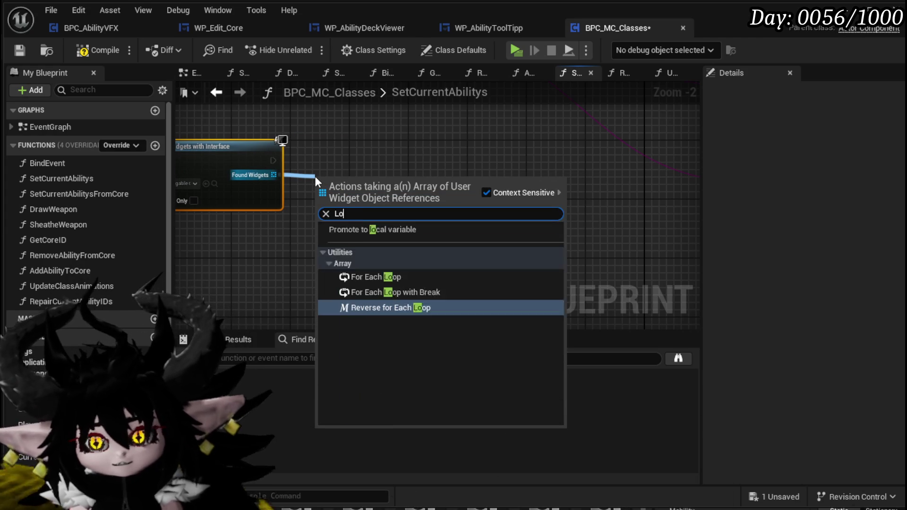
pyautogui.write('op')
pyautogui.click(368, 251)
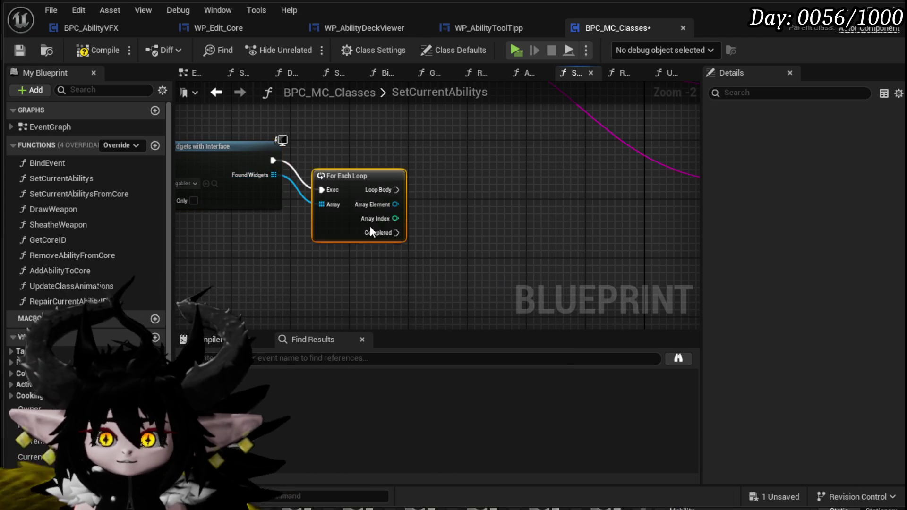
pyautogui.moveTo(380, 175); pyautogui.dragTo(445, 174)
pyautogui.write('S')
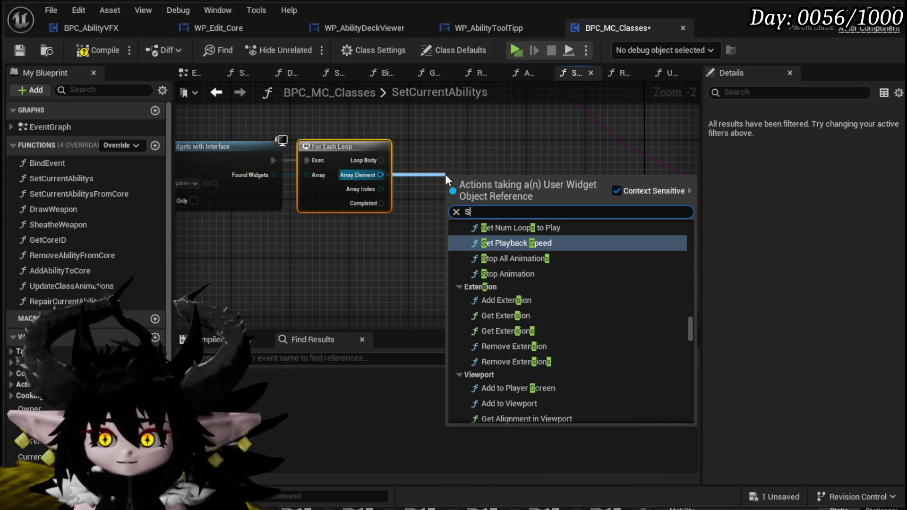
pyautogui.write('et Color')
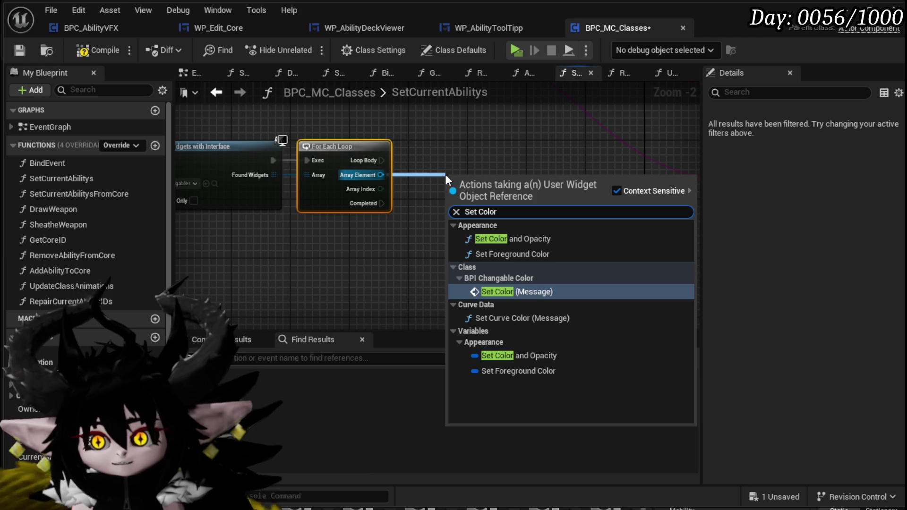
pyautogui.click(487, 290)
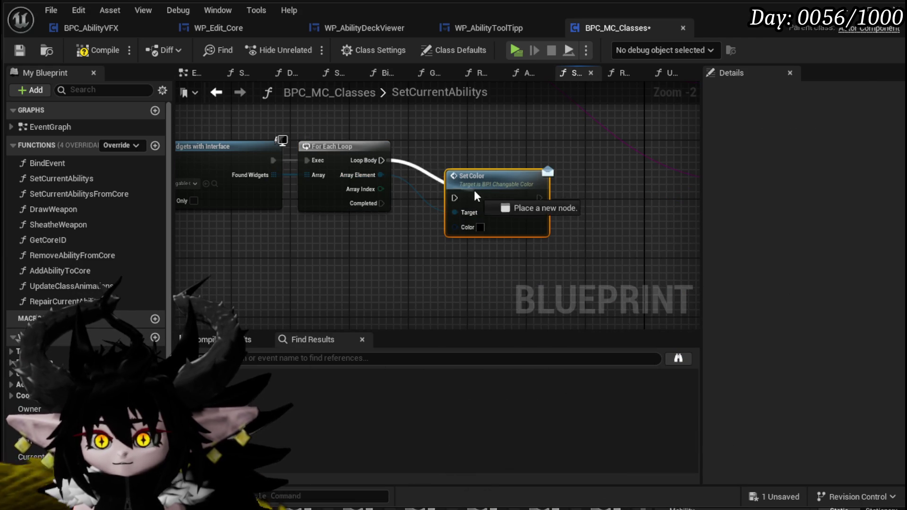
pyautogui.moveTo(473, 196); pyautogui.dragTo(472, 161)
# Step: Wire the Make Linear Color node into Set Color's Color input
pyautogui.scroll(-3, 470, 150)
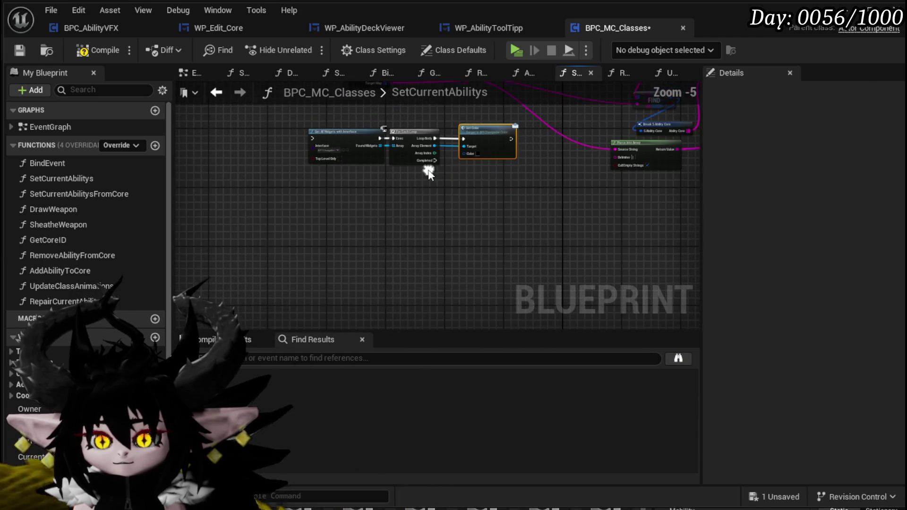
pyautogui.click(365, 283)
pyautogui.scroll(4, 405, 264)
pyautogui.moveTo(402, 263); pyautogui.dragTo(405, 198)
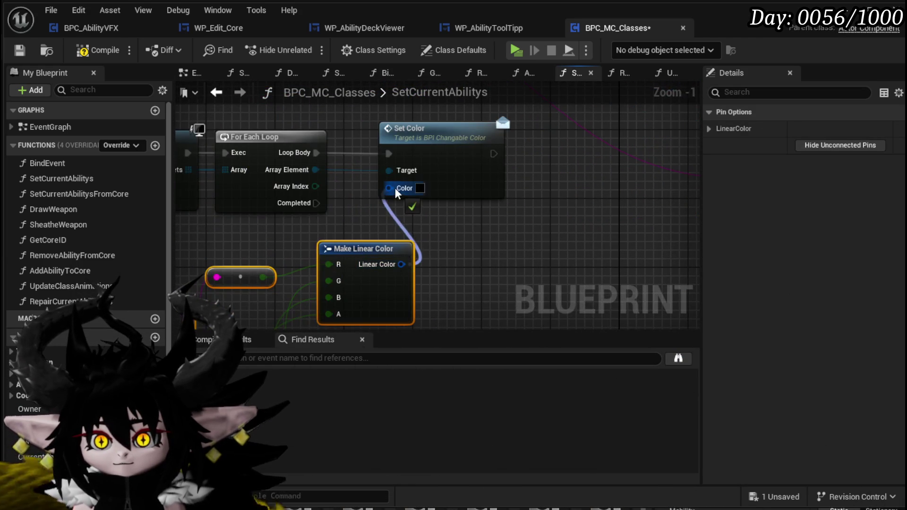
pyautogui.scroll(-7, 405, 199)
# Step: Box-select the colour-building nodes and collapse them into a new function
pyautogui.moveTo(328, 166)
pyautogui.mouseDown()
pyautogui.moveTo(469, 318)
pyautogui.moveTo(480, 288)
pyautogui.mouseUp()
pyautogui.scroll(4, 434, 179)
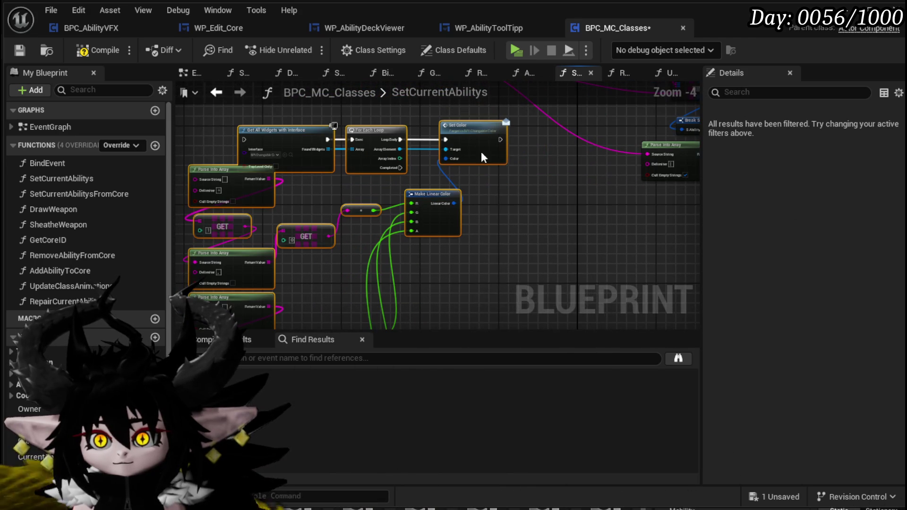
pyautogui.rightClick(482, 156)
pyautogui.click(529, 334)
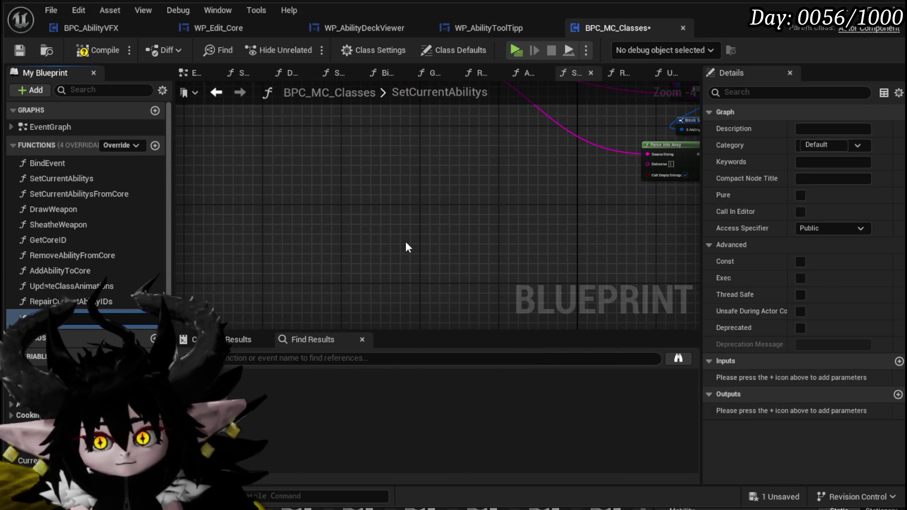
# Step: Name the function SetColorFromCore and give it a Source String input from a Parse node
pyautogui.write('FromC')
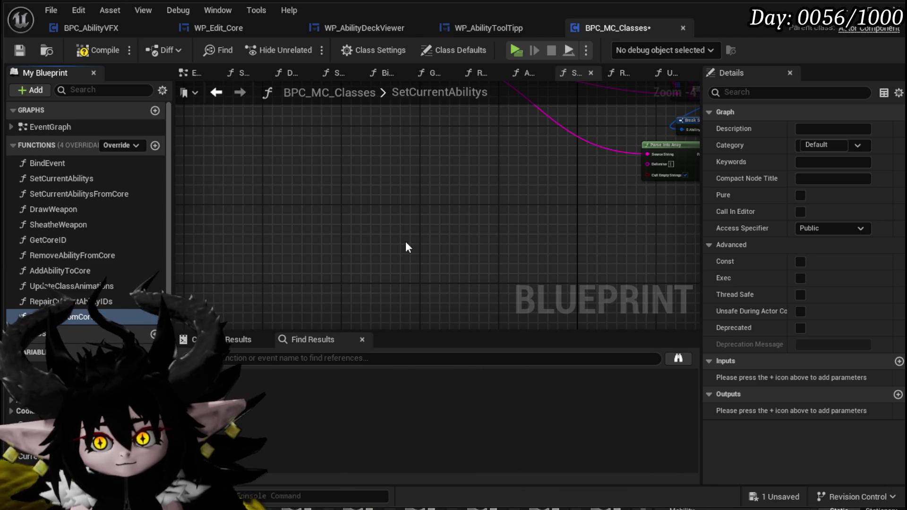
pyautogui.press('Return')
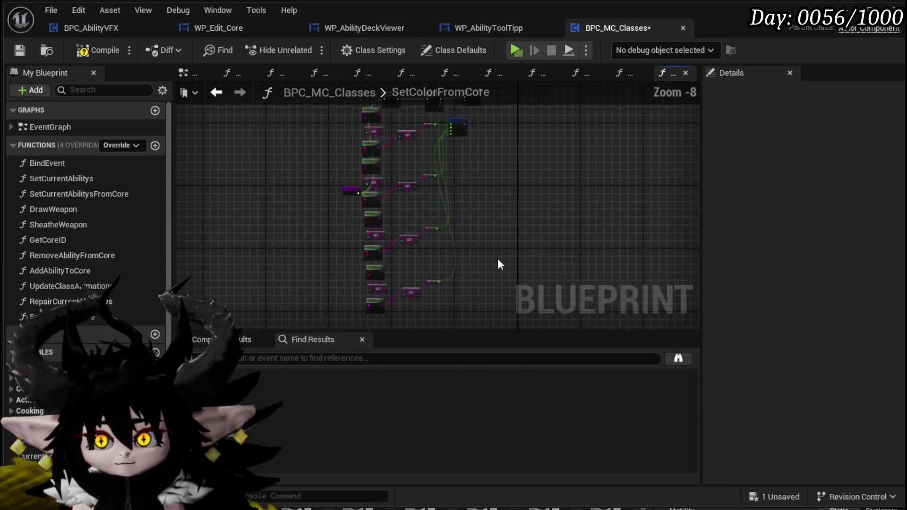
pyautogui.scroll(4, 365, 234)
pyautogui.click(267, 182)
pyautogui.scroll(1, 347, 230)
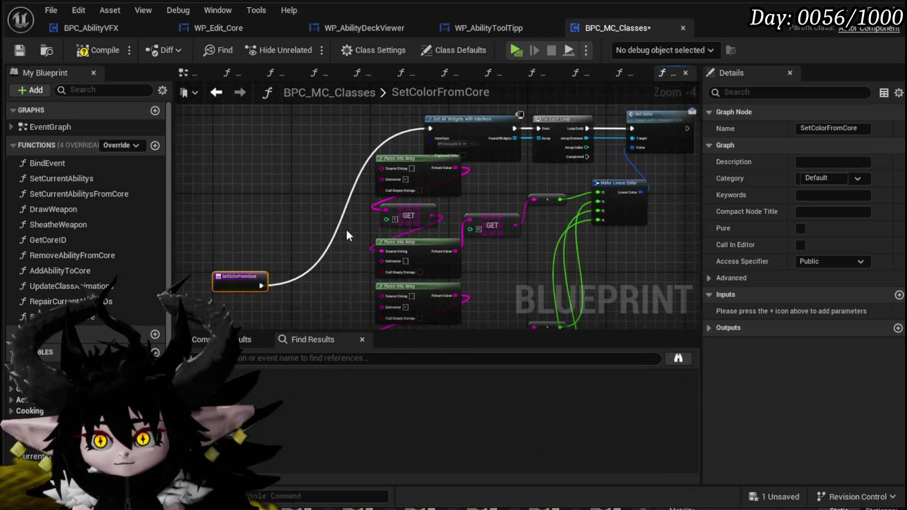
pyautogui.scroll(2, 435, 176)
pyautogui.moveTo(442, 157); pyautogui.dragTo(239, 265)
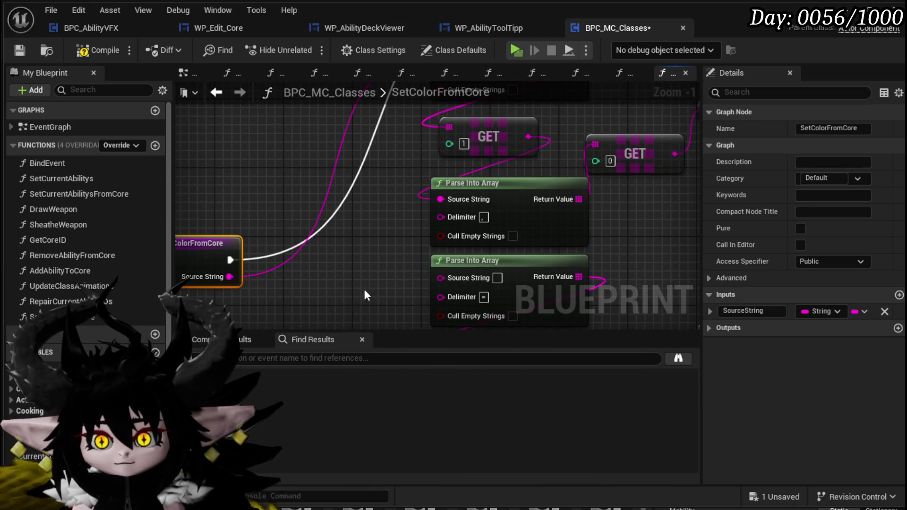
# Step: Connect the remaining Parse Into Array Source String pins to the function's string input
pyautogui.scroll(-2, 367, 258)
pyautogui.moveTo(524, 217)
pyautogui.mouseDown()
pyautogui.moveTo(405, 213)
pyautogui.moveTo(331, 224)
pyautogui.moveTo(384, 209)
pyautogui.mouseUp()
pyautogui.moveTo(441, 244); pyautogui.dragTo(207, 140)
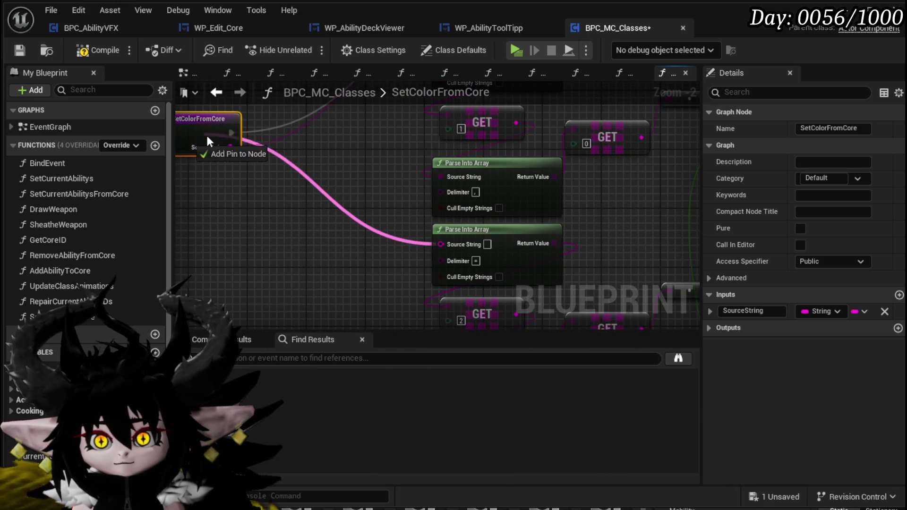
pyautogui.moveTo(289, 244)
pyautogui.mouseDown()
pyautogui.moveTo(303, 173)
pyautogui.moveTo(392, 188)
pyautogui.mouseUp()
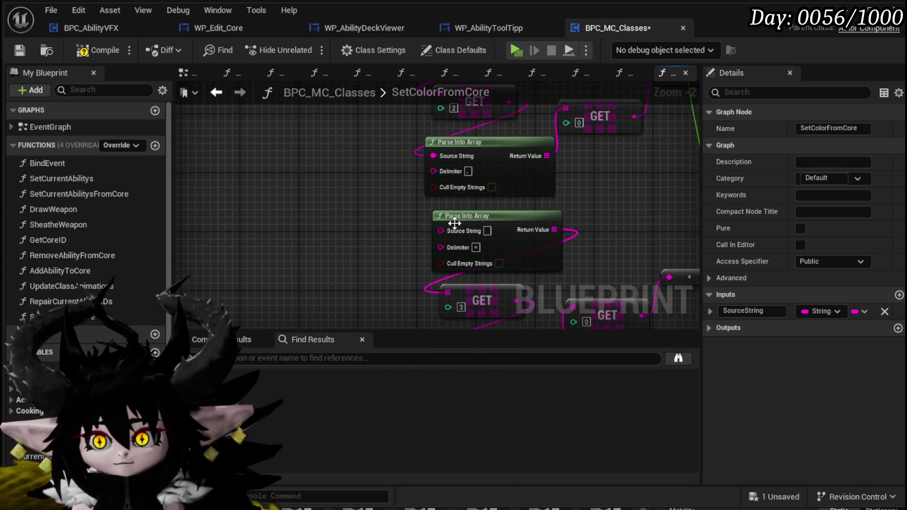
pyautogui.moveTo(416, 261)
pyautogui.mouseDown()
pyautogui.moveTo(630, 254)
pyautogui.moveTo(466, 316)
pyautogui.moveTo(542, 208)
pyautogui.moveTo(378, 191)
pyautogui.moveTo(334, 208)
pyautogui.mouseUp()
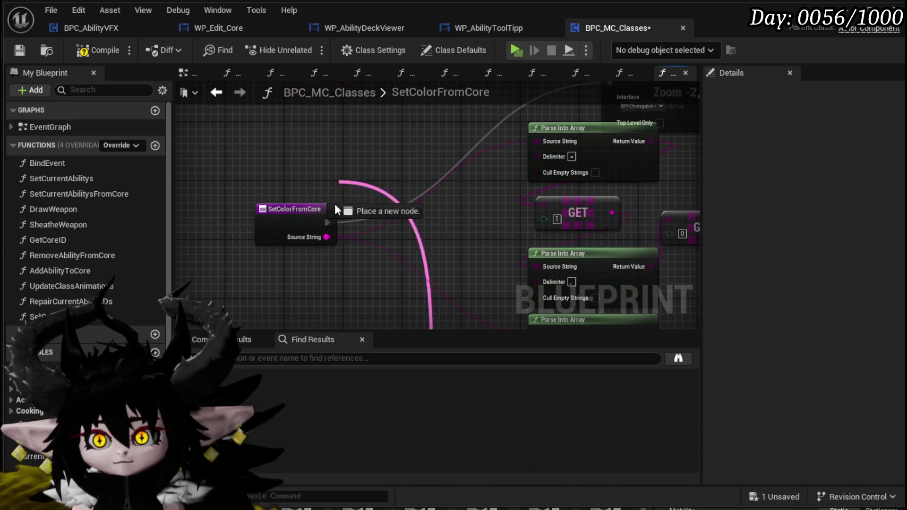
pyautogui.moveTo(319, 239); pyautogui.dragTo(319, 239)
pyautogui.moveTo(364, 209)
pyautogui.mouseDown()
pyautogui.moveTo(377, 184)
pyautogui.moveTo(361, 234)
pyautogui.moveTo(333, 131)
pyautogui.mouseUp()
pyautogui.moveTo(418, 195)
pyautogui.mouseDown()
pyautogui.moveTo(273, 181)
pyautogui.moveTo(342, 171)
pyautogui.moveTo(331, 127)
pyautogui.moveTo(319, 245)
pyautogui.moveTo(285, 132)
pyautogui.moveTo(297, 167)
pyautogui.mouseUp()
# Step: Rename the entry node's string input to ColorID and save the blueprint
pyautogui.scroll(-2, 297, 168)
pyautogui.moveTo(336, 291)
pyautogui.mouseDown()
pyautogui.moveTo(278, 160)
pyautogui.moveTo(285, 157)
pyautogui.mouseUp()
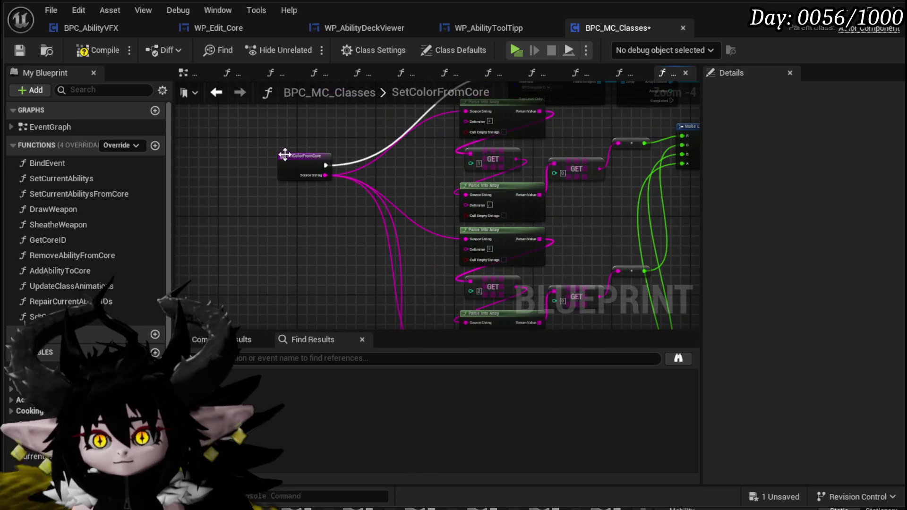
pyautogui.click(285, 161)
pyautogui.click(768, 311)
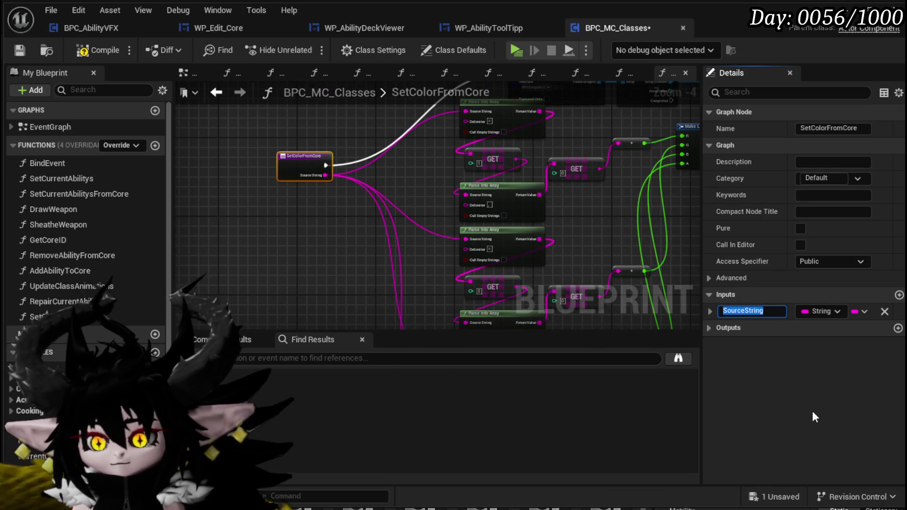
pyautogui.write('Color')
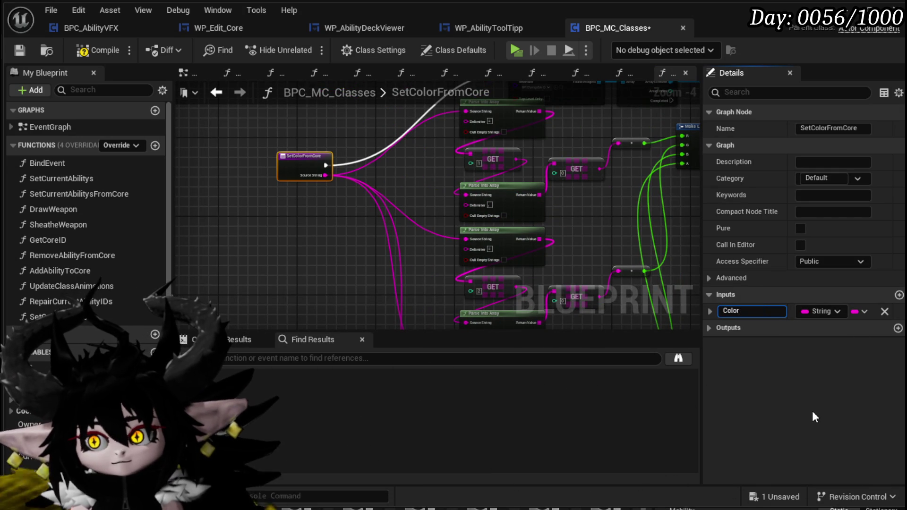
pyautogui.write('ID')
pyautogui.press('Return')
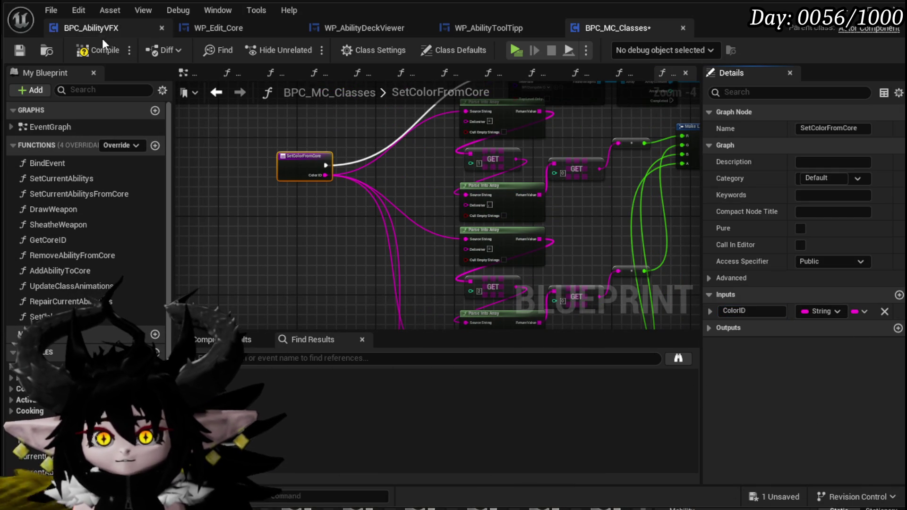
pyautogui.click(19, 50)
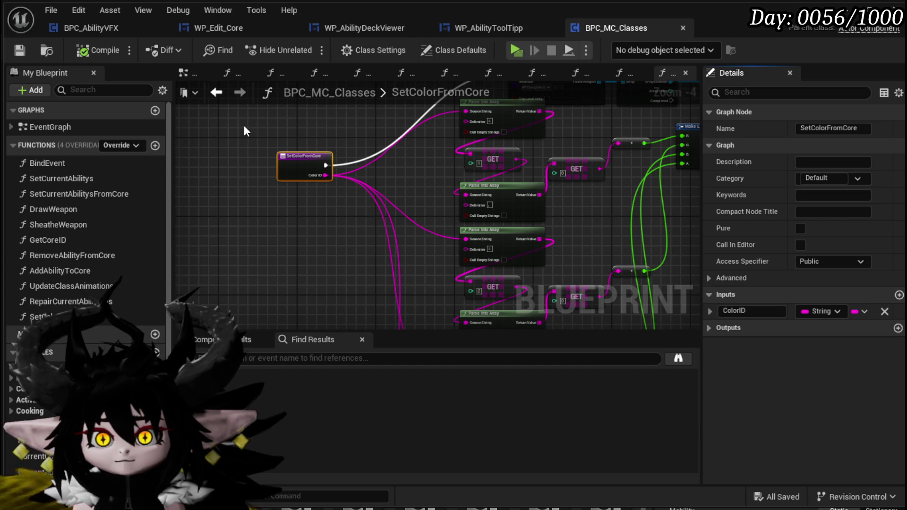
# Step: Return to SetCurrentAbilitys and select the new Set Color from Core call
pyautogui.click(534, 73)
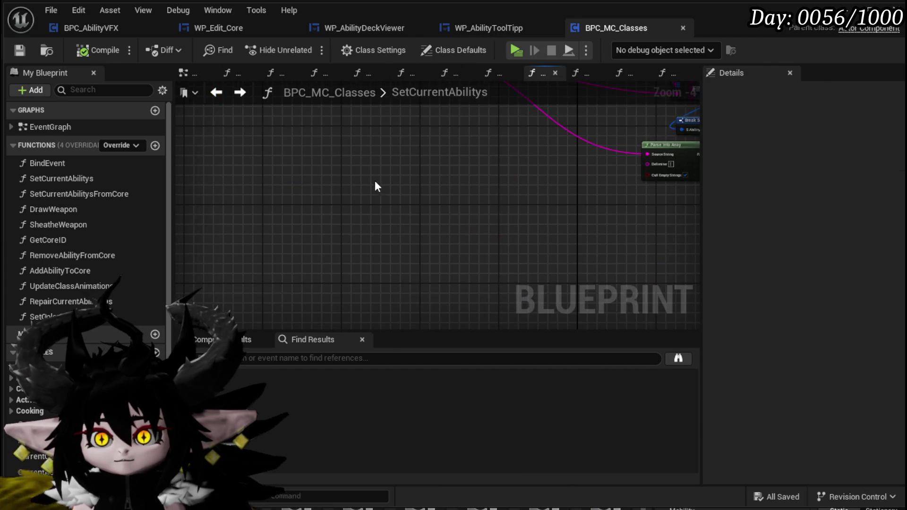
pyautogui.scroll(4, 370, 263)
pyautogui.scroll(3, 310, 214)
pyautogui.scroll(-5, 310, 214)
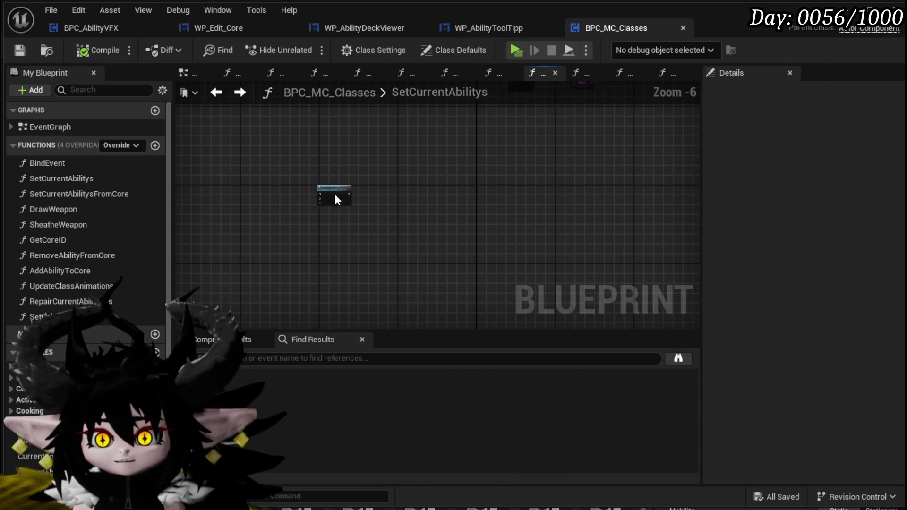
pyautogui.moveTo(334, 194); pyautogui.dragTo(415, 157)
pyautogui.scroll(4, 384, 151)
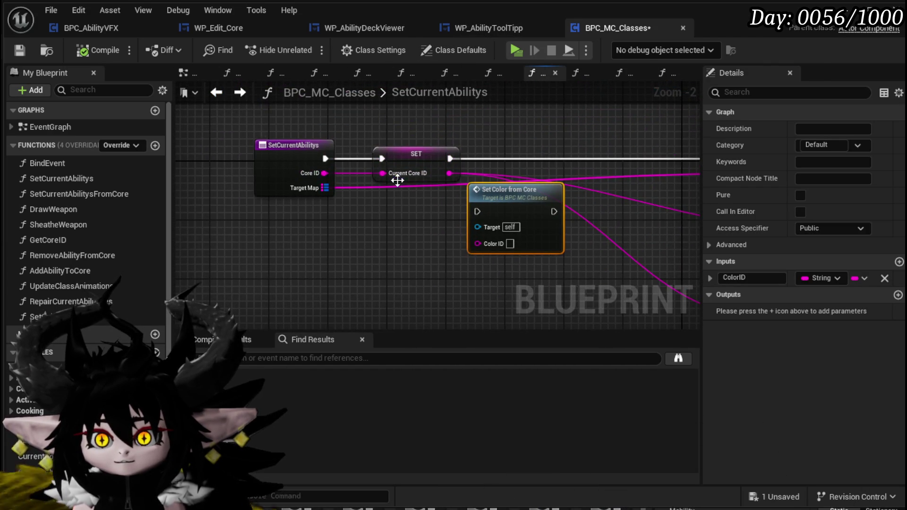
# Step: Parse Core ID with a Parse Into Array node, unchecking Cull Empty Strings
pyautogui.moveTo(291, 118); pyautogui.dragTo(232, 224)
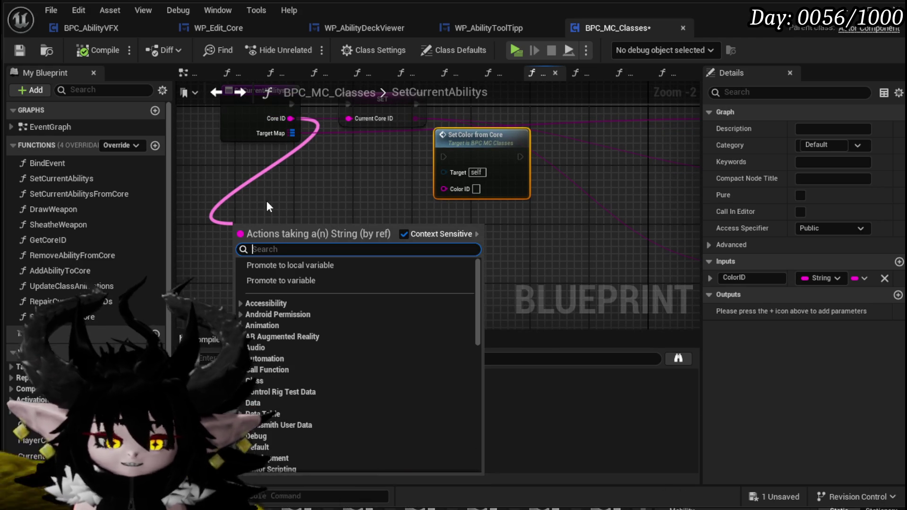
pyautogui.write('Parse ID')
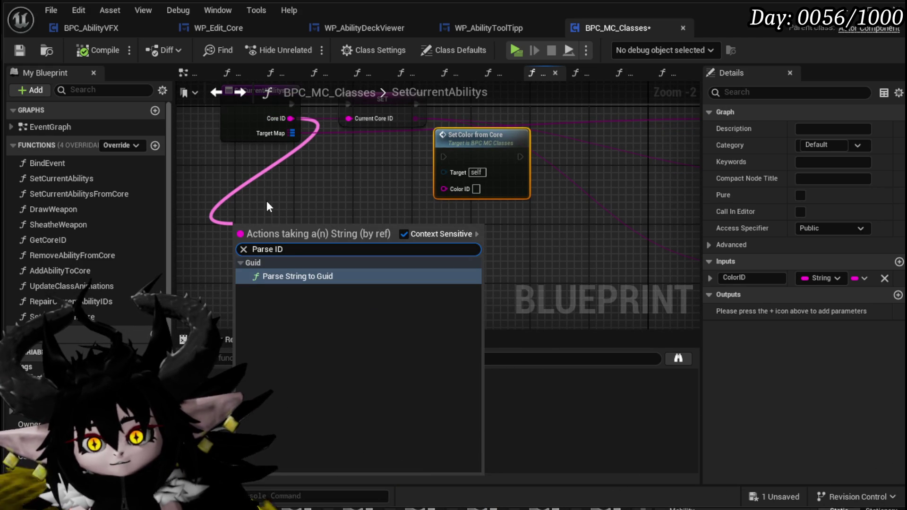
pyautogui.press('BackSpace')
pyautogui.press('Return')
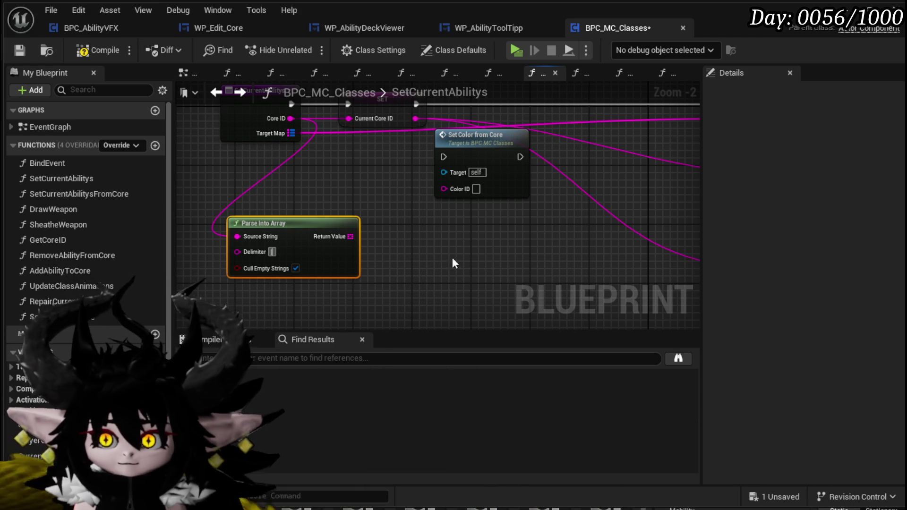
pyautogui.click(295, 268)
# Step: Feed a GET element into Set Color from Core, run it before Player Core Setup, and play
pyautogui.moveTo(277, 241)
pyautogui.mouseDown()
pyautogui.moveTo(225, 227)
pyautogui.moveTo(283, 265)
pyautogui.moveTo(340, 229)
pyautogui.moveTo(378, 248)
pyautogui.moveTo(444, 189)
pyautogui.moveTo(387, 183)
pyautogui.moveTo(402, 163)
pyautogui.moveTo(399, 171)
pyautogui.mouseUp()
pyautogui.write('get')
pyautogui.click(391, 343)
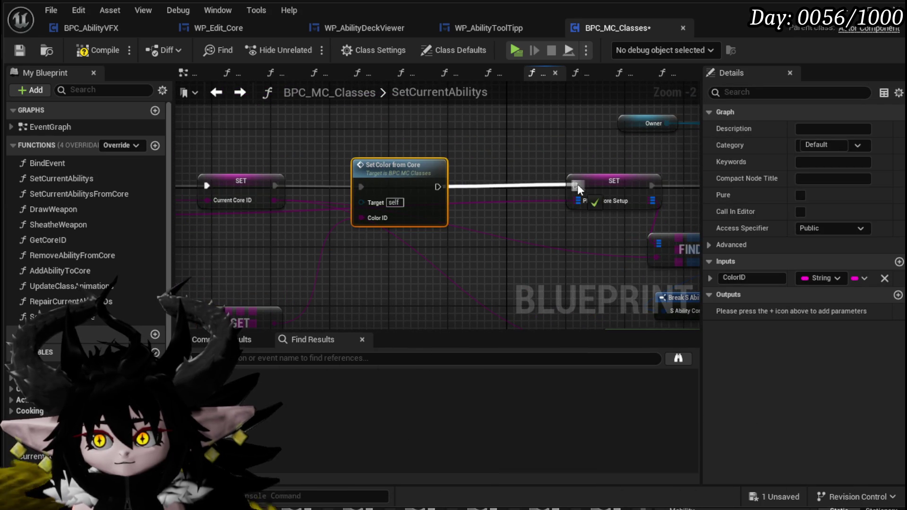
pyautogui.moveTo(577, 184); pyautogui.dragTo(576, 185)
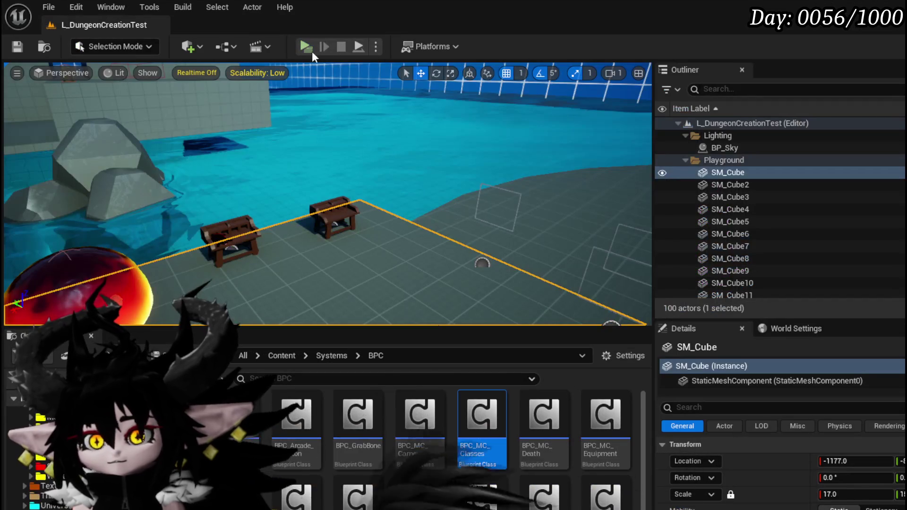
pyautogui.click(312, 51)
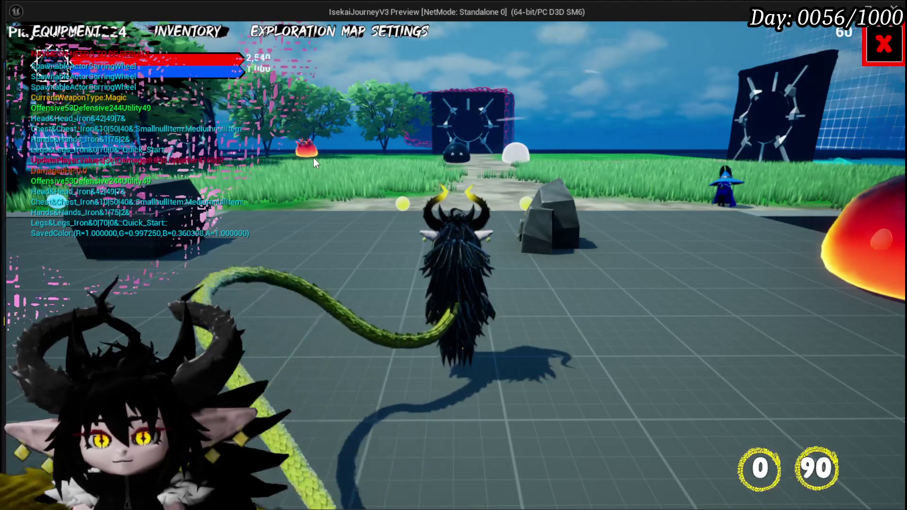
# Step: Open the equipment screen, view centre-slot abilities, and equip a different core from the inventory
pyautogui.click(84, 32)
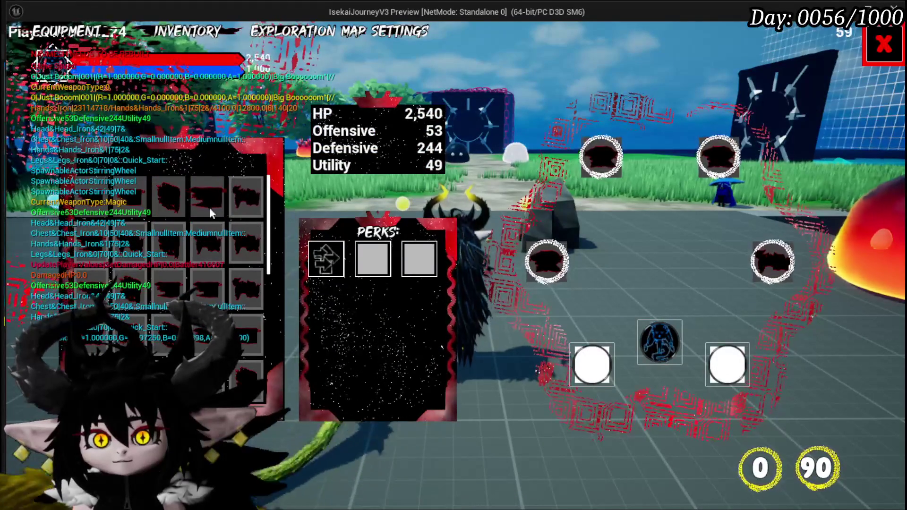
pyautogui.scroll(-2, 209, 211)
pyautogui.scroll(-3, 198, 330)
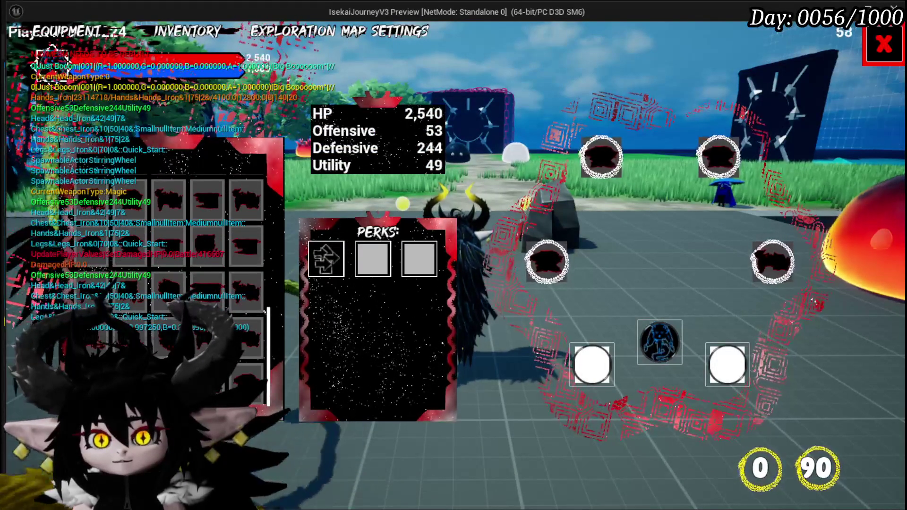
pyautogui.scroll(2, 167, 254)
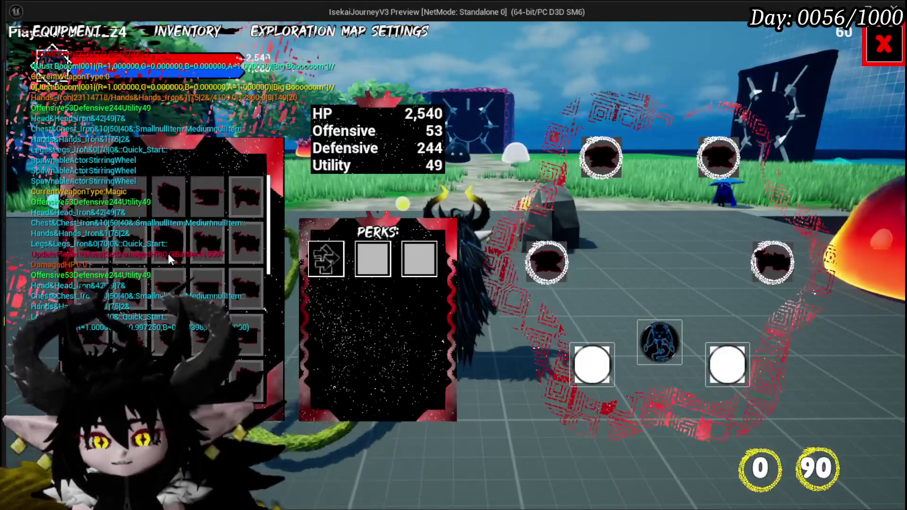
pyautogui.click(664, 338)
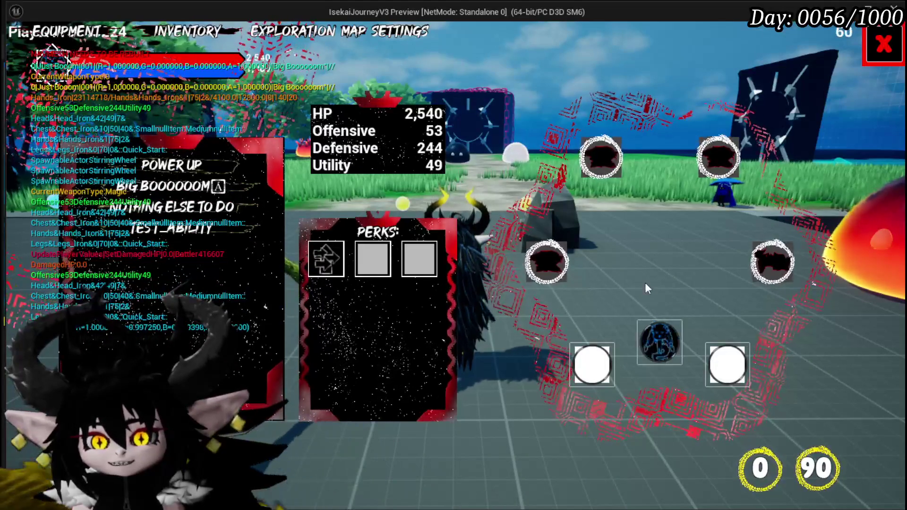
pyautogui.click(659, 341)
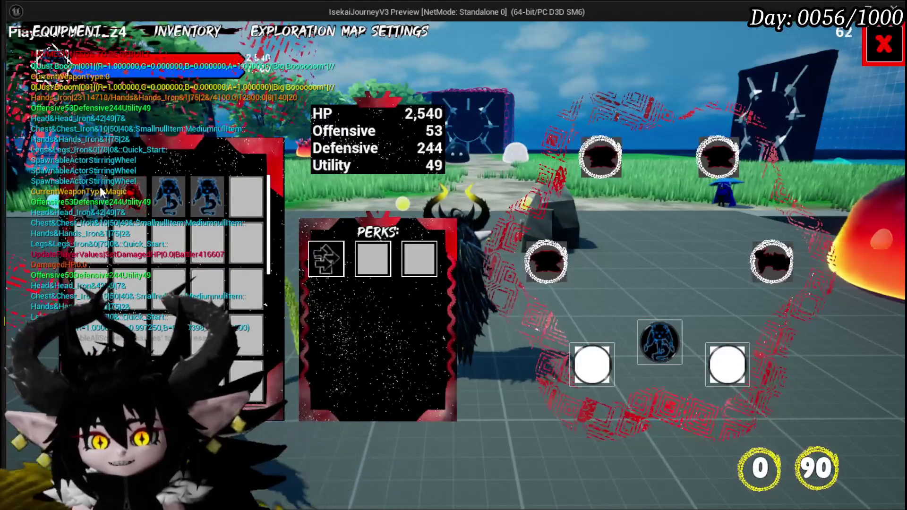
pyautogui.click(95, 186)
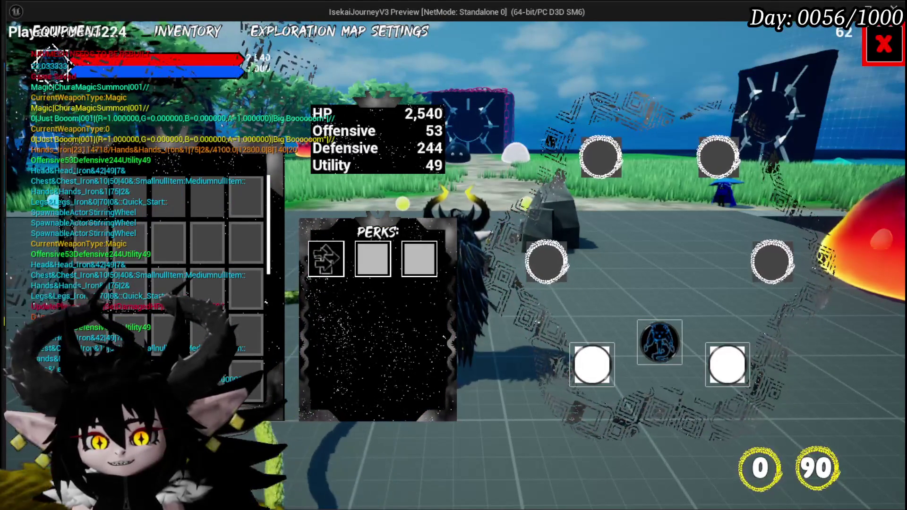
# Step: Put Void AOE in the centre core slot, then pick another ability there
pyautogui.click(665, 347)
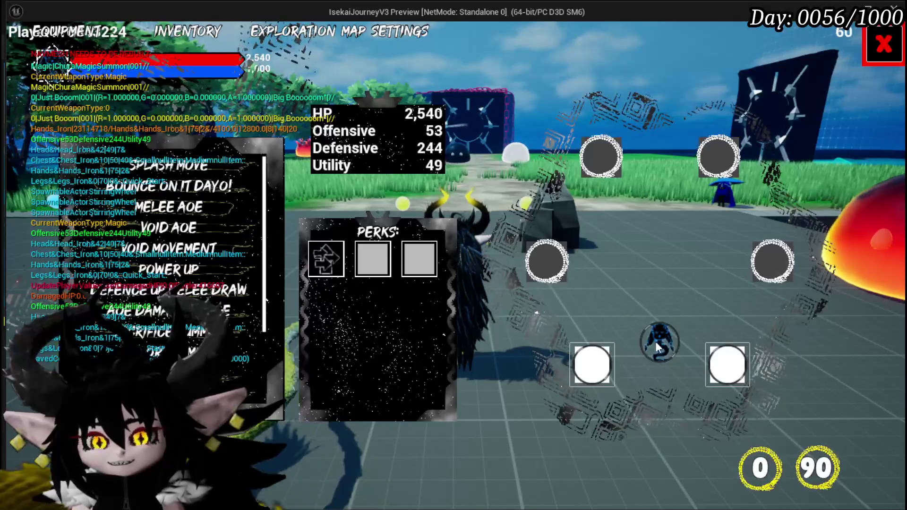
pyautogui.click(646, 357)
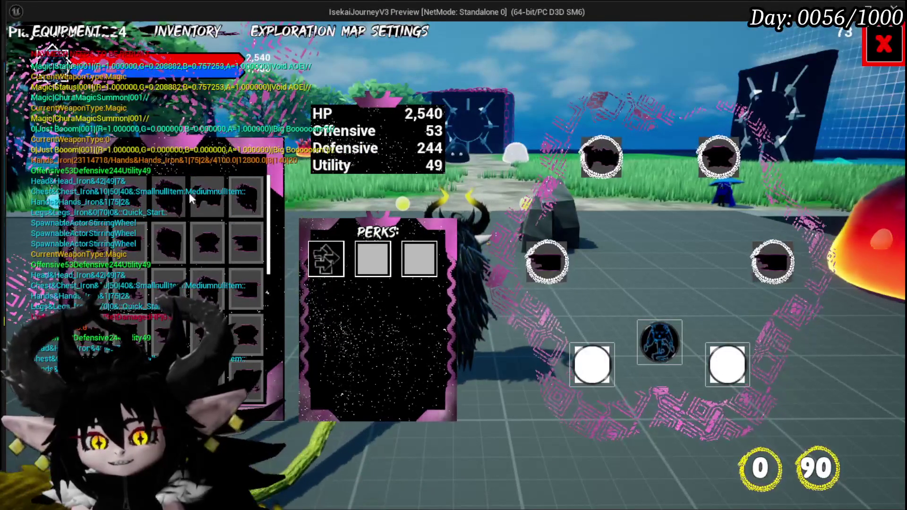
pyautogui.click(654, 351)
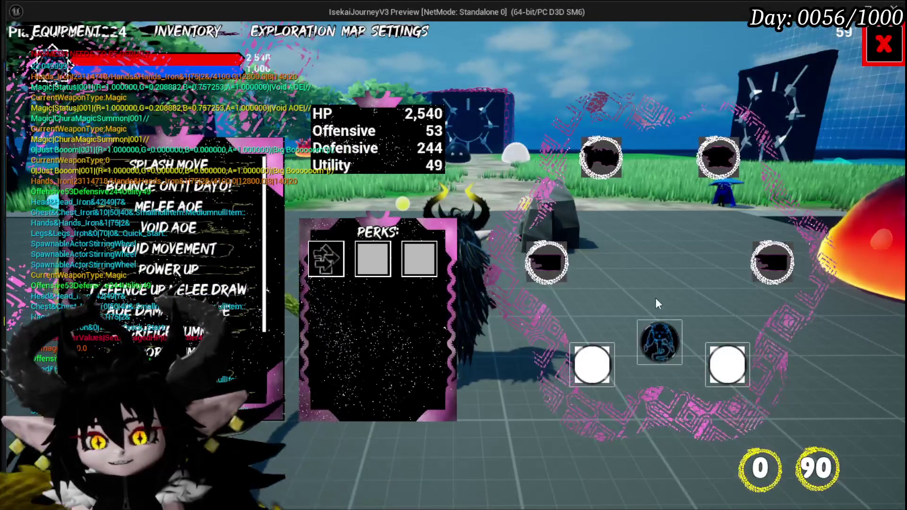
pyautogui.click(214, 227)
pyautogui.click(670, 348)
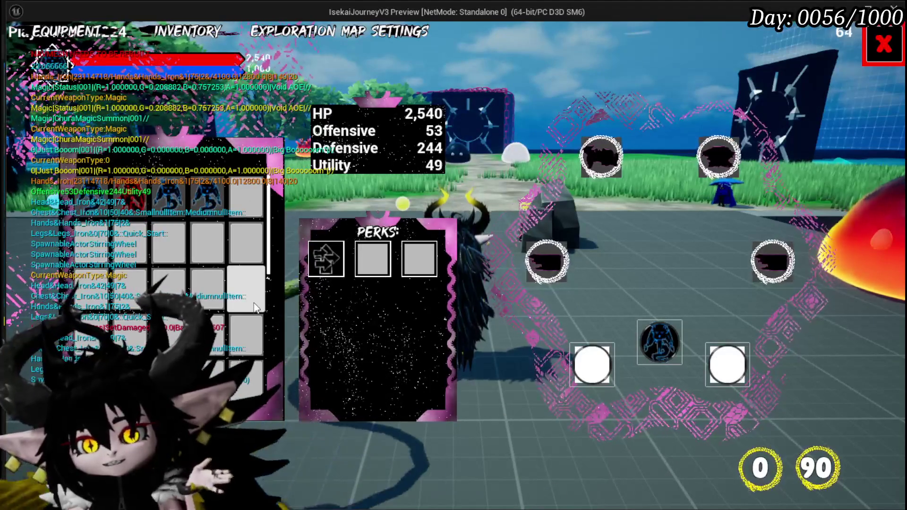
# Step: Choose a move for the bottom-centre slot
pyautogui.scroll(-1, 246, 302)
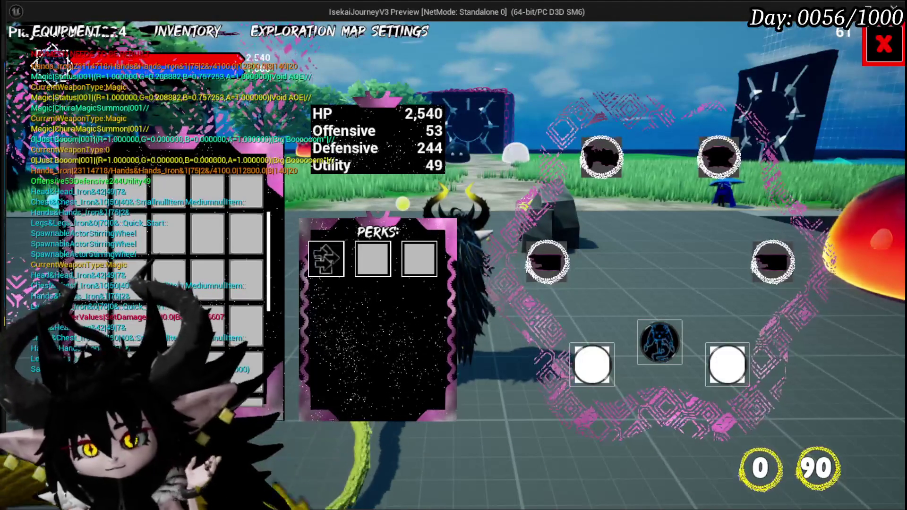
pyautogui.scroll(-2, 232, 310)
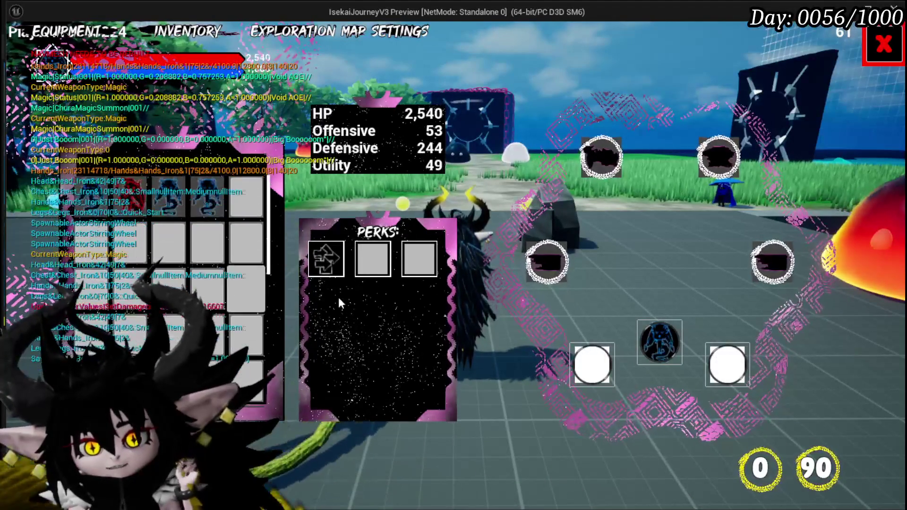
pyautogui.click(673, 340)
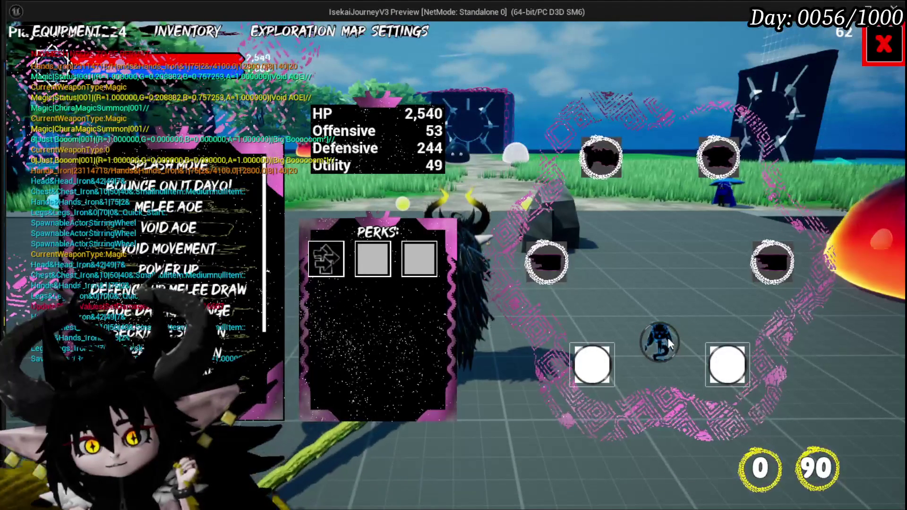
pyautogui.moveTo(233, 268)
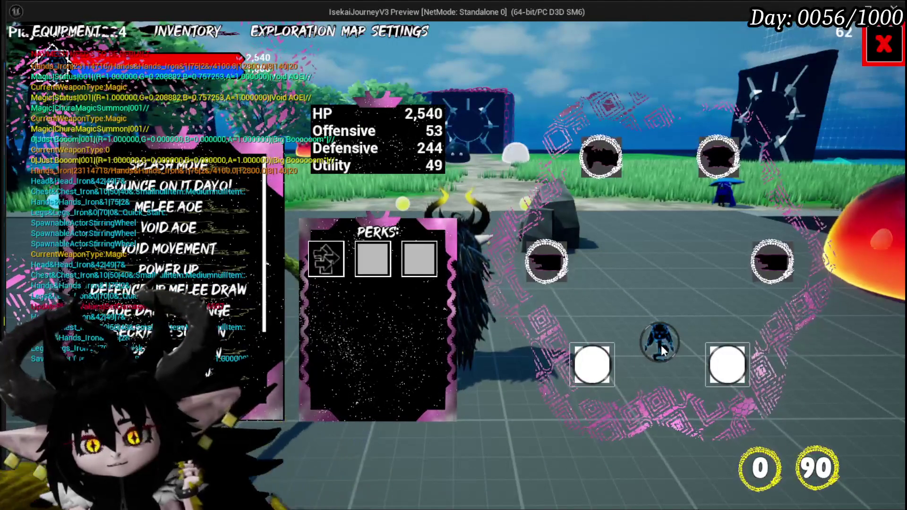
pyautogui.click(662, 348)
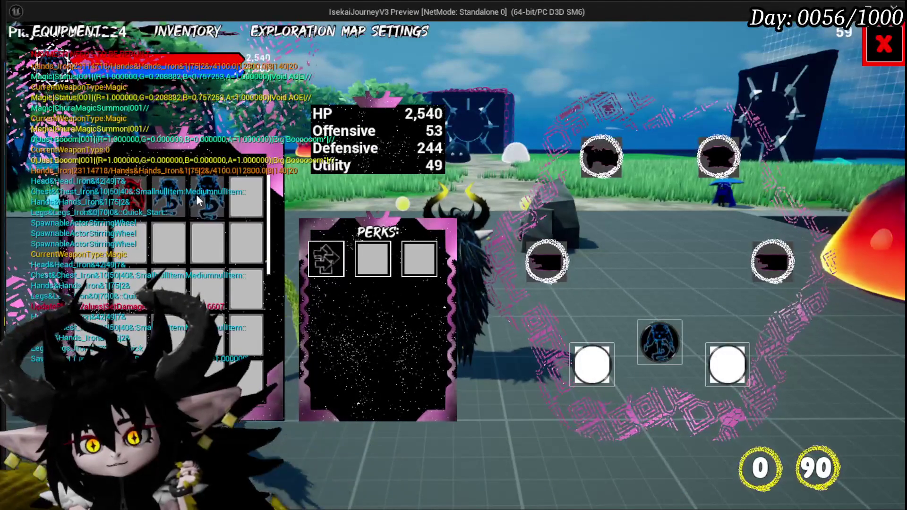
# Step: Equip another core and choose a move for its centre slot
pyautogui.click(167, 196)
pyautogui.click(664, 340)
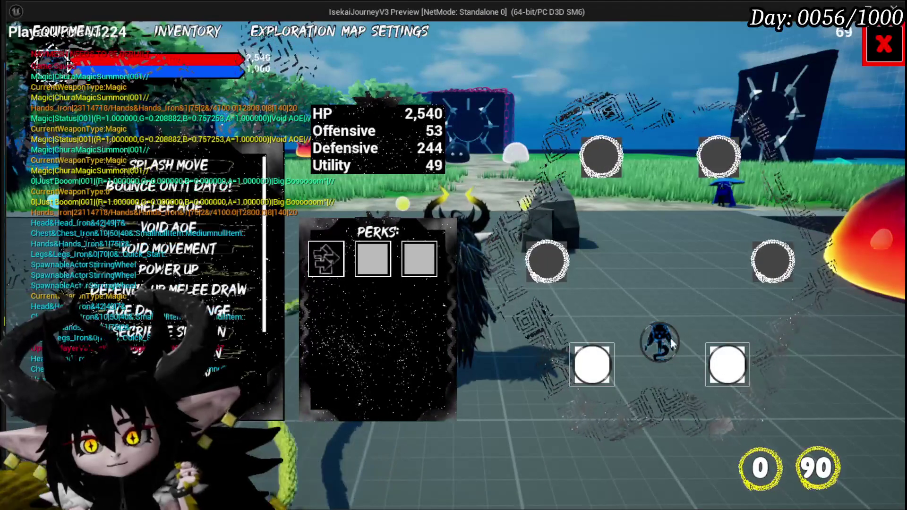
pyautogui.scroll(-5, 219, 312)
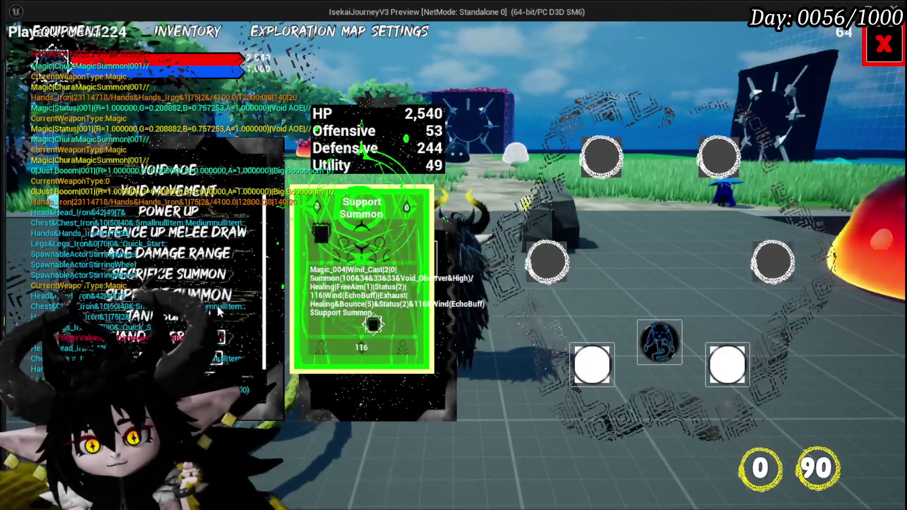
pyautogui.click(648, 334)
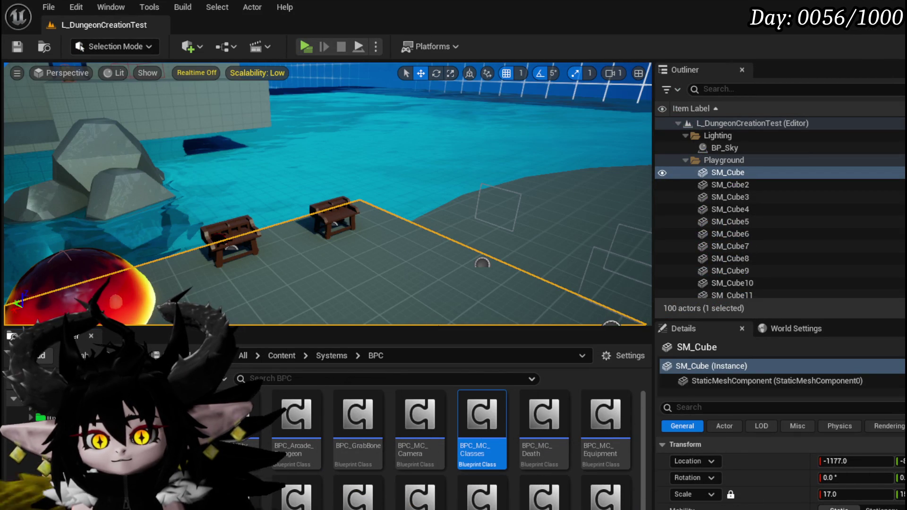
# Step: Open the PlayerStatsHUD widget blueprint from Content/Systems/PlayerValuesSystem/UI
pyautogui.click(33, 506)
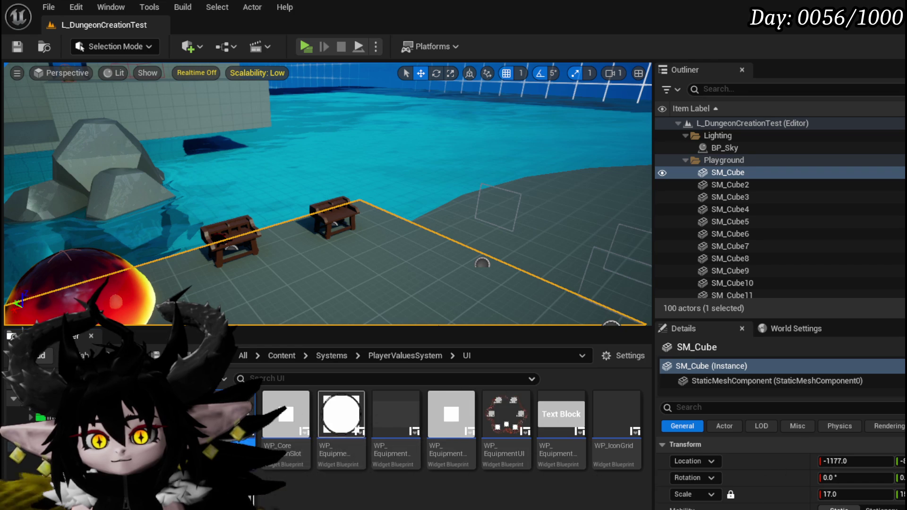
pyautogui.doubleClick(247, 435)
pyautogui.click(311, 246)
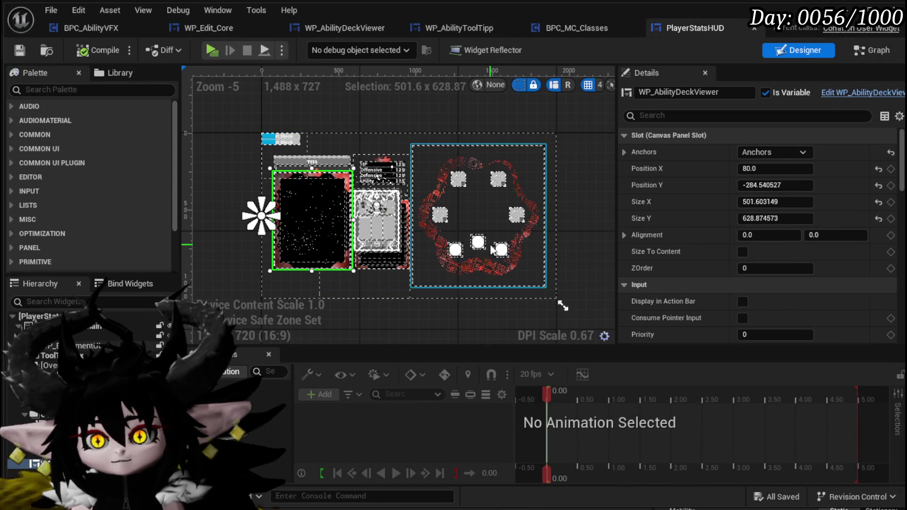
# Step: Search the HUD's event graph for Core and jump to the On Equip Core event
pyautogui.click(871, 50)
pyautogui.click(401, 337)
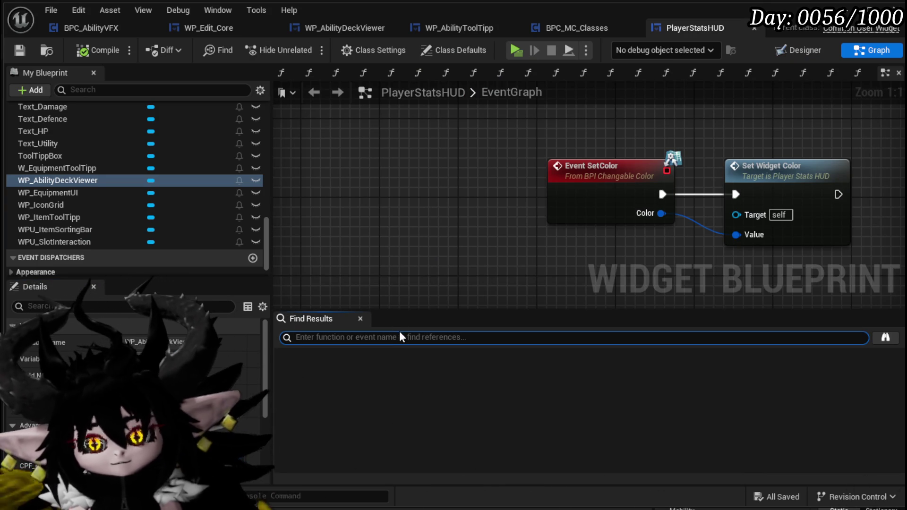
pyautogui.write('select Core')
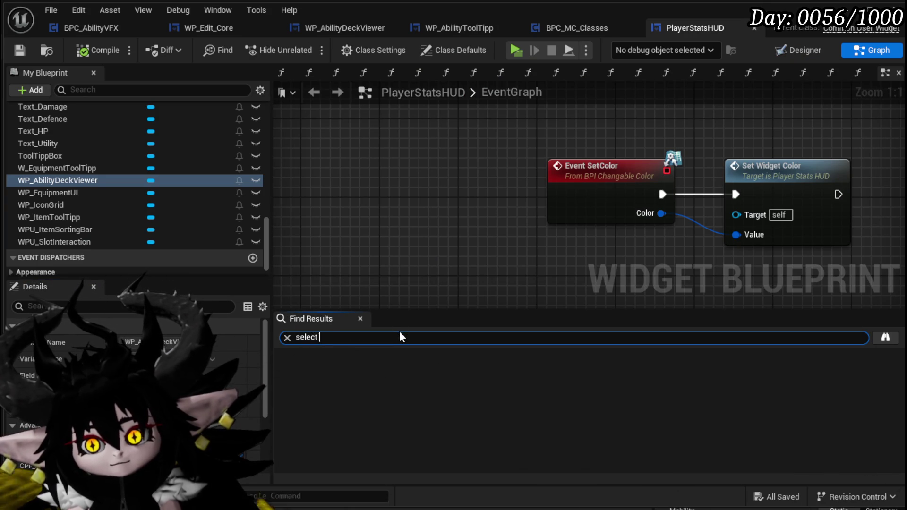
pyautogui.press('Return')
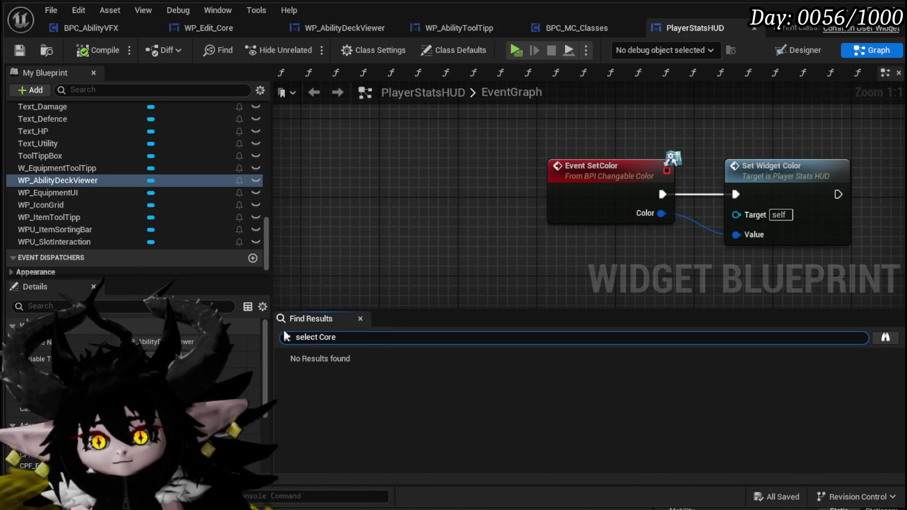
pyautogui.doubleClick(321, 339)
pyautogui.press('BackSpace')
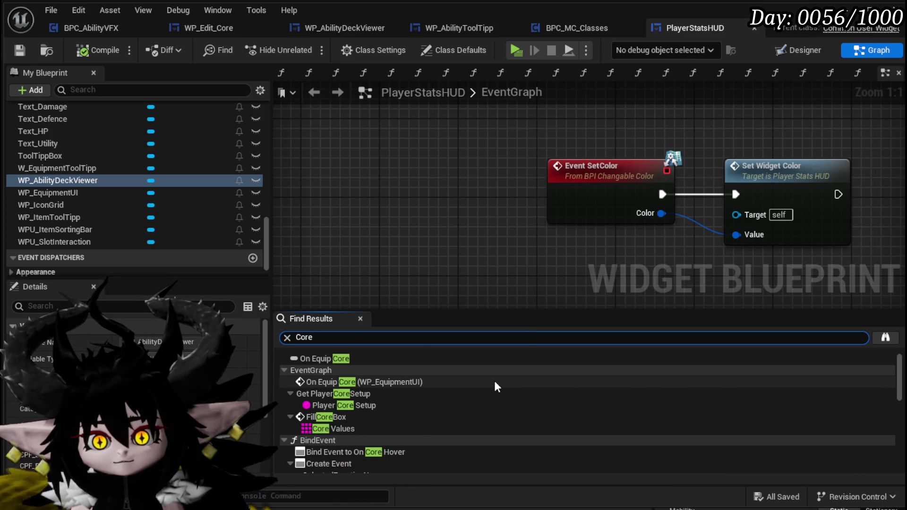
pyautogui.click(390, 385)
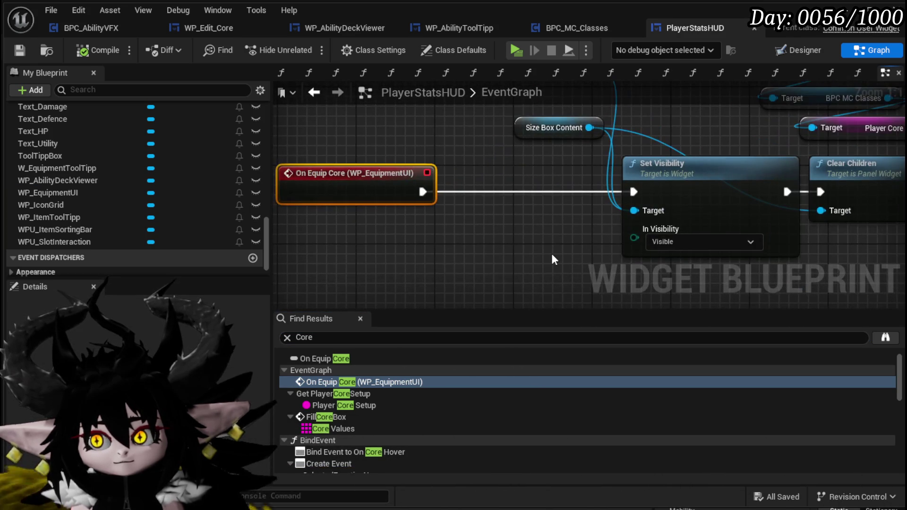
# Step: Inspect the FillCoreBox function graph, then open EquipCore from the Core function group
pyautogui.scroll(-3, 554, 259)
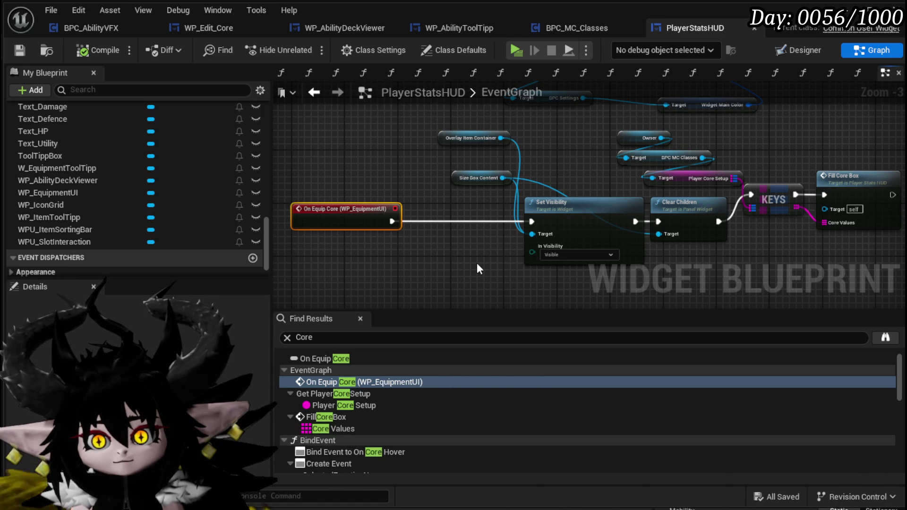
pyautogui.moveTo(477, 266); pyautogui.dragTo(278, 249)
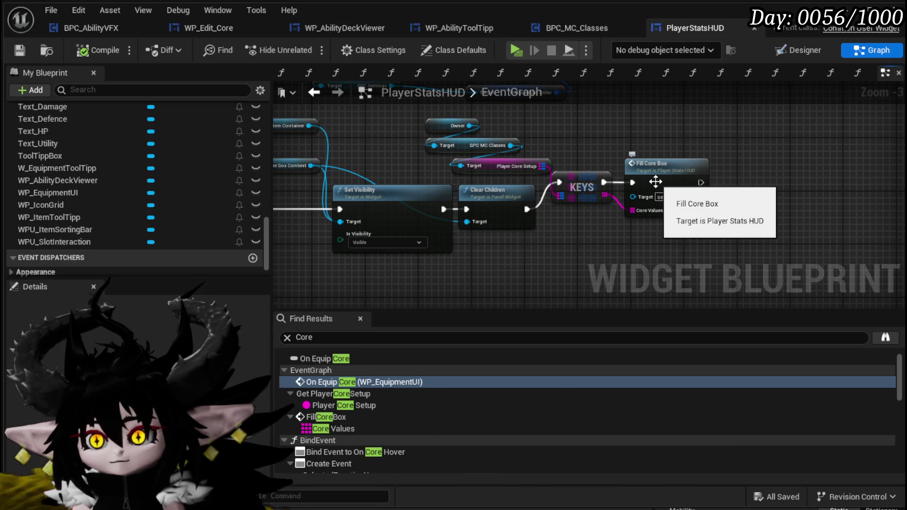
pyautogui.doubleClick(656, 182)
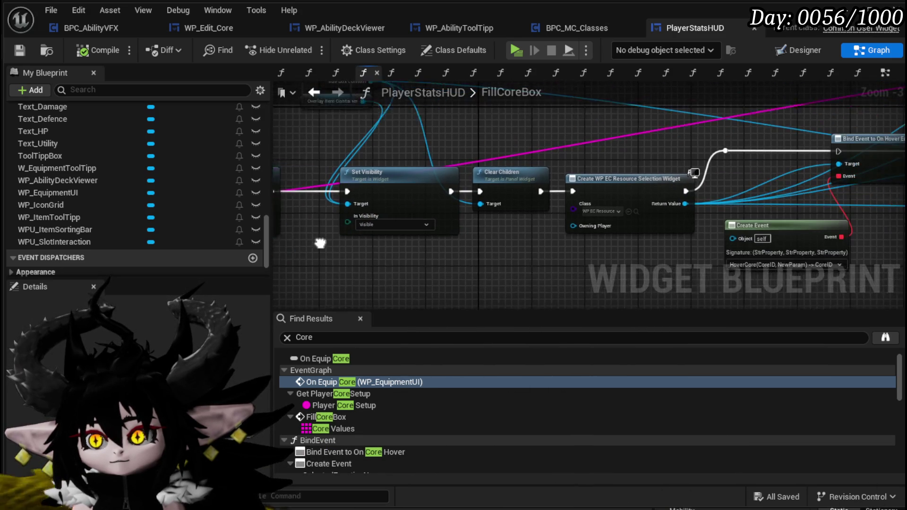
pyautogui.moveTo(565, 244)
pyautogui.mouseDown()
pyautogui.moveTo(602, 244)
pyautogui.moveTo(599, 225)
pyautogui.moveTo(427, 211)
pyautogui.moveTo(408, 182)
pyautogui.moveTo(776, 207)
pyautogui.mouseUp()
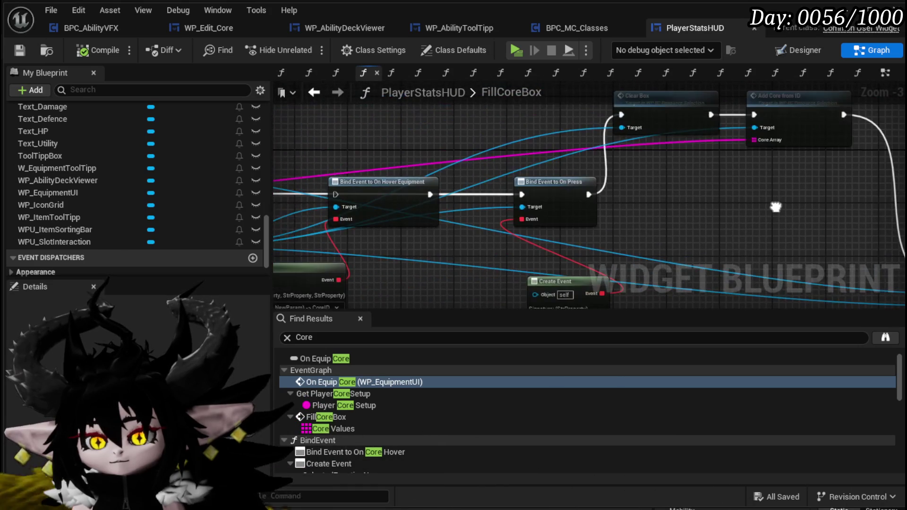
pyautogui.moveTo(518, 172); pyautogui.dragTo(532, 209)
pyautogui.moveTo(539, 296); pyautogui.dragTo(567, 267)
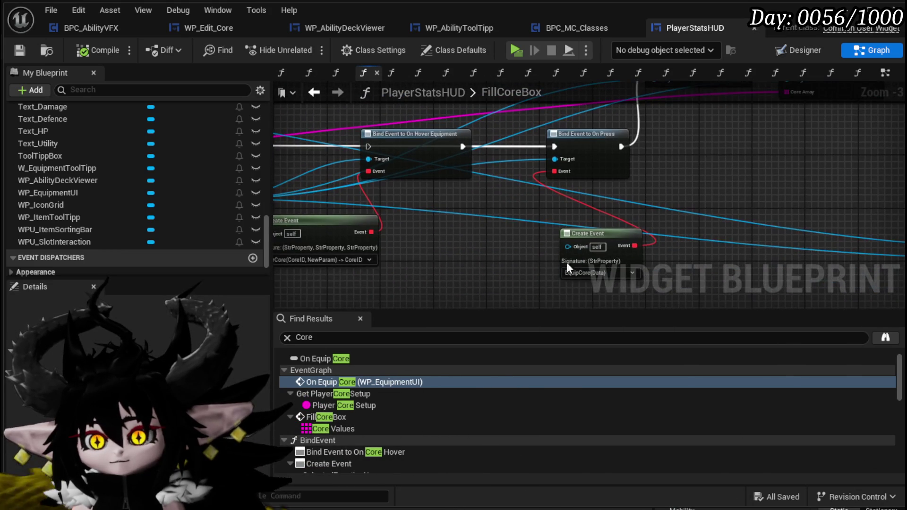
pyautogui.scroll(20, 123, 163)
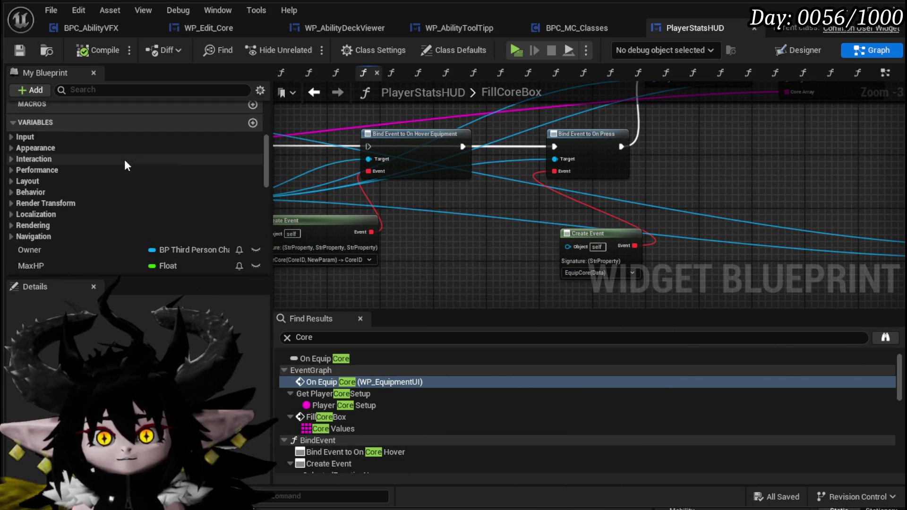
pyautogui.scroll(3, 123, 160)
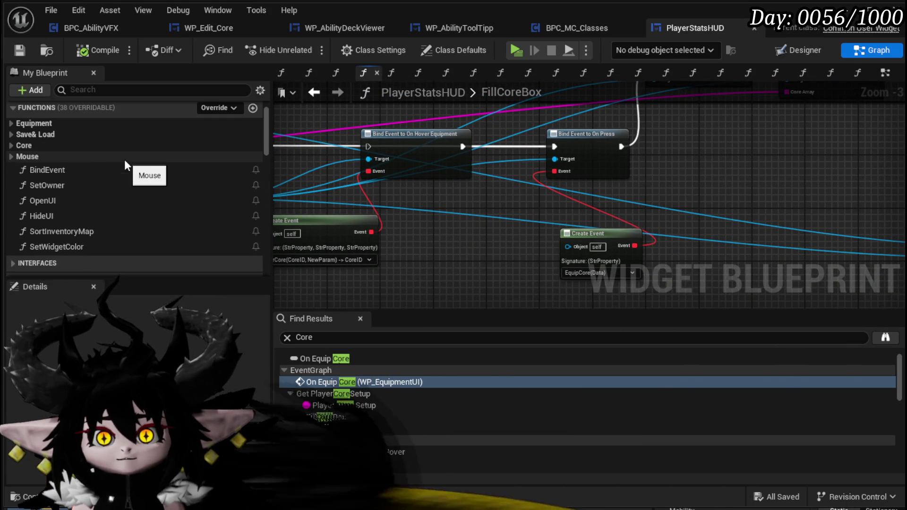
pyautogui.click(9, 145)
pyautogui.doubleClick(53, 173)
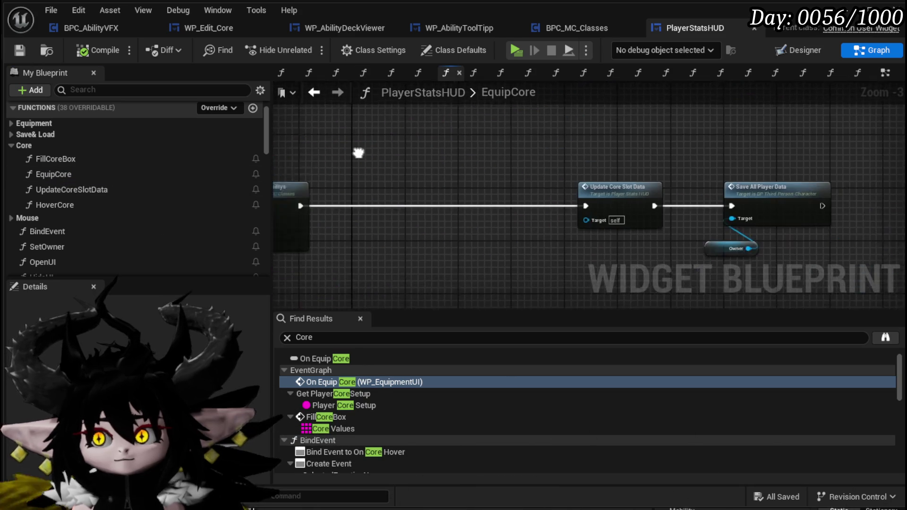
# Step: Add a WP_AbilityDeckViewer getter and a Set Visibility node for it in EquipCore
pyautogui.moveTo(334, 150); pyautogui.dragTo(636, 167)
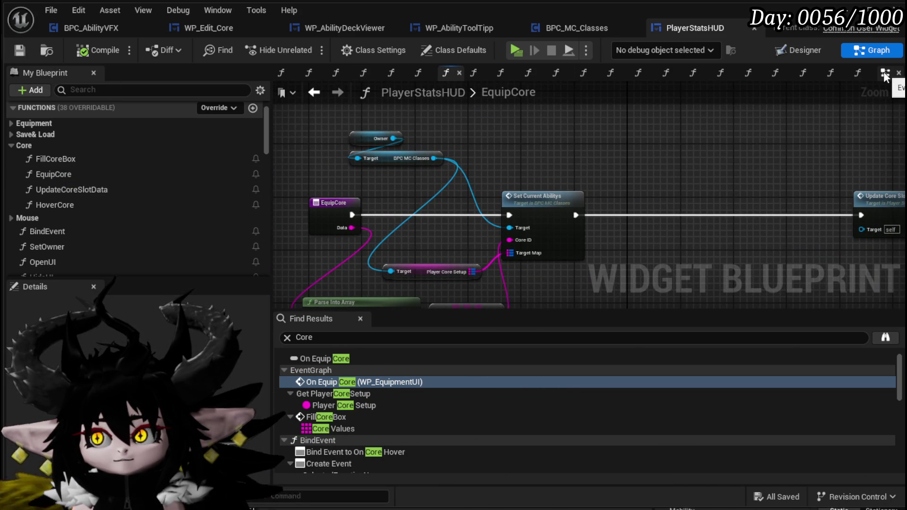
pyautogui.click(813, 54)
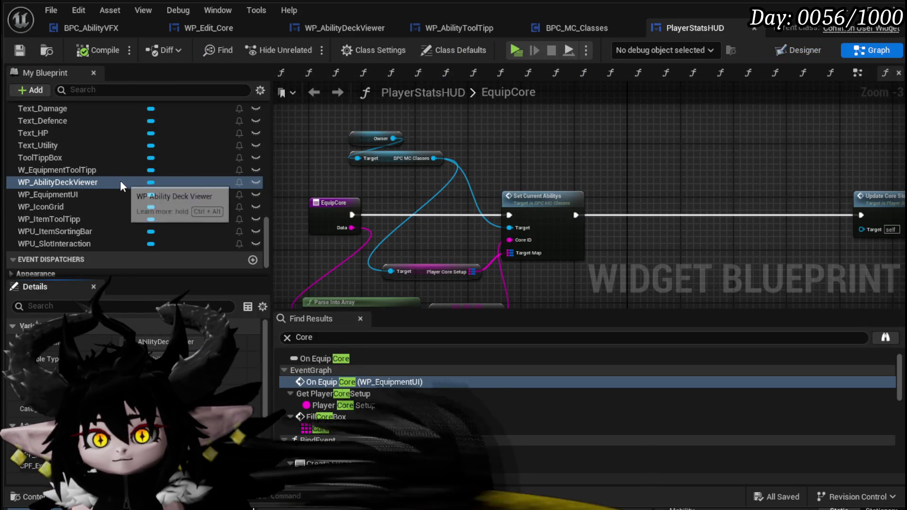
pyautogui.moveTo(120, 182)
pyautogui.mouseDown()
pyautogui.moveTo(524, 140)
pyautogui.moveTo(634, 157)
pyautogui.mouseUp()
pyautogui.click(539, 157)
pyautogui.write('Set')
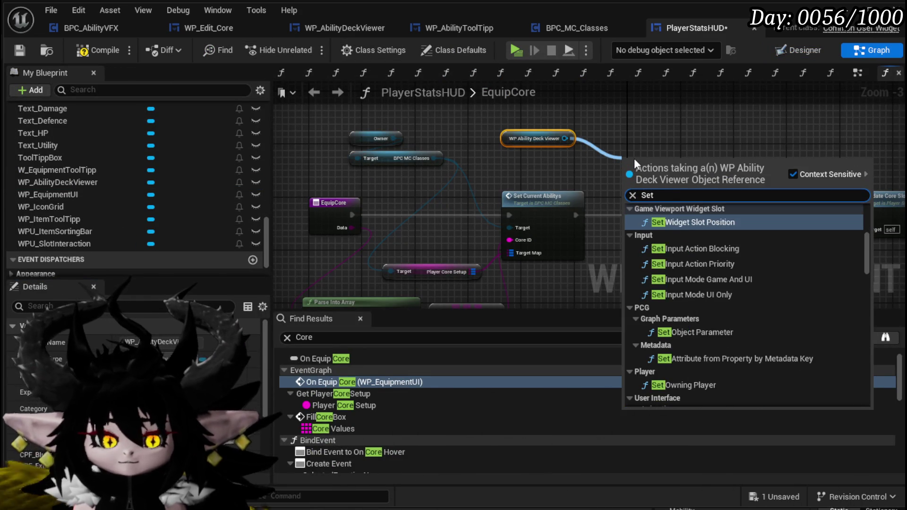
pyautogui.write(' Visi')
pyautogui.click(671, 261)
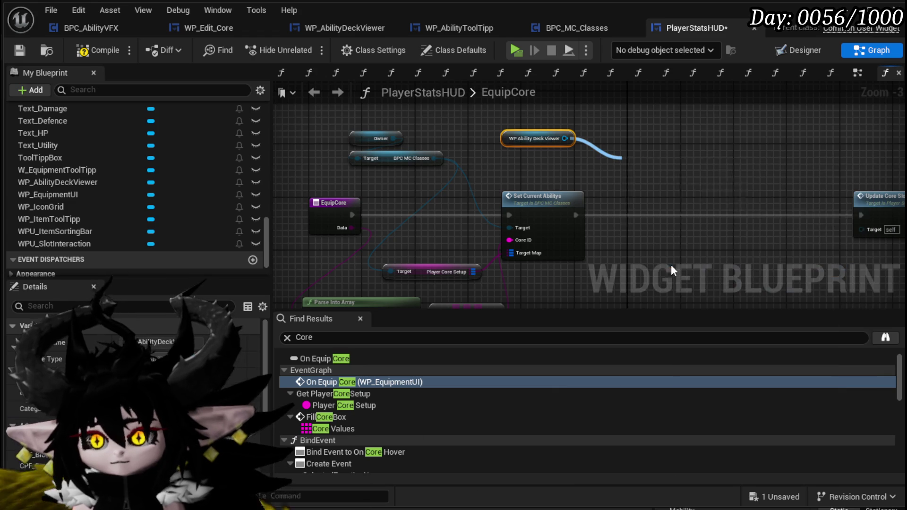
# Step: Set visibility to Collapsed, wire it before Update Core Slot Data, and save PlayerStatsHUD
pyautogui.click(656, 217)
pyautogui.click(652, 228)
pyautogui.moveTo(571, 214); pyautogui.dragTo(557, 214)
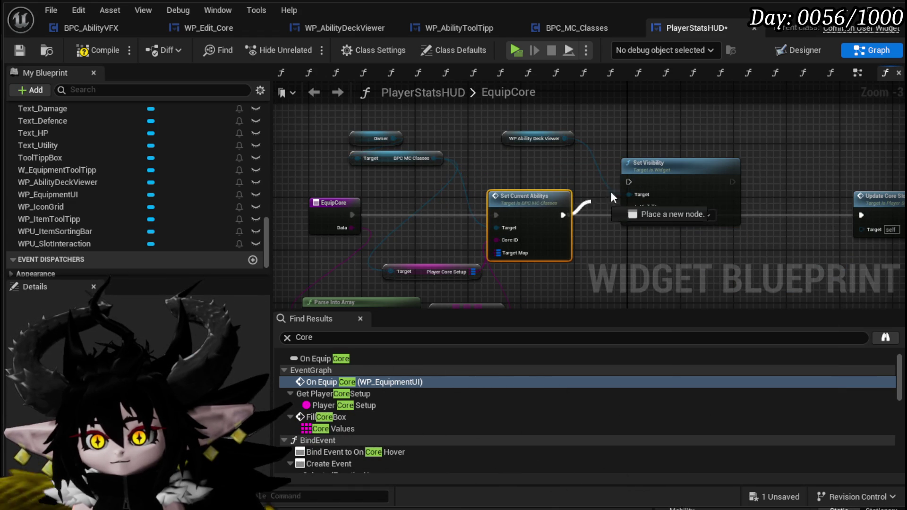
pyautogui.moveTo(674, 185); pyautogui.dragTo(680, 217)
pyautogui.moveTo(880, 211); pyautogui.dragTo(869, 212)
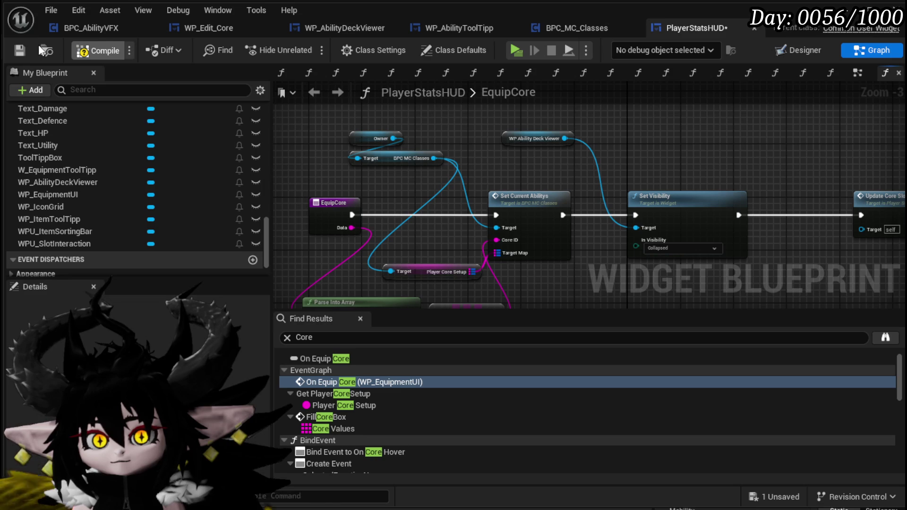
pyautogui.click(20, 50)
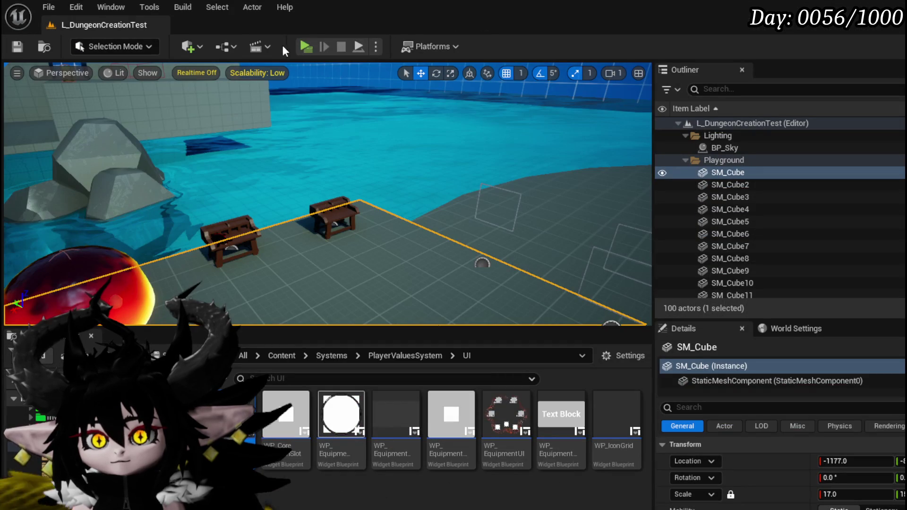
# Step: Play-test equipping the red creature weapon from the Equipment menu, then stop and return to PlayerStatsHUD
pyautogui.hotkey('alt', 'p')
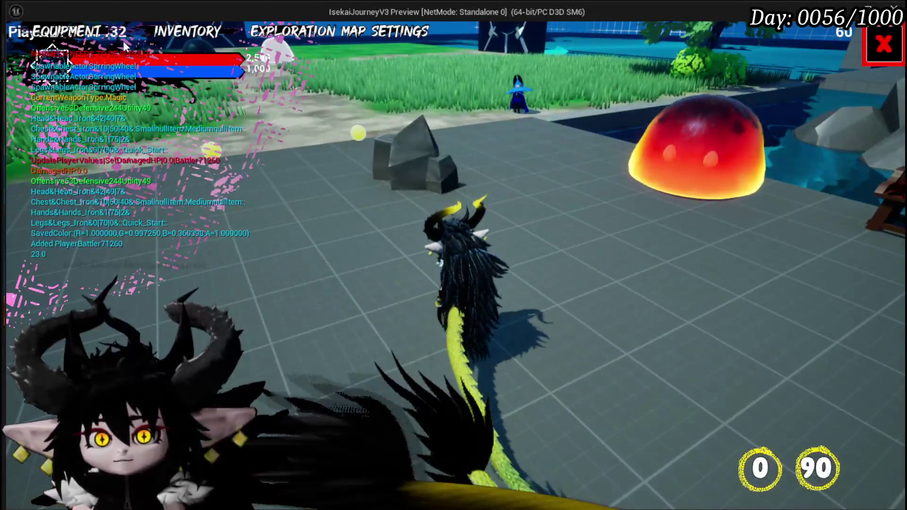
pyautogui.click(122, 37)
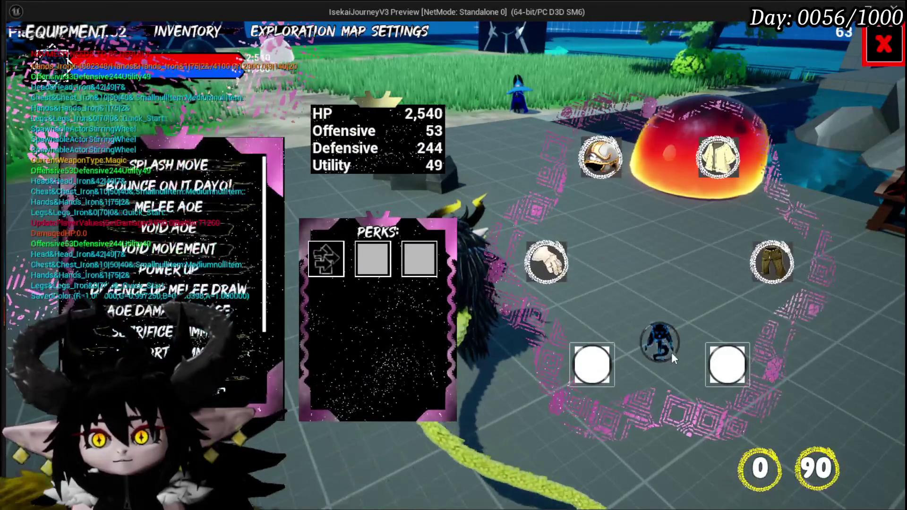
pyautogui.click(129, 193)
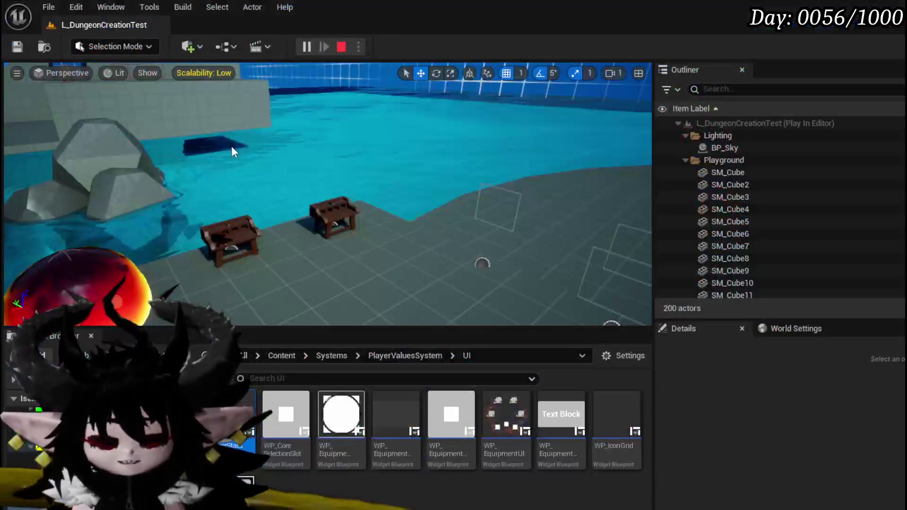
pyautogui.press('Escape')
pyautogui.click(17, 46)
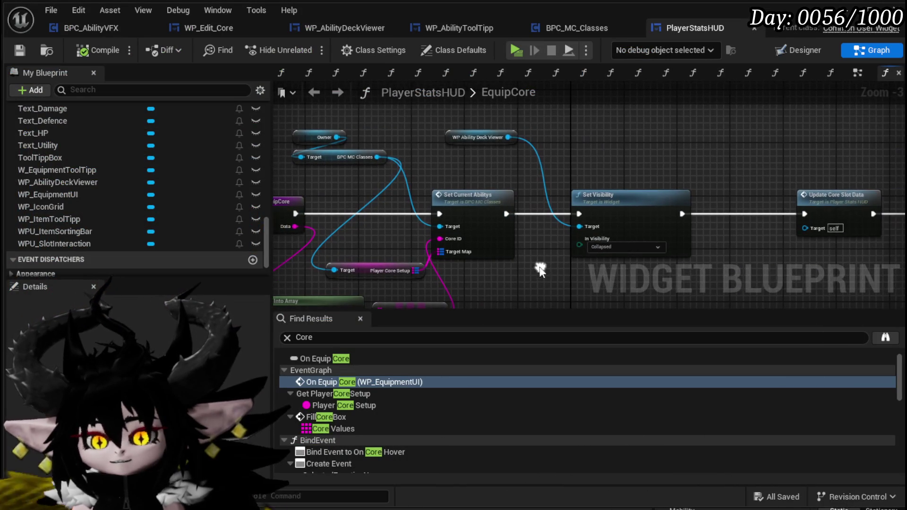
# Step: Wire Set Current Abilitys straight to Update Core Slot Data, delete Set Visibility and its getter, then compile and save
pyautogui.click(461, 137)
pyautogui.click(562, 158)
pyautogui.moveTo(504, 214); pyautogui.dragTo(804, 214)
pyautogui.click(612, 210)
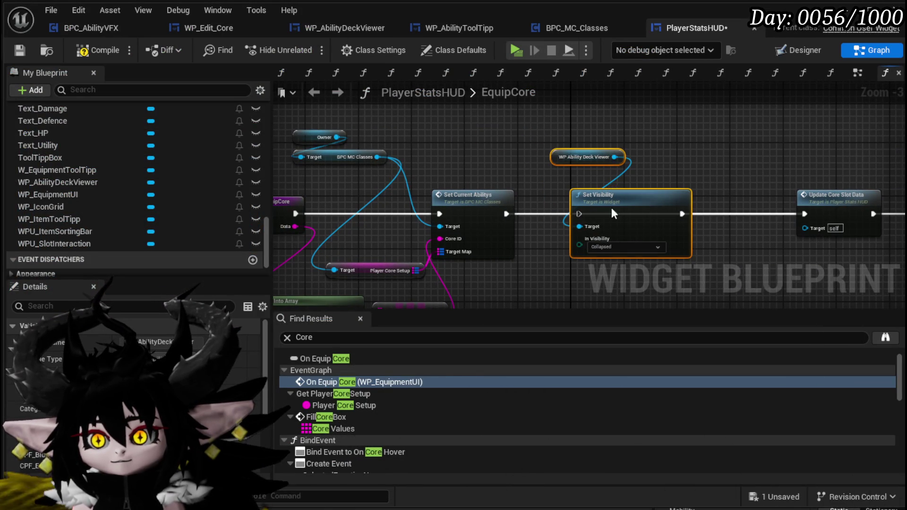
pyautogui.moveTo(740, 207)
pyautogui.mouseDown()
pyautogui.moveTo(428, 186)
pyautogui.moveTo(355, 146)
pyautogui.moveTo(832, 149)
pyautogui.moveTo(574, 156)
pyautogui.moveTo(694, 160)
pyautogui.mouseUp()
pyautogui.press('Delete')
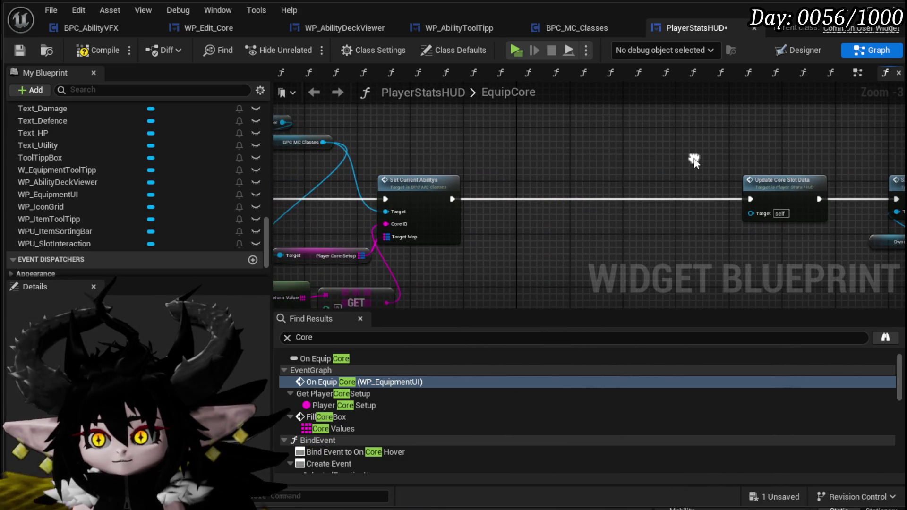
pyautogui.click(98, 50)
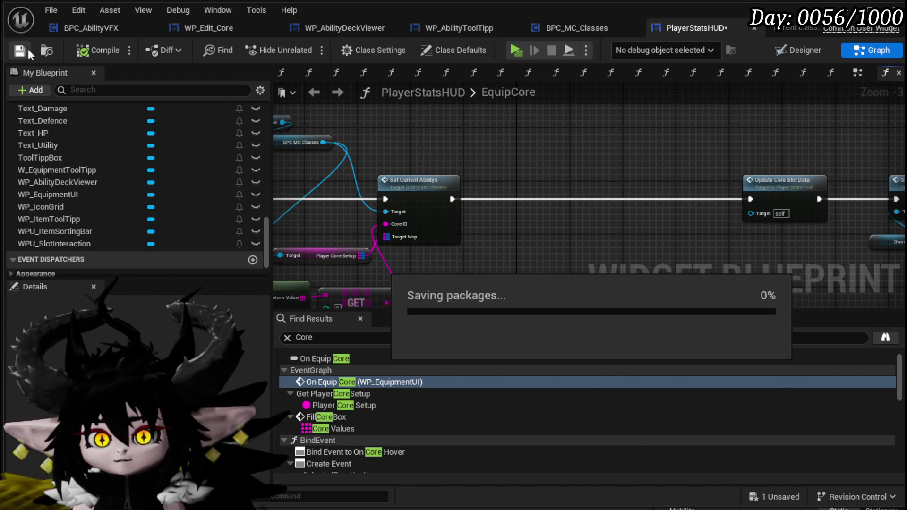
pyautogui.click(799, 51)
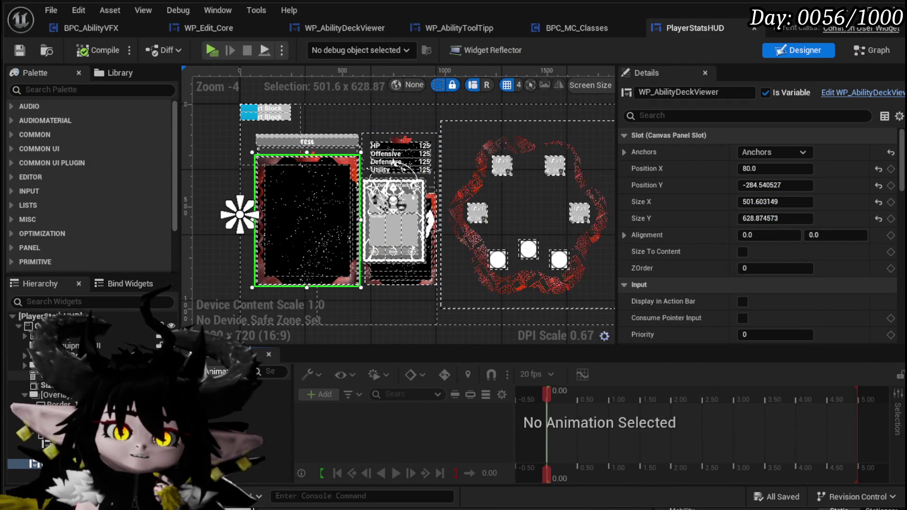
# Step: Restore Set Visibility and its getter between Set Current Abilitys and Update Core Slot Data, then compile and save
pyautogui.click(873, 51)
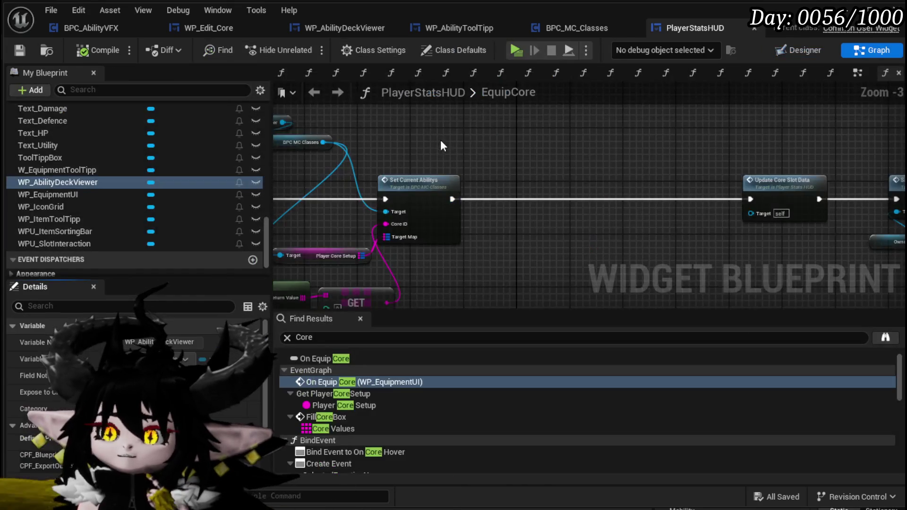
pyautogui.moveTo(443, 145)
pyautogui.mouseDown()
pyautogui.moveTo(577, 156)
pyautogui.moveTo(565, 179)
pyautogui.moveTo(539, 175)
pyautogui.moveTo(544, 140)
pyautogui.mouseUp()
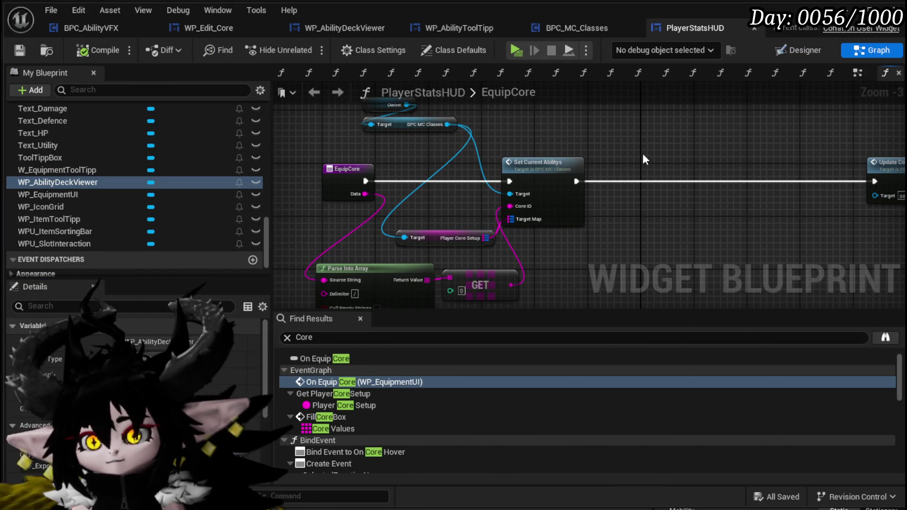
pyautogui.hotkey('ctrl', 'v')
pyautogui.moveTo(576, 181)
pyautogui.mouseDown()
pyautogui.moveTo(662, 192)
pyautogui.moveTo(656, 181)
pyautogui.moveTo(684, 169)
pyautogui.mouseUp()
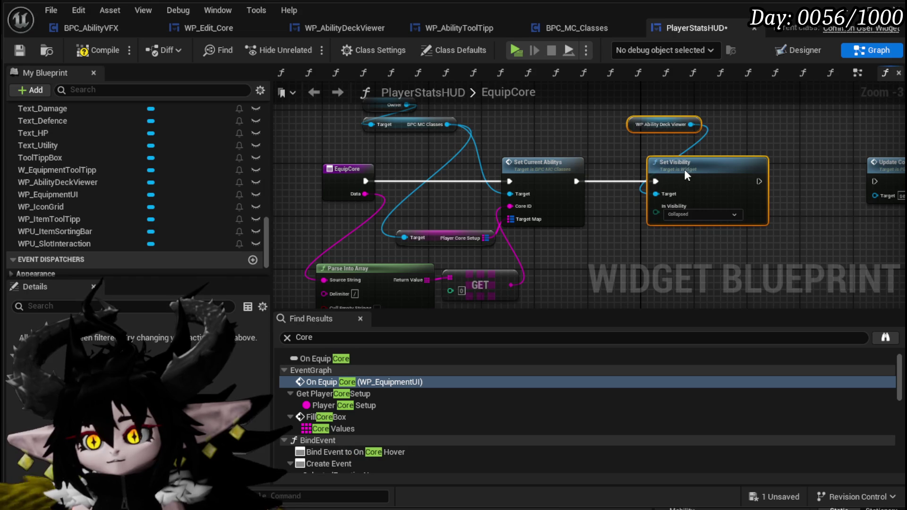
pyautogui.moveTo(759, 182); pyautogui.dragTo(875, 180)
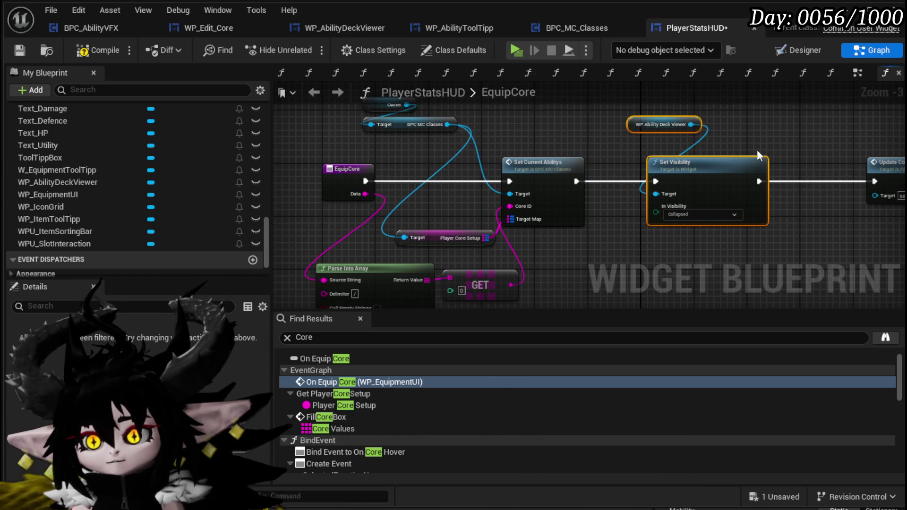
pyautogui.click(757, 149)
pyautogui.click(81, 52)
pyautogui.click(21, 48)
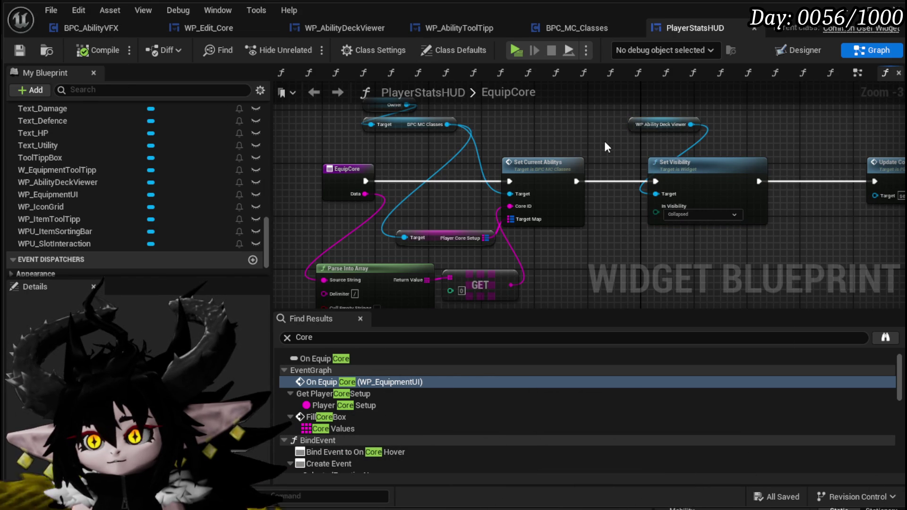
# Step: Delete the WP Ability Deck Viewer getter so Set Visibility targets self
pyautogui.click(680, 124)
pyautogui.press('Delete')
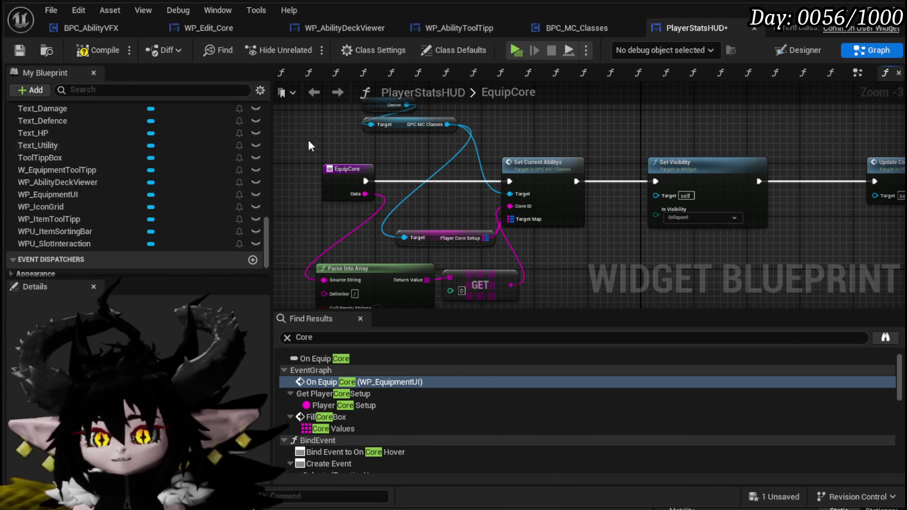
pyautogui.scroll(5, 109, 156)
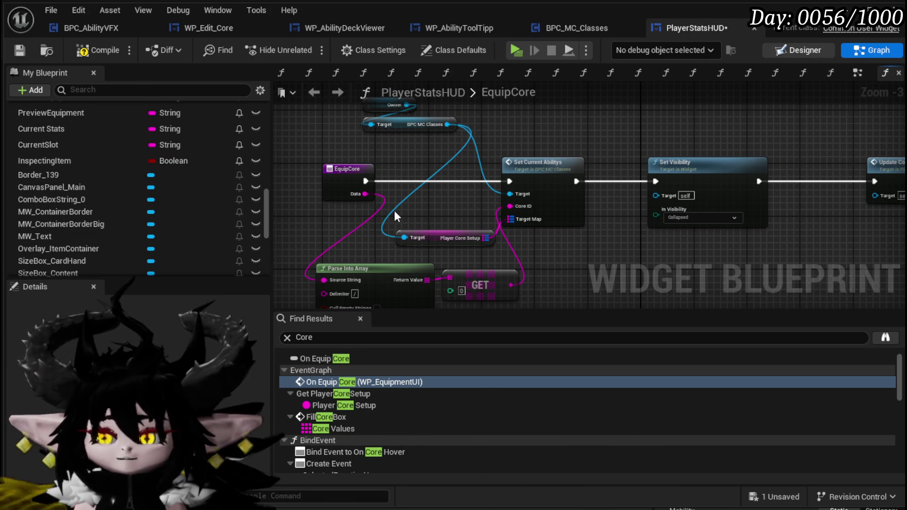
pyautogui.hotkey('ctrl', 'shift', 'd')
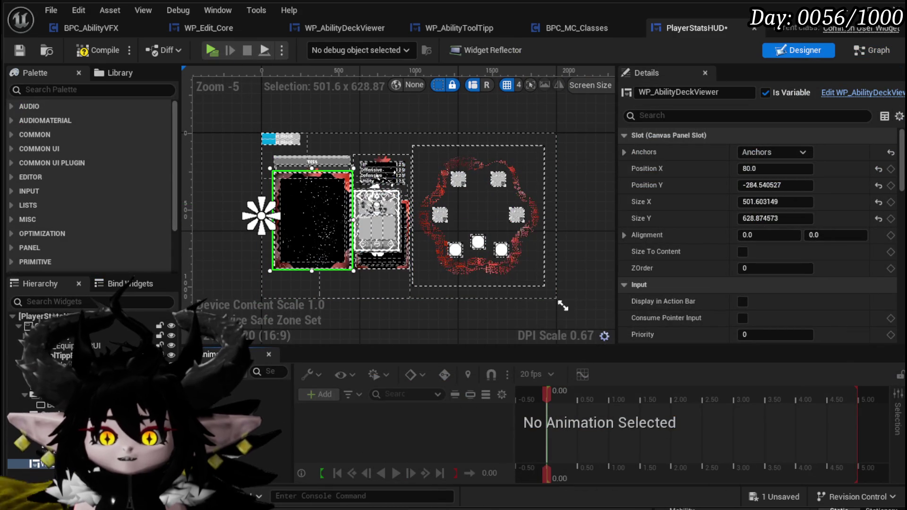
# Step: Wire an Overlay_ItemContainer getter into Set Visibility's Target and save PlayerStatsHUD
pyautogui.click(286, 223)
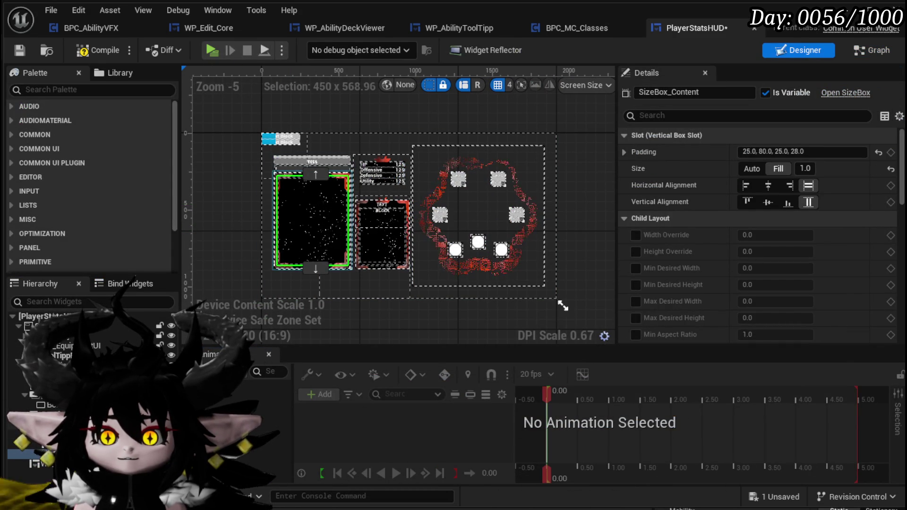
pyautogui.click(42, 412)
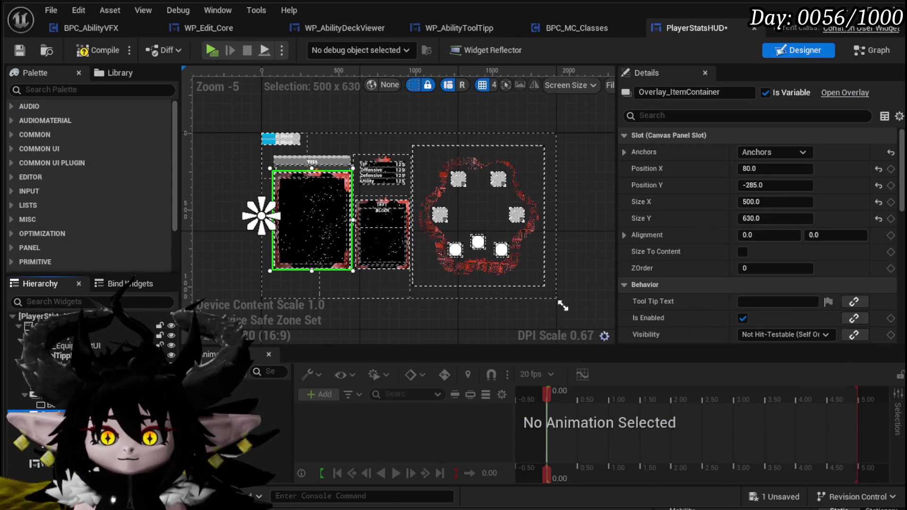
pyautogui.click(886, 52)
pyautogui.moveTo(59, 248)
pyautogui.mouseDown()
pyautogui.moveTo(397, 270)
pyautogui.moveTo(622, 98)
pyautogui.moveTo(619, 118)
pyautogui.mouseUp()
pyautogui.click(680, 145)
pyautogui.moveTo(678, 125); pyautogui.dragTo(656, 192)
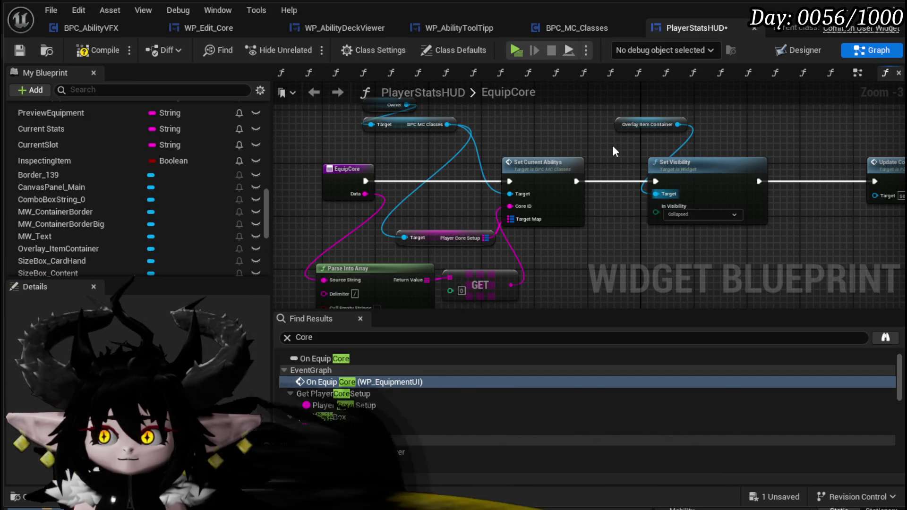
pyautogui.click(18, 50)
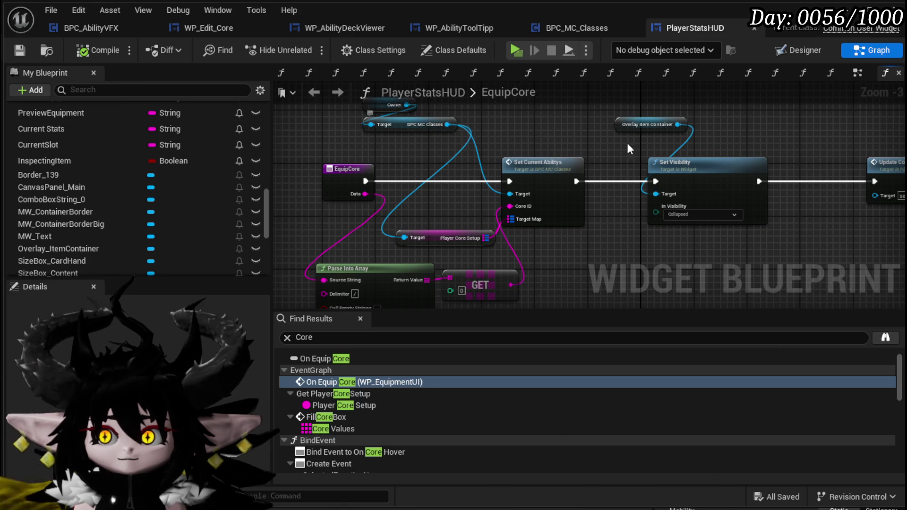
pyautogui.moveTo(737, 130); pyautogui.dragTo(704, 165)
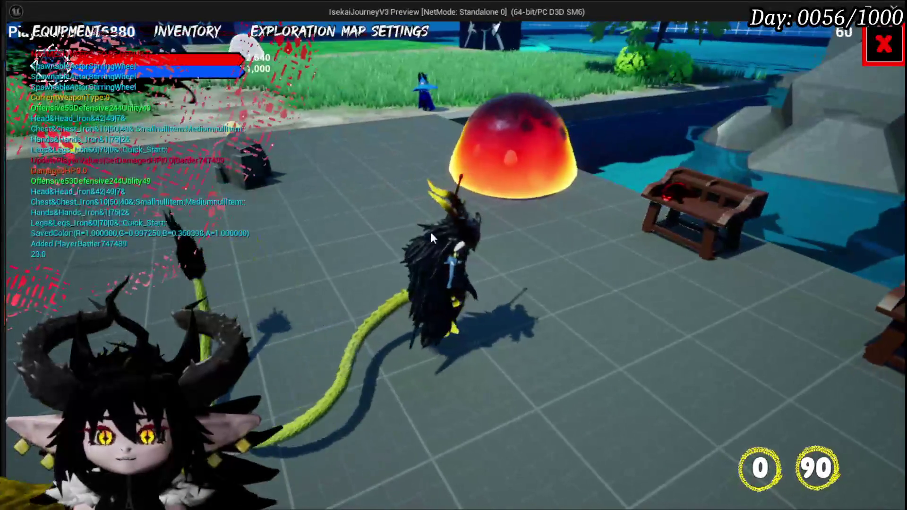
# Step: In play, equip a different core in the character slot from the equipment menu, then stop
pyautogui.press('Tab')
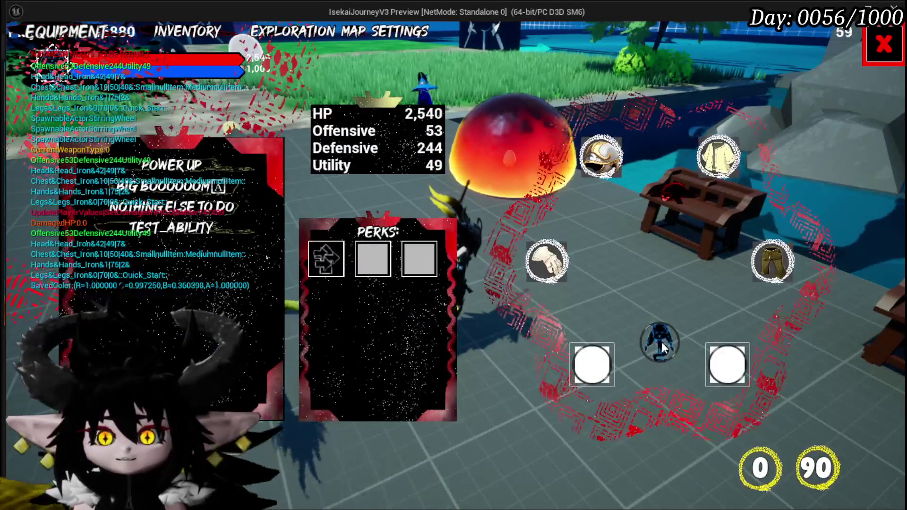
pyautogui.click(662, 344)
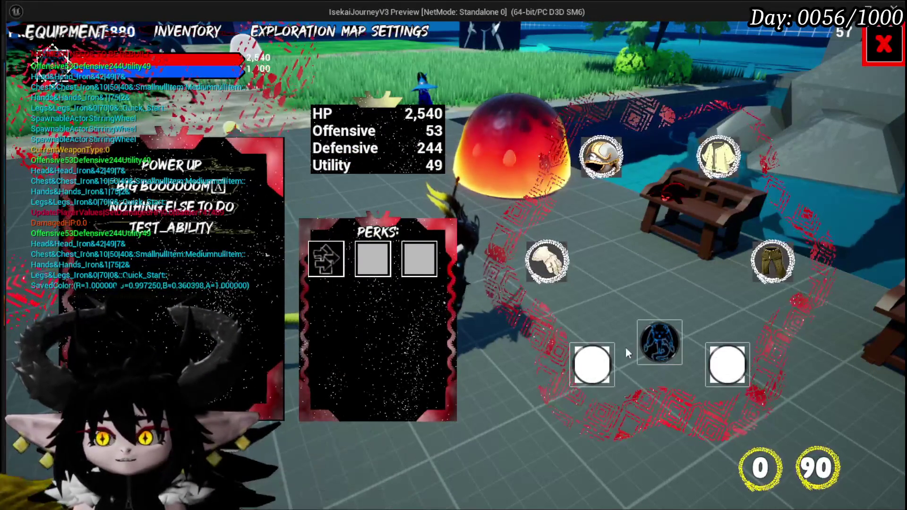
pyautogui.click(654, 342)
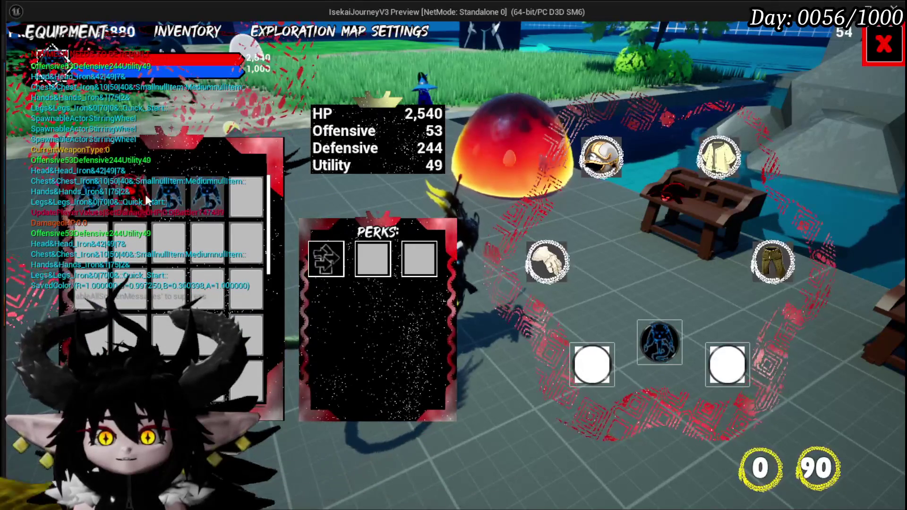
pyautogui.click(202, 194)
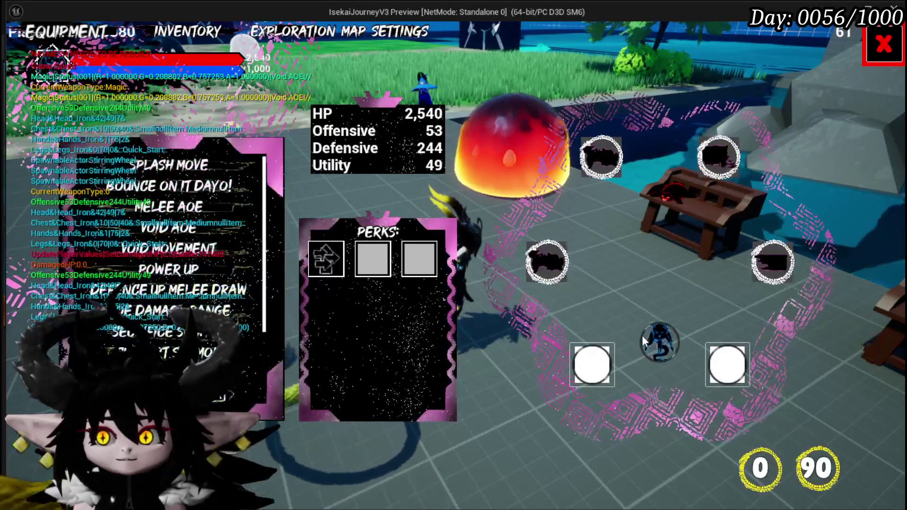
pyautogui.hotkey('alt', 'Tab')
pyautogui.press('Escape')
# Step: Back in EquipCore, shift the Set Visibility and Overlay Item Container nodes left
pyautogui.hotkey('ctrl', 's')
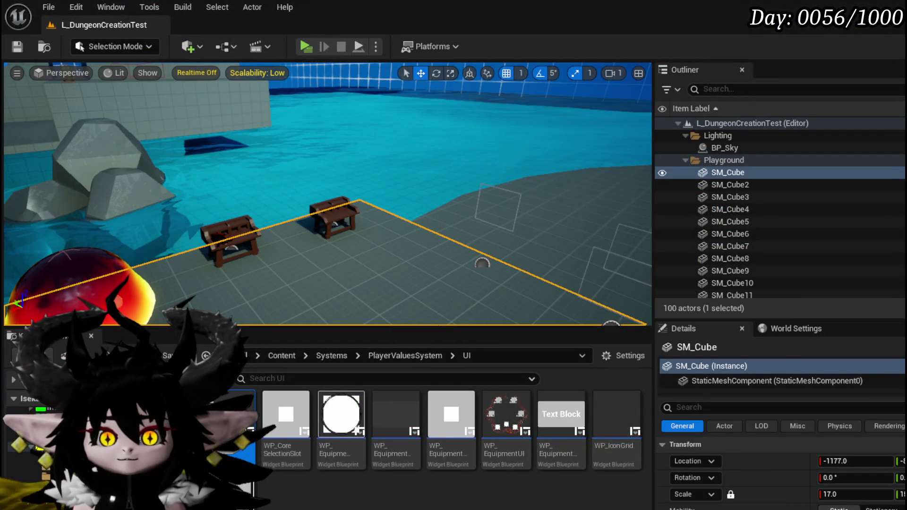
pyautogui.hotkey('alt', 'Tab')
pyautogui.moveTo(660, 214); pyautogui.dragTo(606, 212)
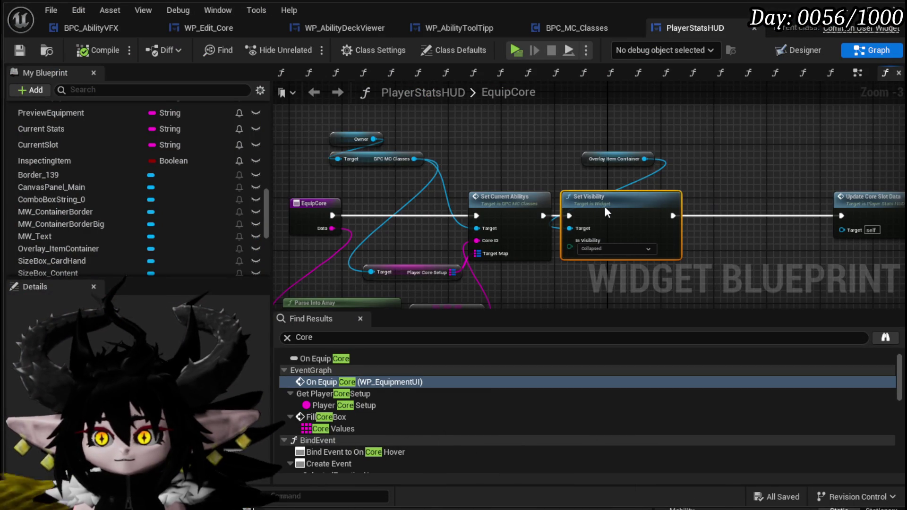
pyautogui.moveTo(588, 163); pyautogui.dragTo(572, 180)
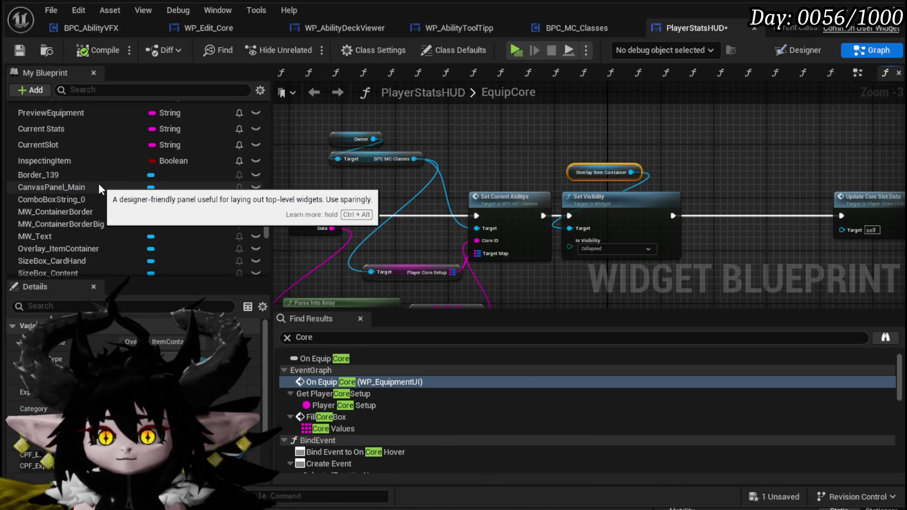
# Step: Add a second Set Visibility (Visible) on WP_AbilityDeckViewer after the first, wired to Update Core Slot Data
pyautogui.scroll(-3, 113, 220)
pyautogui.scroll(-4, 109, 217)
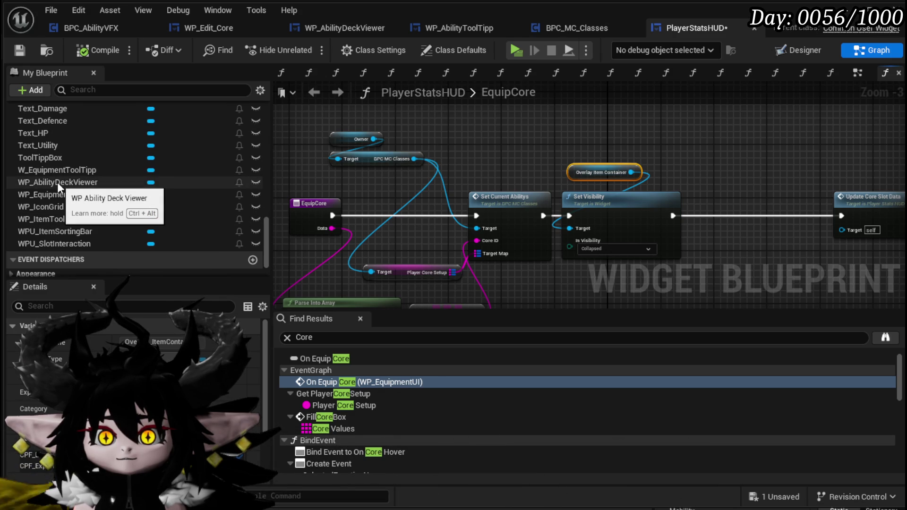
pyautogui.moveTo(61, 178); pyautogui.dragTo(569, 132)
pyautogui.moveTo(626, 132); pyautogui.dragTo(669, 143)
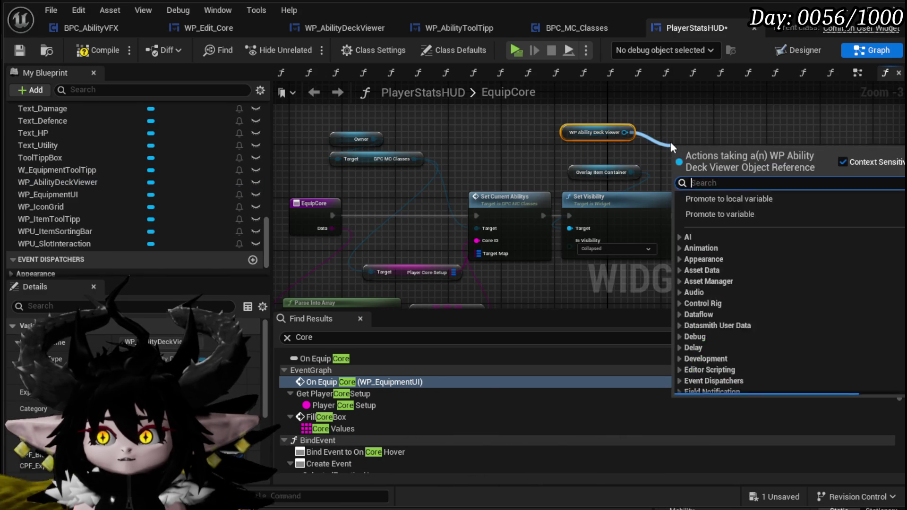
pyautogui.write('Set Visi')
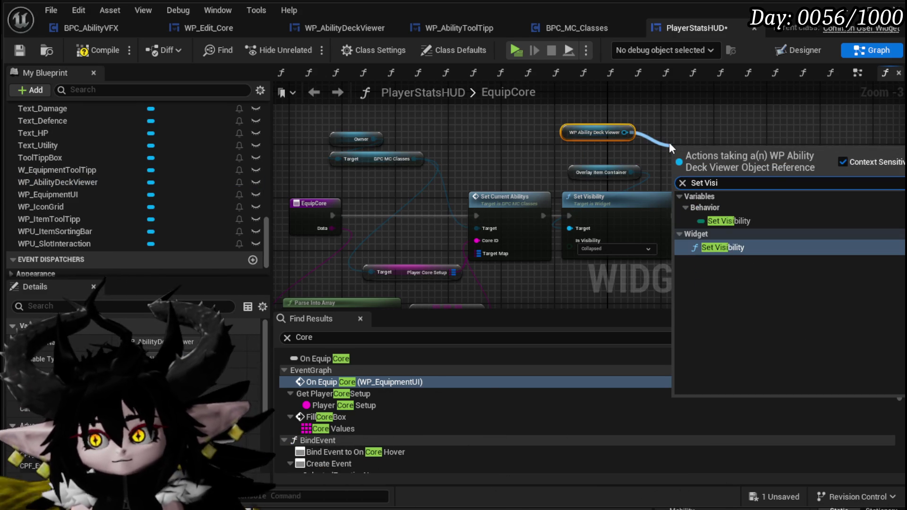
pyautogui.press('Return')
pyautogui.moveTo(515, 156); pyautogui.dragTo(543, 188)
pyautogui.moveTo(473, 195); pyautogui.dragTo(501, 197)
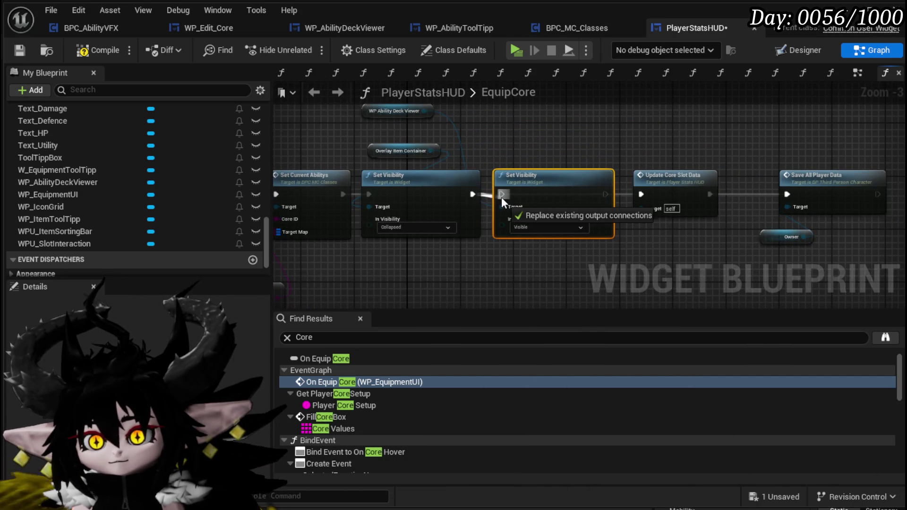
pyautogui.moveTo(606, 194); pyautogui.dragTo(648, 195)
# Step: Shift the Update Core Slot Data nodes right, inspect UpdateCoreSlotData, then compile and save
pyautogui.click(554, 185)
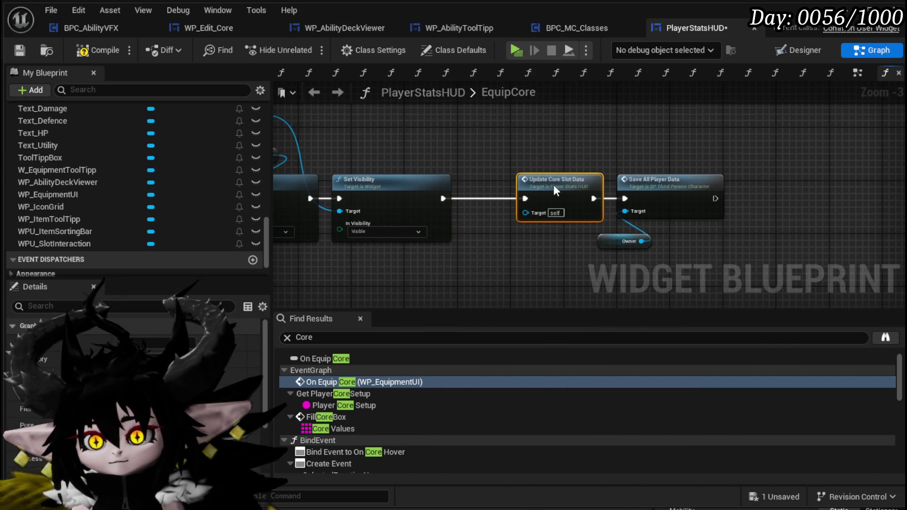
pyautogui.moveTo(608, 222); pyautogui.dragTo(624, 248)
pyautogui.moveTo(570, 185); pyautogui.dragTo(703, 186)
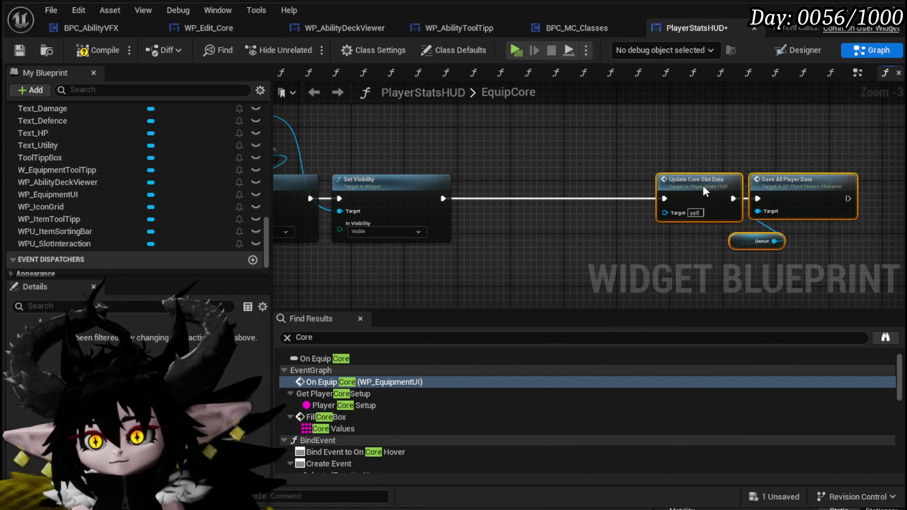
pyautogui.doubleClick(694, 191)
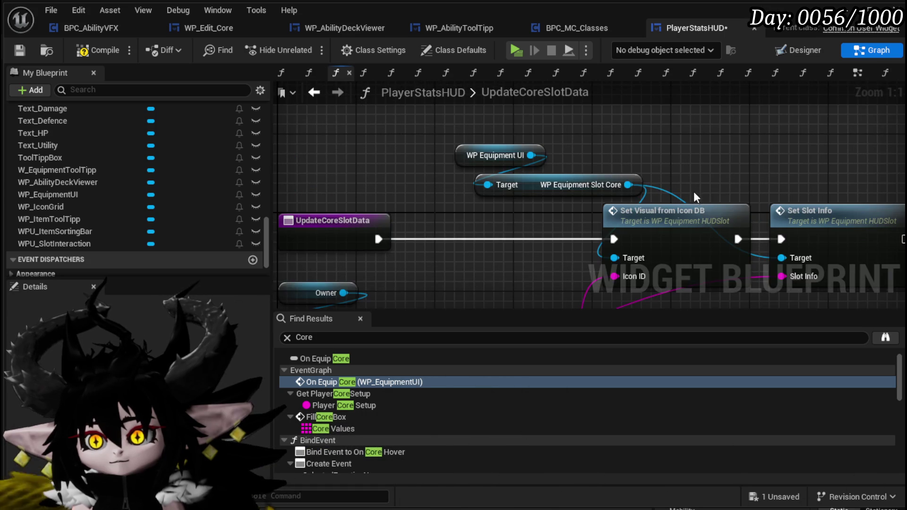
pyautogui.moveTo(587, 120)
pyautogui.mouseDown()
pyautogui.moveTo(753, 108)
pyautogui.moveTo(829, 156)
pyautogui.moveTo(763, 136)
pyautogui.moveTo(759, 163)
pyautogui.mouseUp()
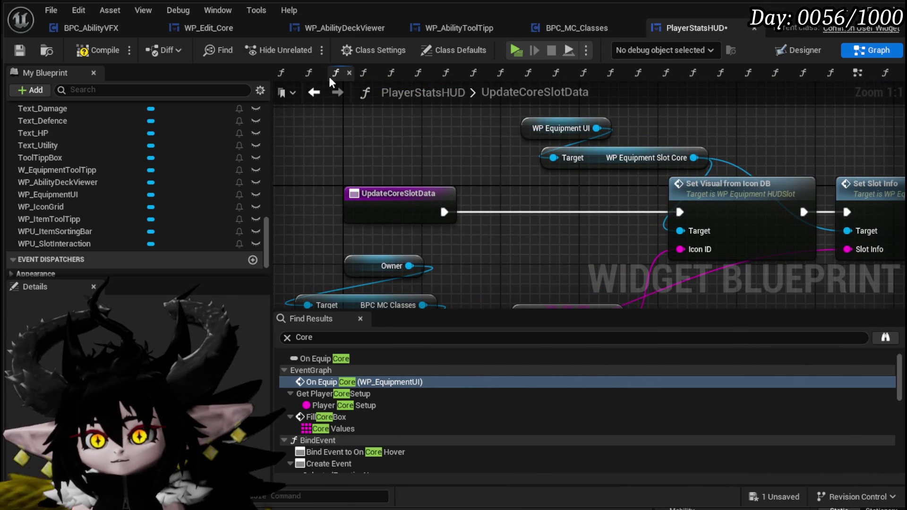
pyautogui.click(99, 50)
pyautogui.click(20, 50)
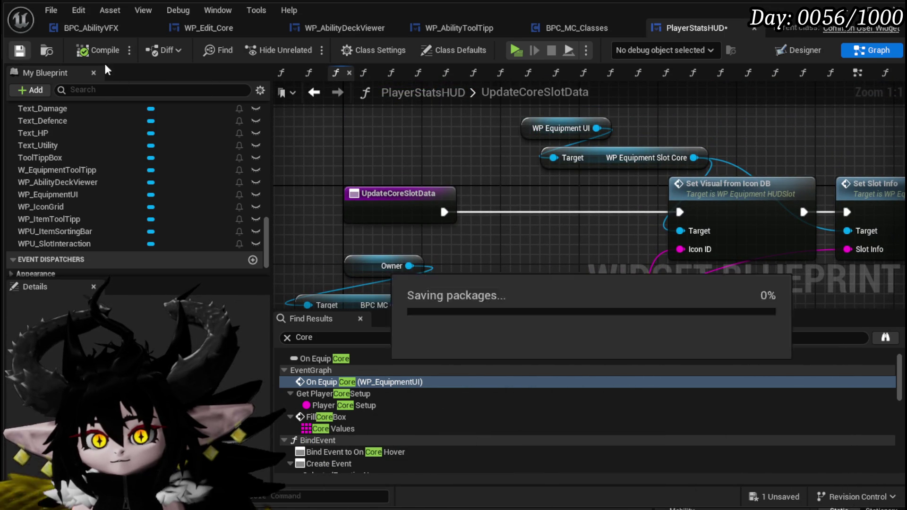
pyautogui.click(307, 91)
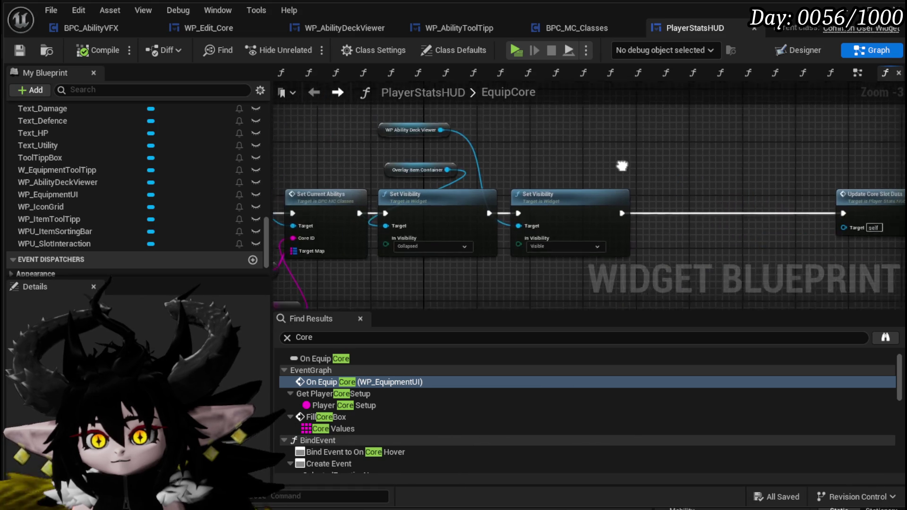
pyautogui.moveTo(453, 138); pyautogui.dragTo(534, 146)
# Step: Add a Fill Deck call on the deck viewer after Set Visibility, wired to Update Core Slot Data
pyautogui.write('Fill')
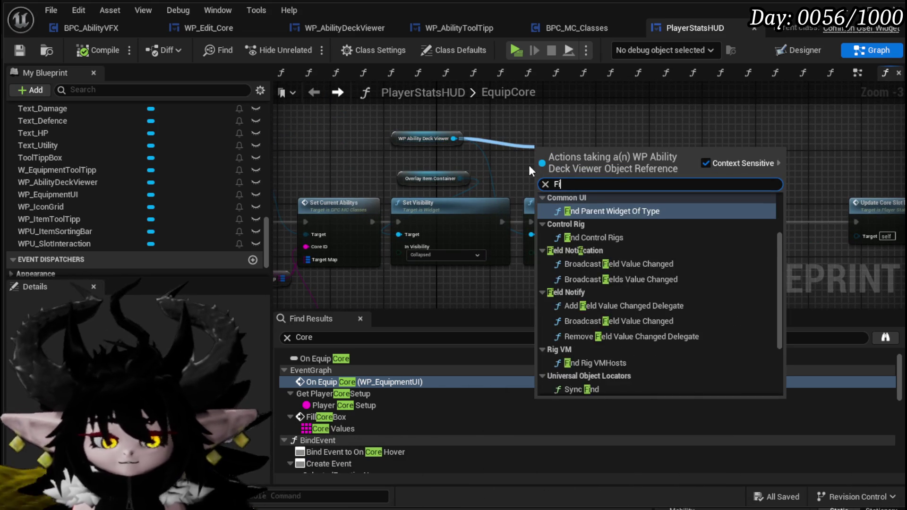
pyautogui.click(581, 211)
pyautogui.moveTo(566, 171)
pyautogui.mouseDown()
pyautogui.moveTo(719, 225)
pyautogui.moveTo(686, 222)
pyautogui.mouseUp()
pyautogui.moveTo(771, 222); pyautogui.dragTo(857, 222)
# Step: Inspect the SetCurrentAbilitys function in BPC_MC_Classes, including its Switch on String branch
pyautogui.moveTo(314, 263)
pyautogui.mouseDown()
pyautogui.moveTo(392, 213)
pyautogui.moveTo(513, 205)
pyautogui.moveTo(362, 200)
pyautogui.moveTo(471, 219)
pyautogui.moveTo(439, 208)
pyautogui.moveTo(428, 229)
pyautogui.mouseUp()
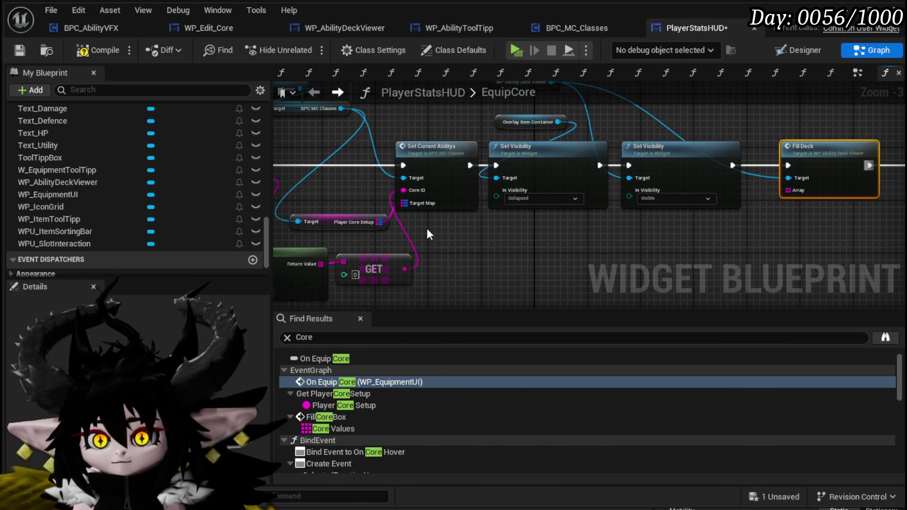
pyautogui.moveTo(379, 222); pyautogui.dragTo(477, 239)
pyautogui.press('Escape')
pyautogui.doubleClick(388, 190)
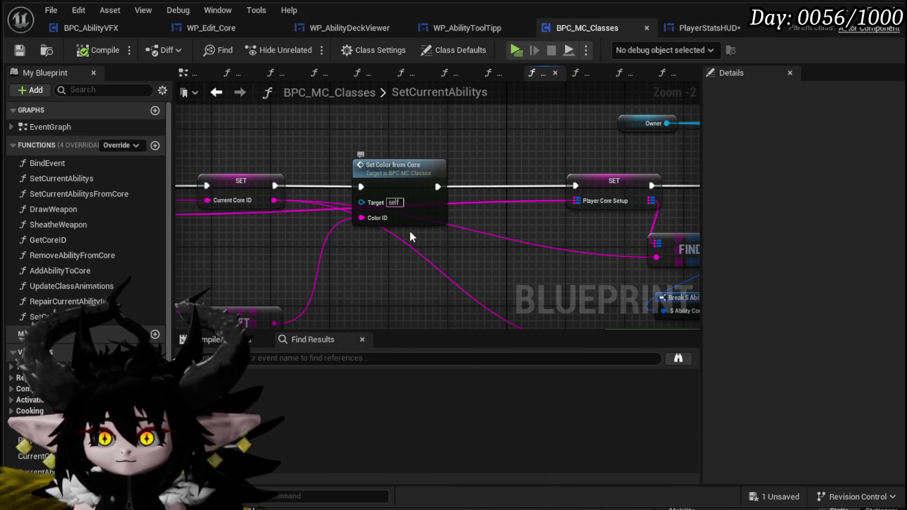
pyautogui.scroll(-3, 410, 231)
pyautogui.scroll(2, 413, 256)
pyautogui.scroll(-1, 427, 252)
pyautogui.moveTo(522, 248); pyautogui.dragTo(284, 248)
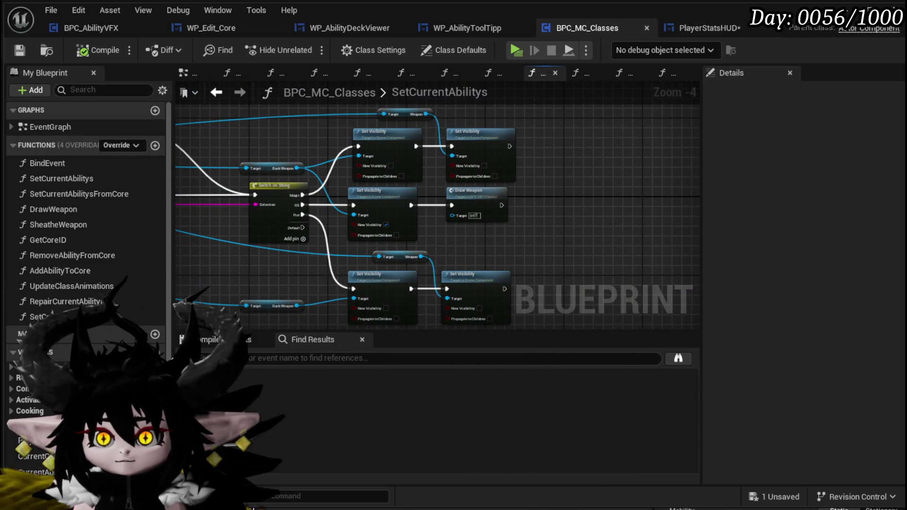
pyautogui.moveTo(416, 236)
pyautogui.mouseDown()
pyautogui.moveTo(557, 239)
pyautogui.moveTo(191, 224)
pyautogui.moveTo(509, 245)
pyautogui.moveTo(543, 236)
pyautogui.moveTo(573, 255)
pyautogui.moveTo(634, 248)
pyautogui.mouseUp()
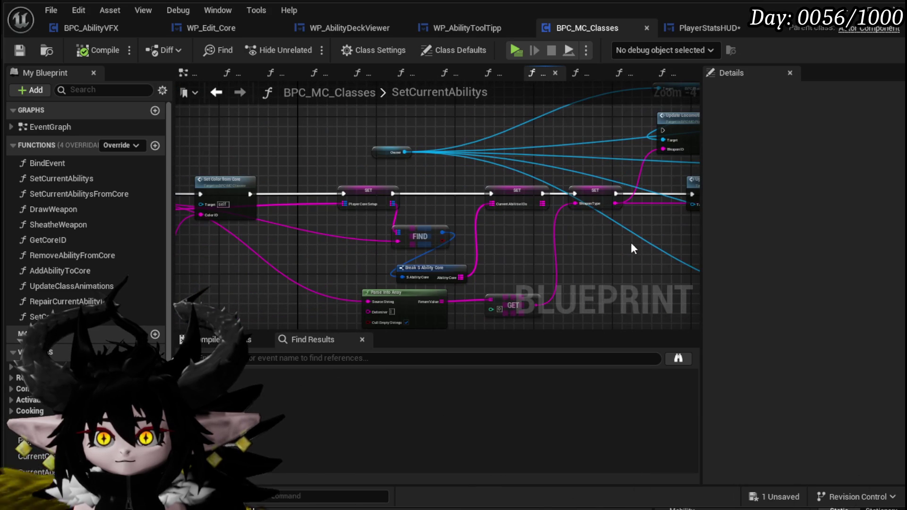
pyautogui.click(704, 29)
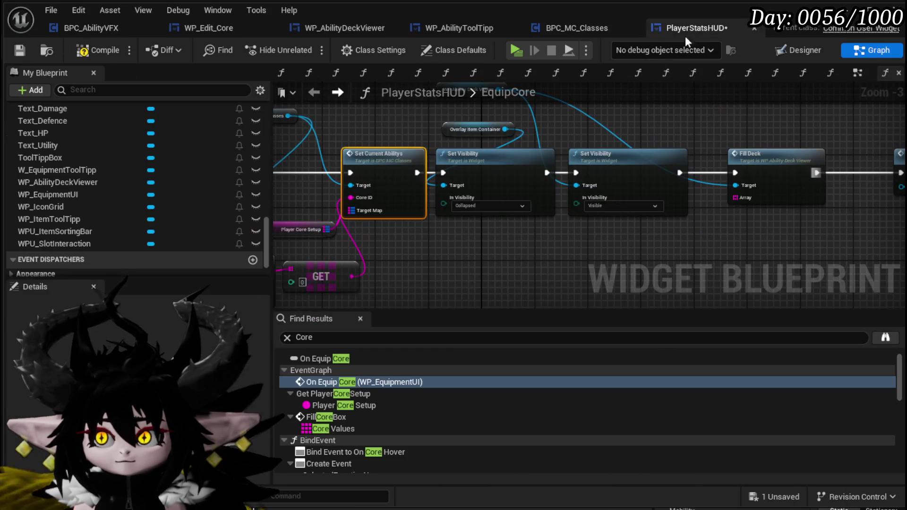
# Step: Save, then add a Find lookup on the Player Core Setup map keyed by the parsed index
pyautogui.hotkey('ctrl', 's')
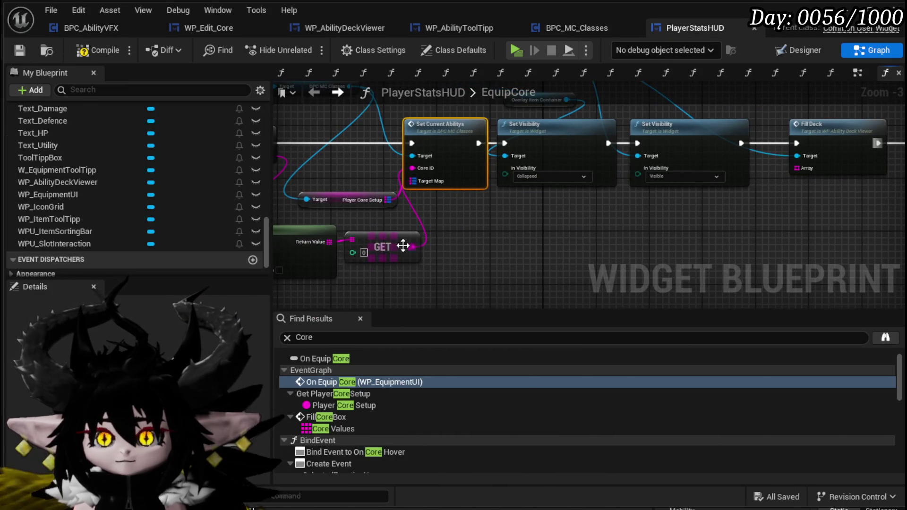
pyautogui.moveTo(385, 201); pyautogui.dragTo(538, 223)
pyautogui.write('find')
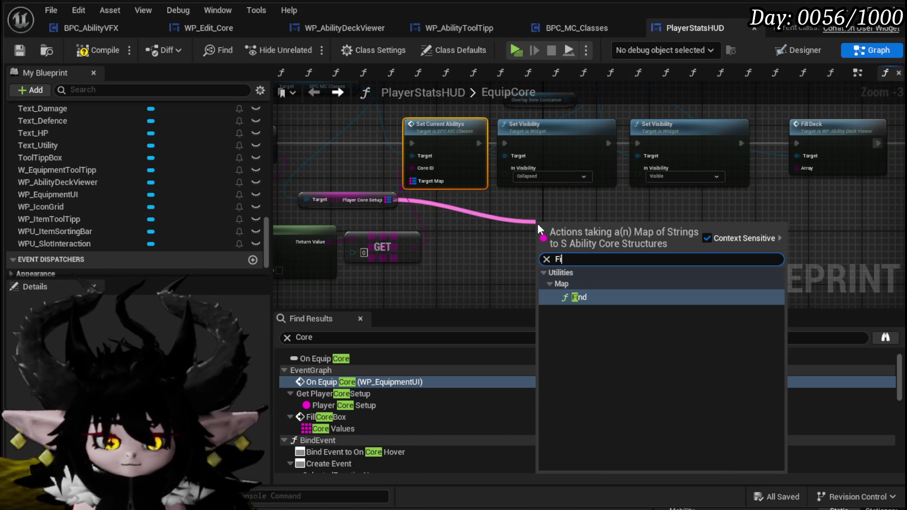
pyautogui.press('Return')
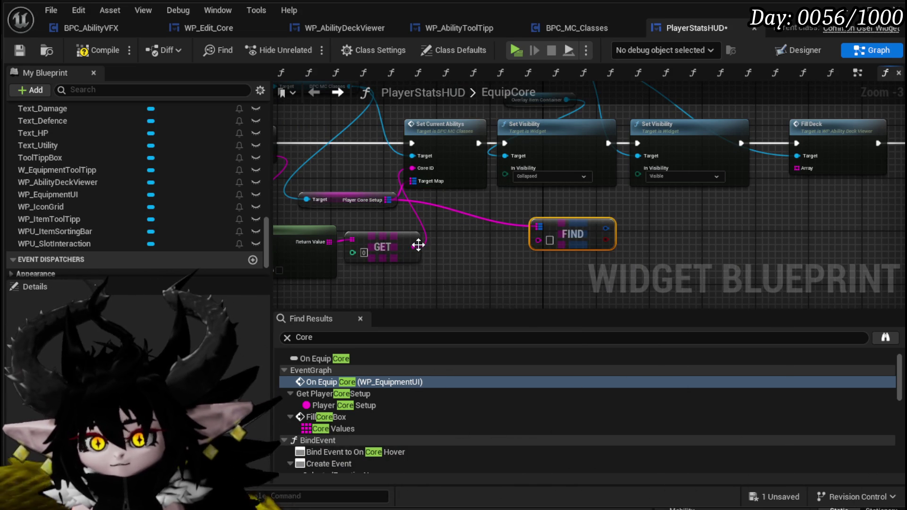
pyautogui.moveTo(506, 248)
pyautogui.mouseDown()
pyautogui.moveTo(539, 240)
pyautogui.moveTo(617, 252)
pyautogui.moveTo(588, 252)
pyautogui.mouseUp()
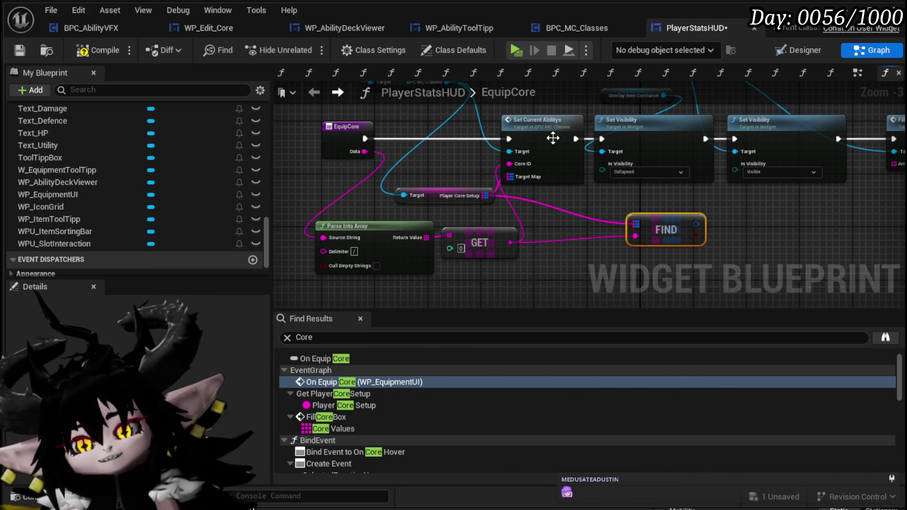
pyautogui.moveTo(446, 196)
pyautogui.mouseDown()
pyautogui.moveTo(421, 194)
pyautogui.moveTo(535, 266)
pyautogui.mouseUp()
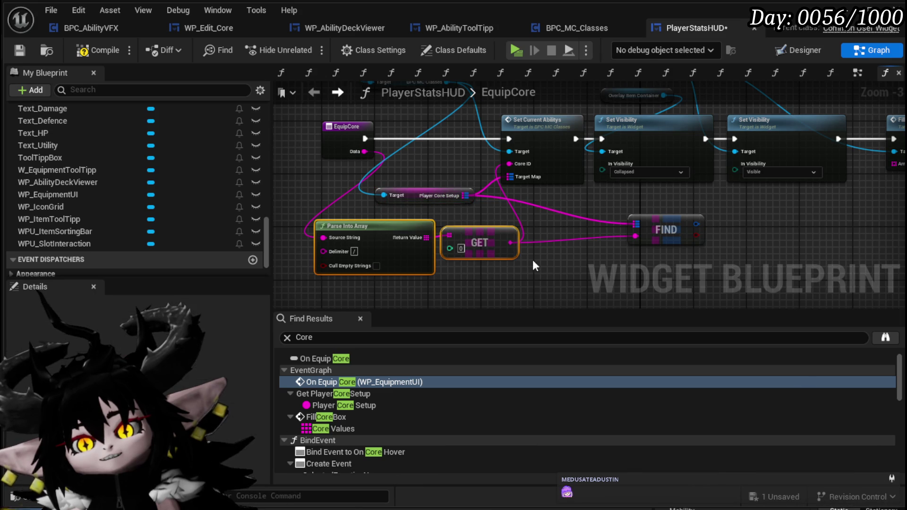
pyautogui.moveTo(692, 232)
pyautogui.mouseDown()
pyautogui.moveTo(530, 234)
pyautogui.moveTo(610, 218)
pyautogui.mouseUp()
# Step: Break the found S Ability Core and feed its ability map Values into Fill Deck
pyautogui.write('bea')
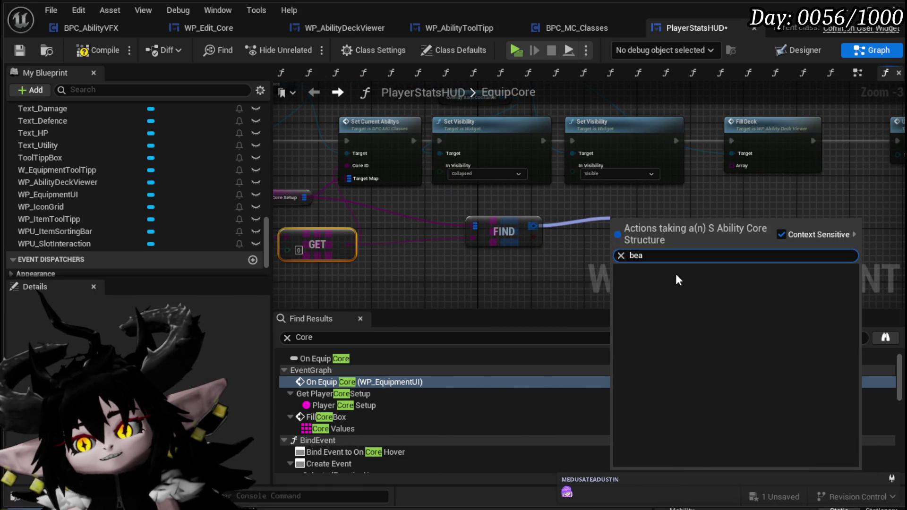
pyautogui.moveTo(532, 226); pyautogui.dragTo(573, 230)
pyautogui.write('bre')
pyautogui.click(663, 283)
pyautogui.moveTo(637, 248)
pyautogui.mouseDown()
pyautogui.moveTo(512, 237)
pyautogui.moveTo(509, 205)
pyautogui.moveTo(600, 222)
pyautogui.mouseUp()
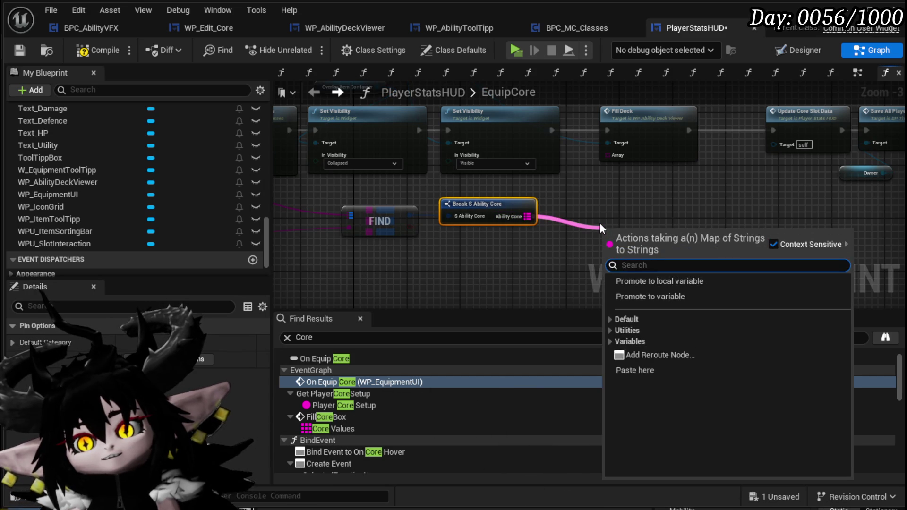
pyautogui.write('Values')
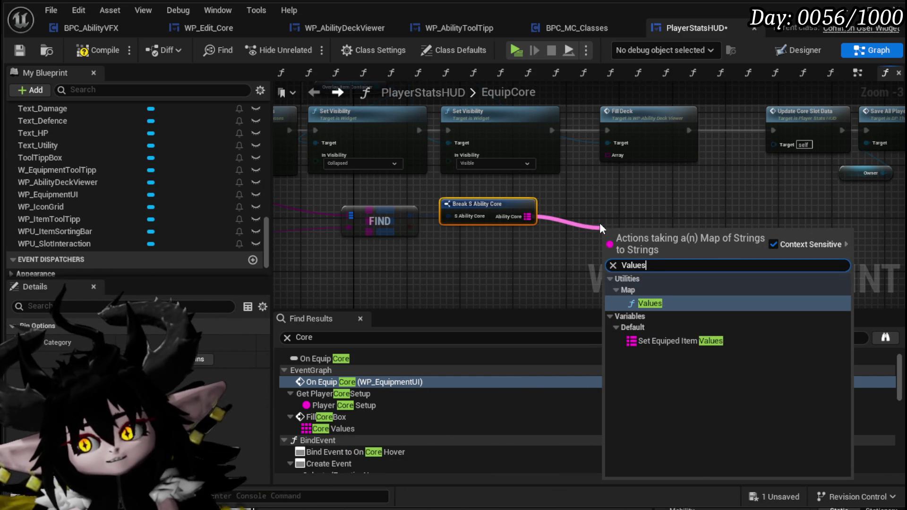
pyautogui.click(650, 302)
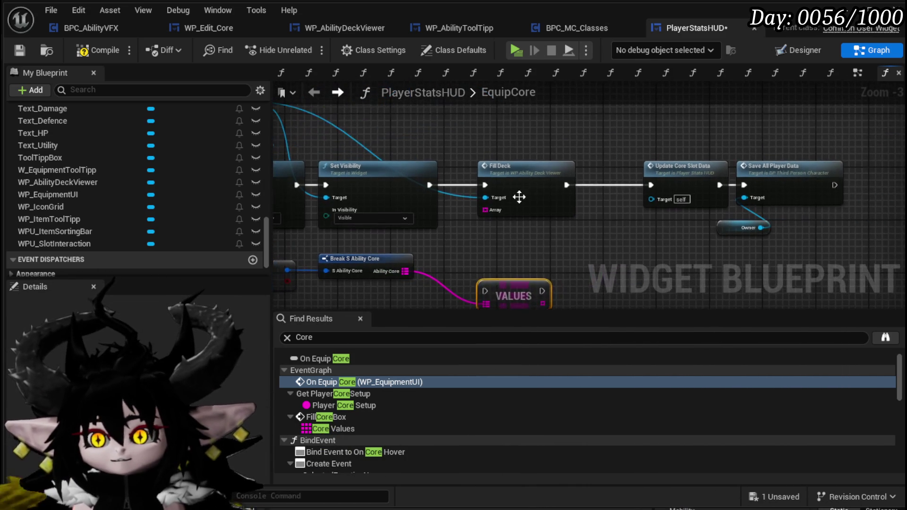
pyautogui.moveTo(504, 285)
pyautogui.mouseDown()
pyautogui.moveTo(452, 279)
pyautogui.moveTo(467, 172)
pyautogui.moveTo(477, 179)
pyautogui.moveTo(445, 184)
pyautogui.mouseUp()
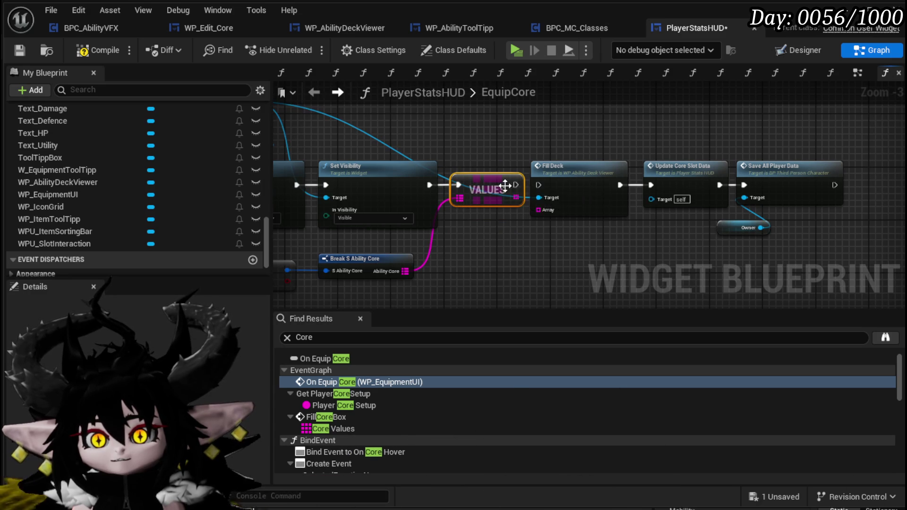
pyautogui.moveTo(516, 185)
pyautogui.mouseDown()
pyautogui.moveTo(543, 186)
pyautogui.moveTo(540, 211)
pyautogui.mouseUp()
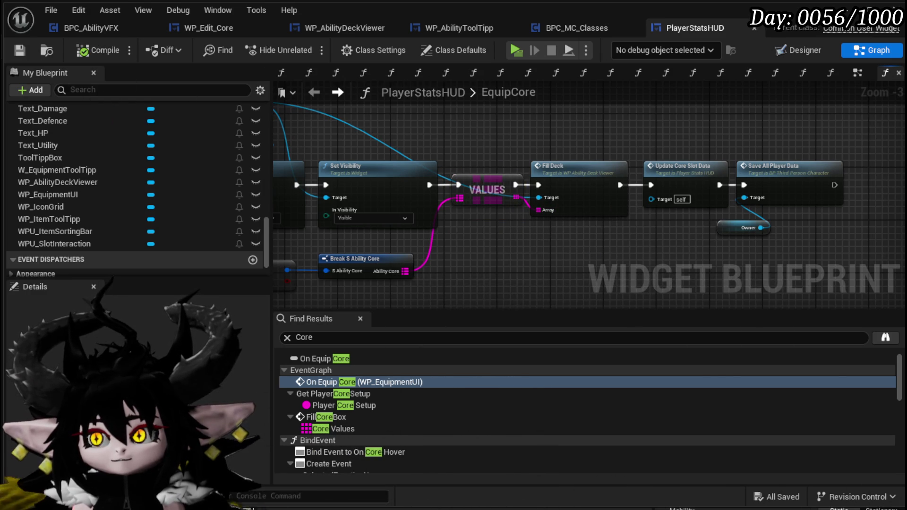
pyautogui.click(845, 9)
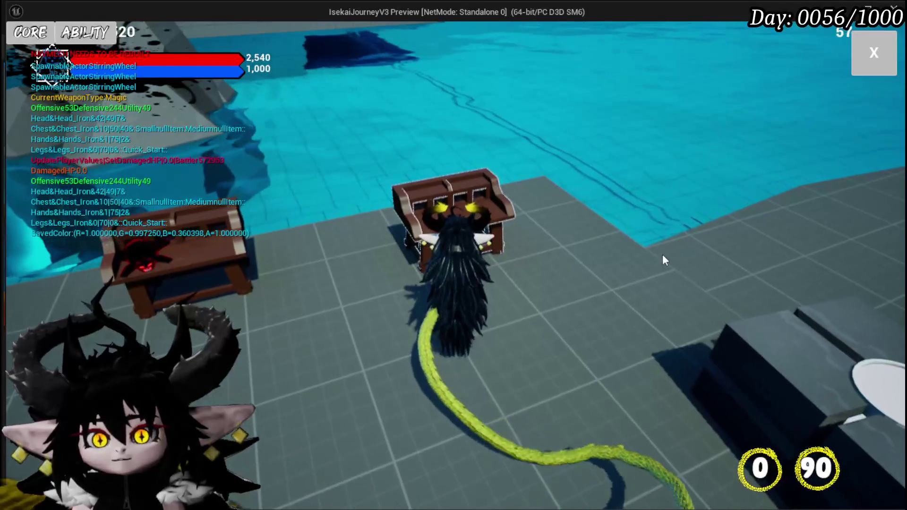
# Step: In play, check the Equipment screen's ability lists for the bottom wheel slot, then close it
pyautogui.click(872, 56)
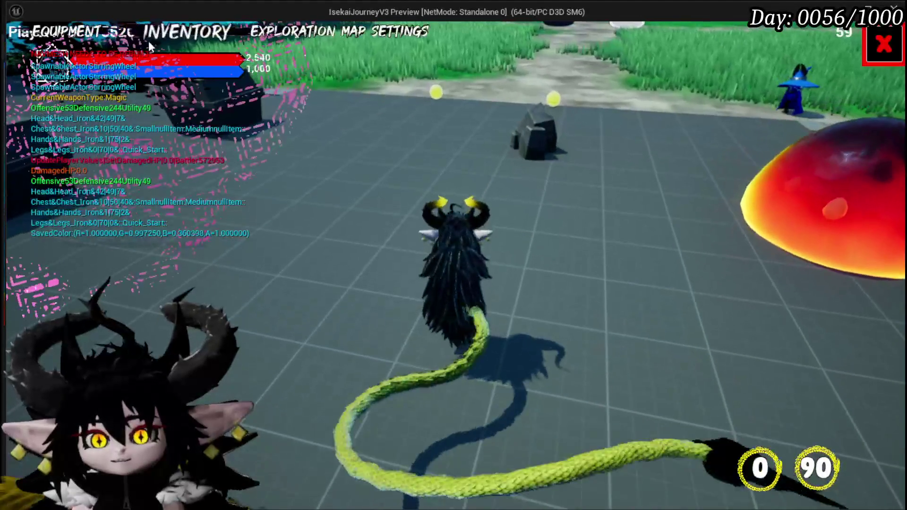
pyautogui.click(75, 29)
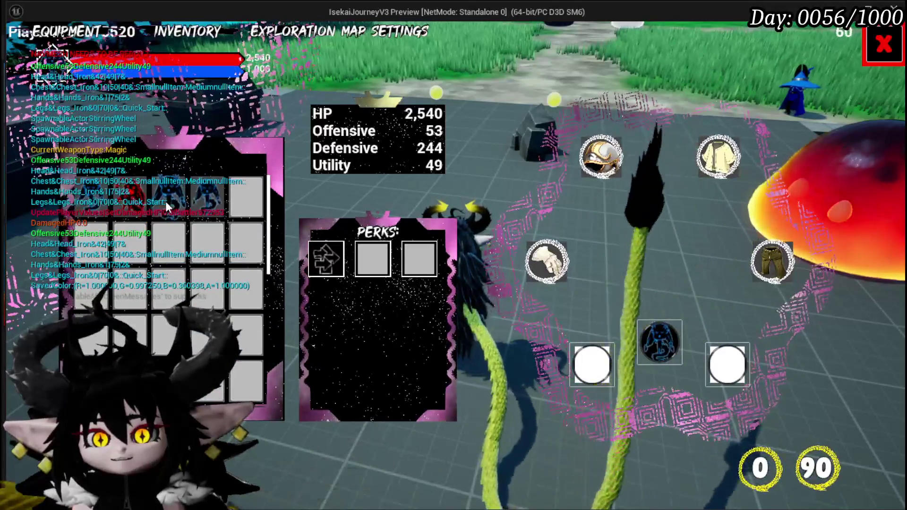
pyautogui.click(165, 202)
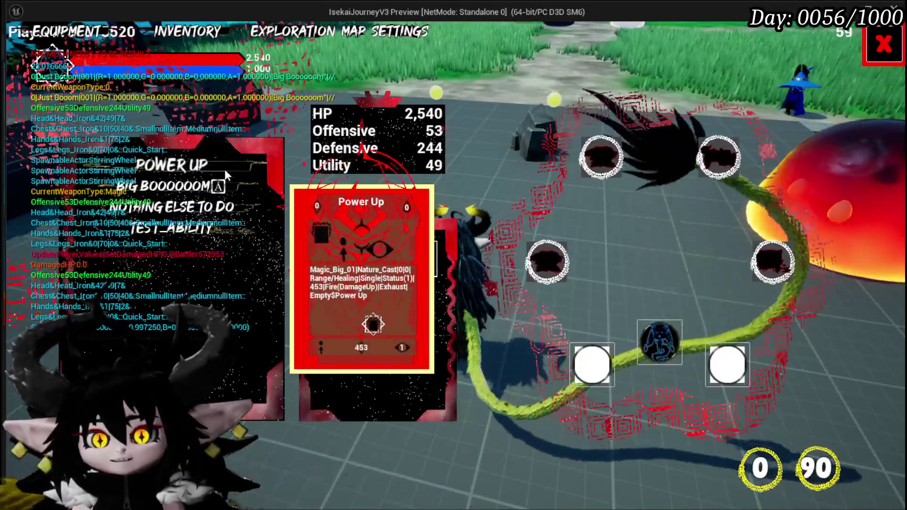
pyautogui.click(664, 340)
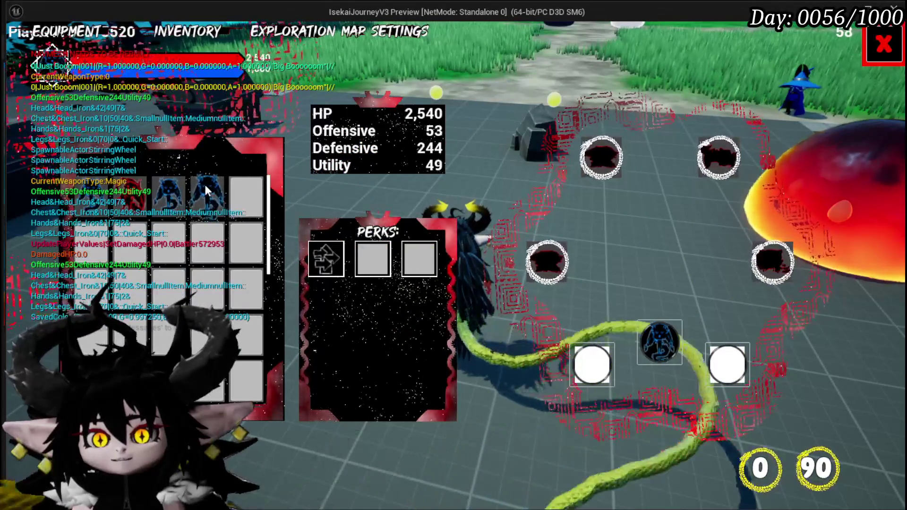
pyautogui.click(205, 185)
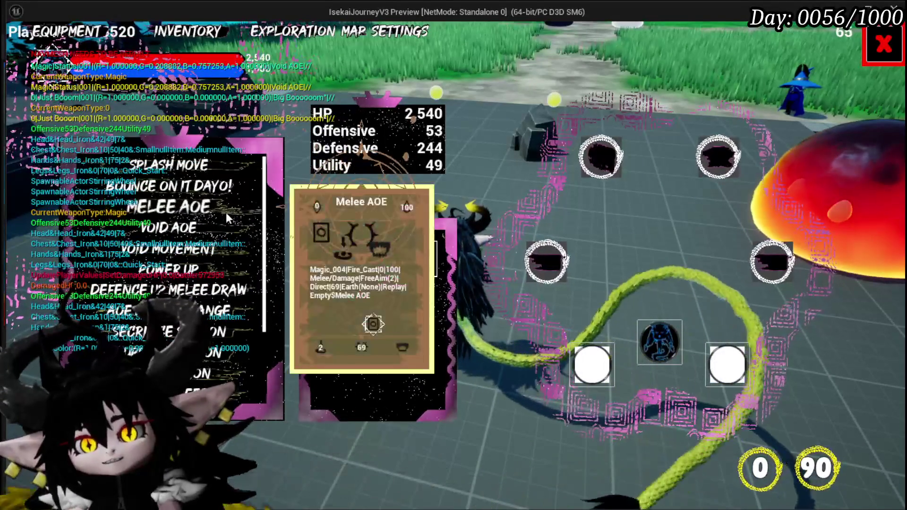
pyautogui.scroll(-5, 226, 212)
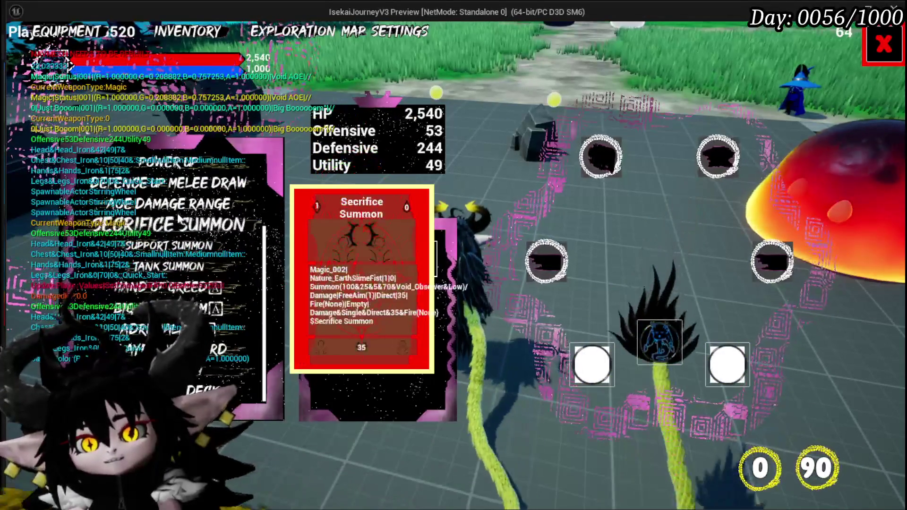
pyautogui.scroll(5, 179, 219)
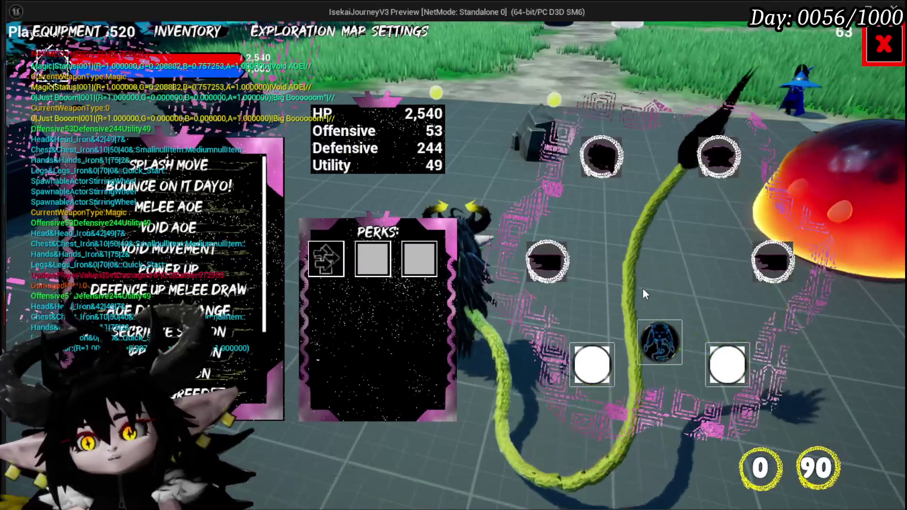
pyautogui.moveTo(607, 148)
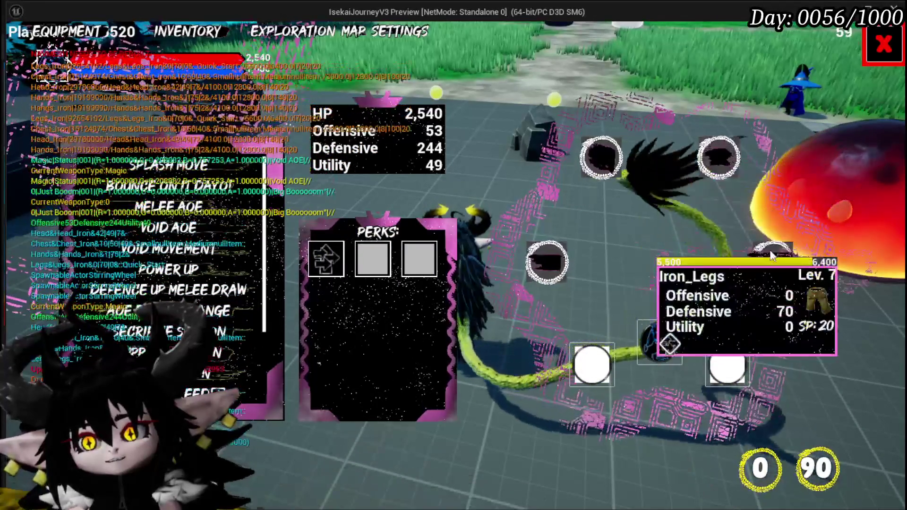
pyautogui.moveTo(559, 264)
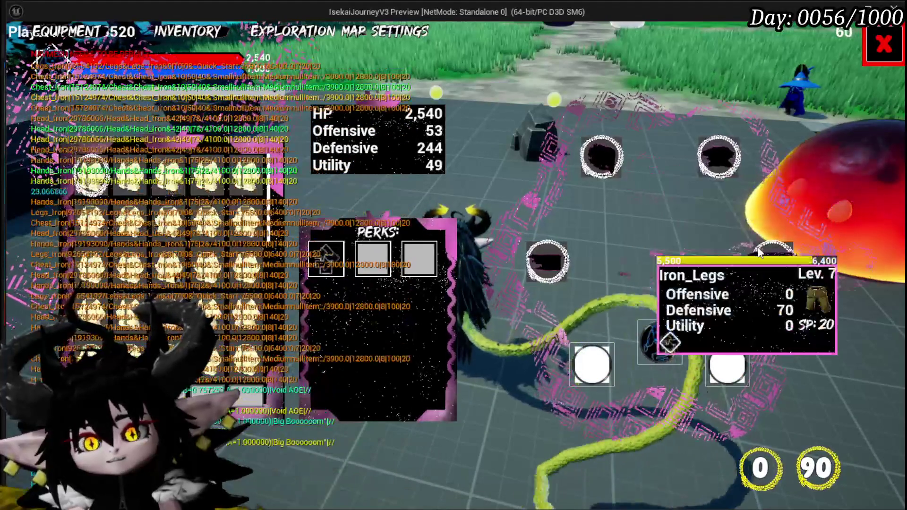
pyautogui.click(883, 54)
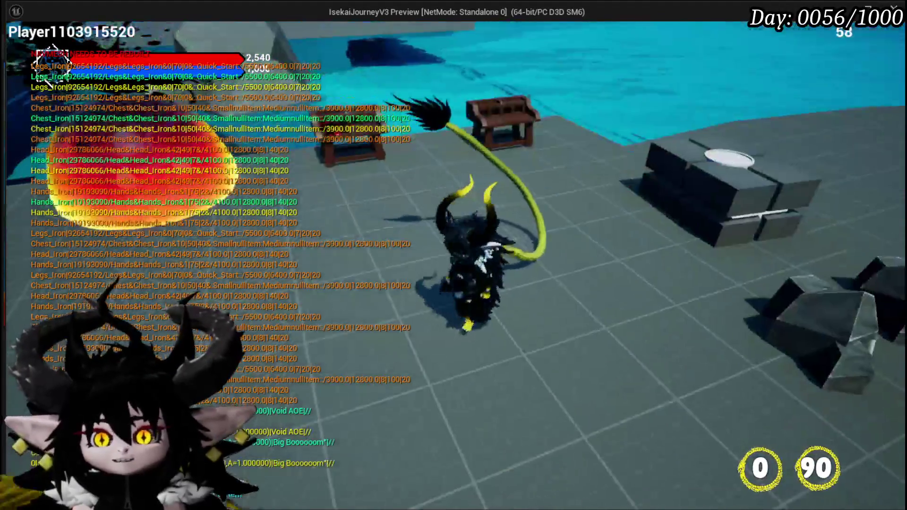
# Step: Walk to the wooden chest, interact, and open its saved cores list
pyautogui.press('w')
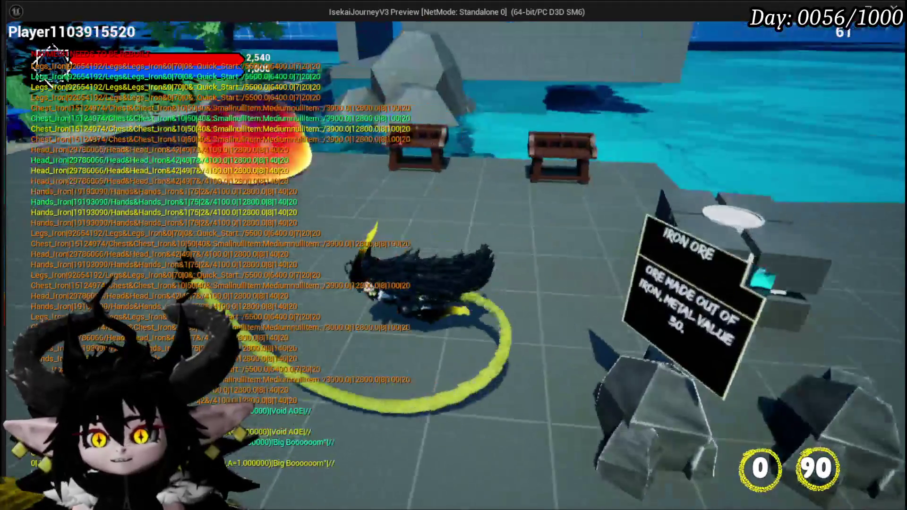
pyautogui.press('w')
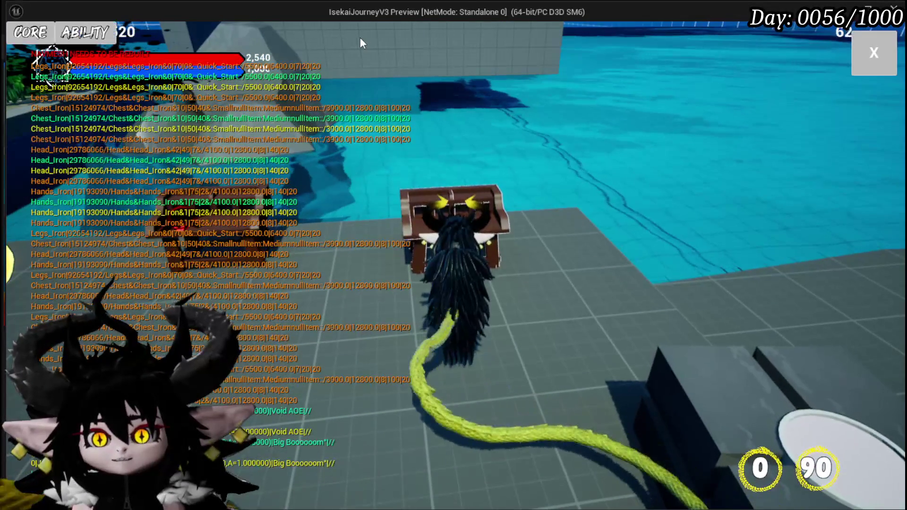
pyautogui.press('e')
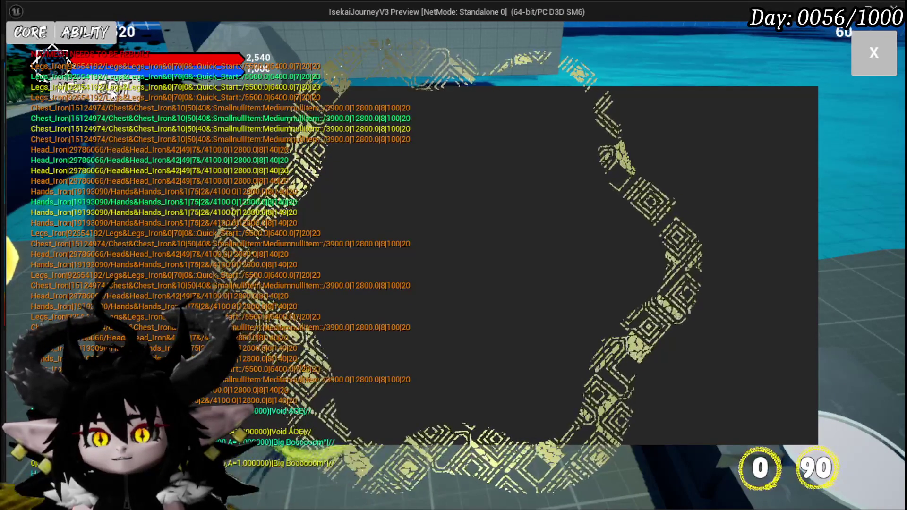
pyautogui.click(145, 92)
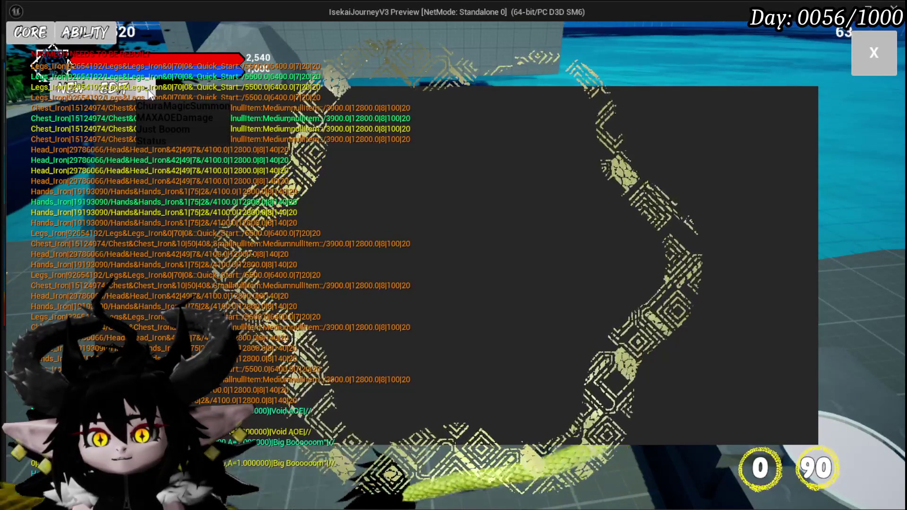
# Step: Close the core panel, browse a slot's ability list in the Equipment screen, then close it
pyautogui.click(874, 52)
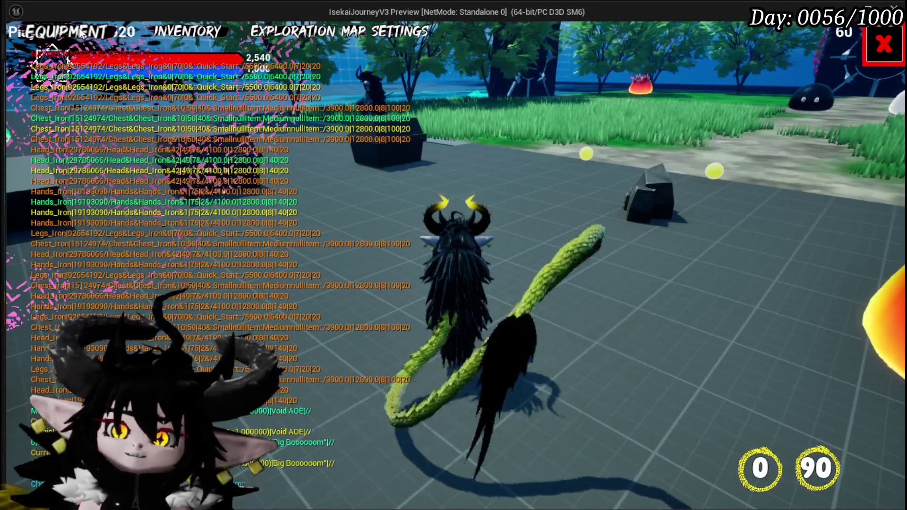
pyautogui.click(82, 32)
pyautogui.click(652, 333)
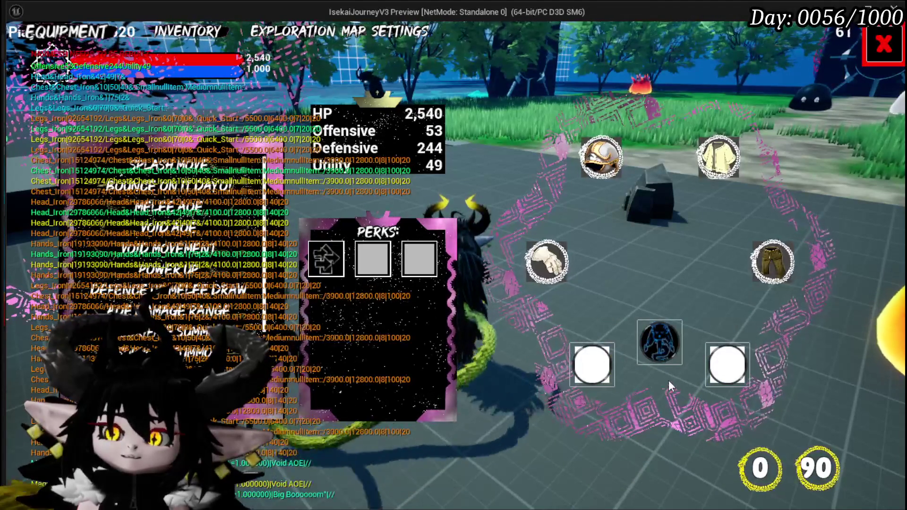
pyautogui.click(657, 337)
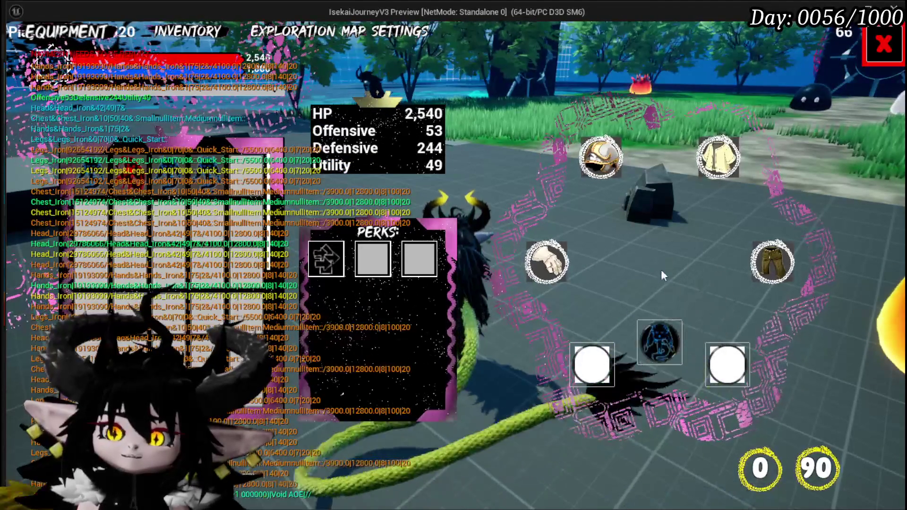
pyautogui.click(204, 169)
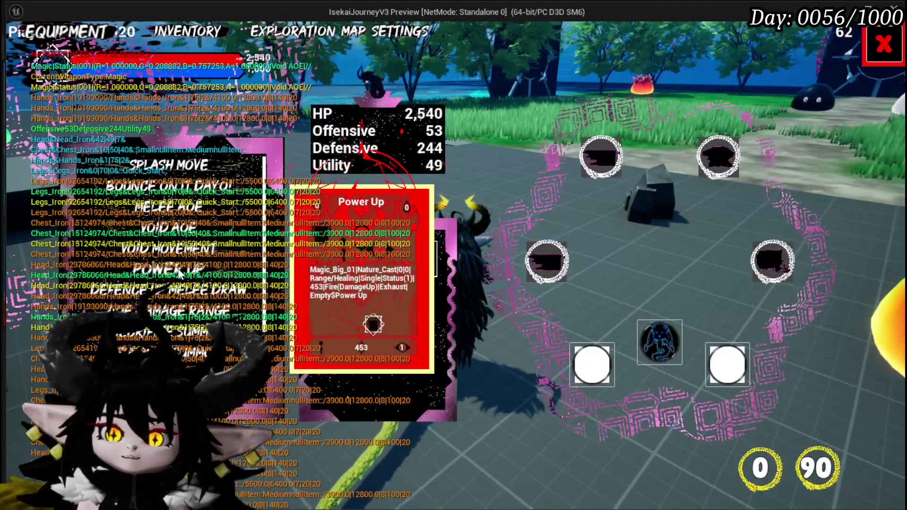
pyautogui.scroll(-5, 179, 275)
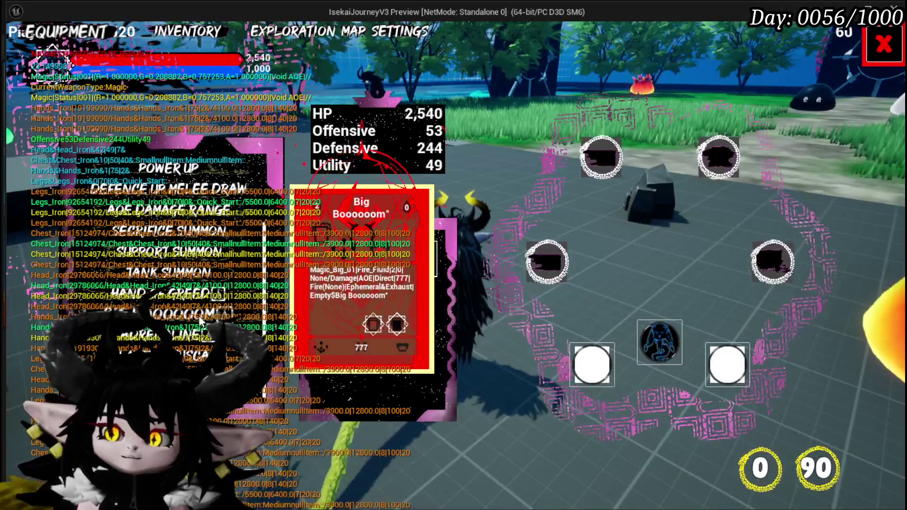
pyautogui.scroll(5, 201, 180)
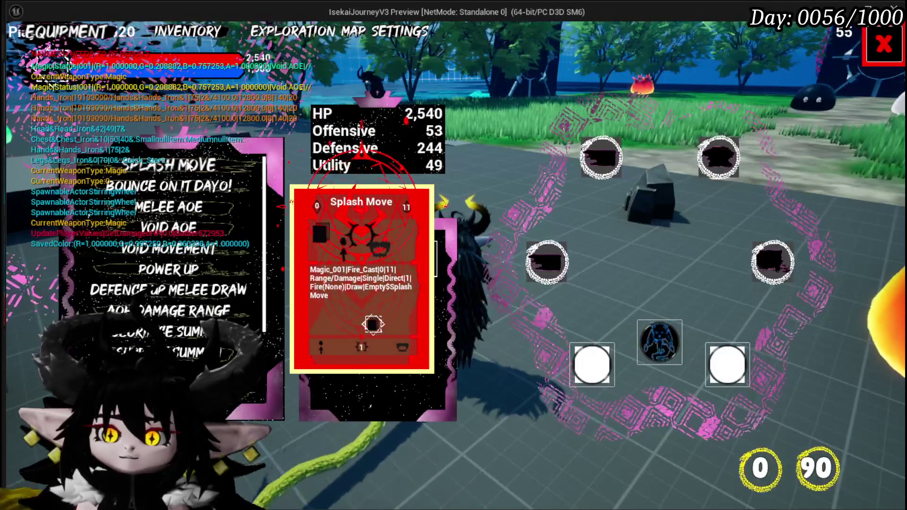
pyautogui.click(877, 61)
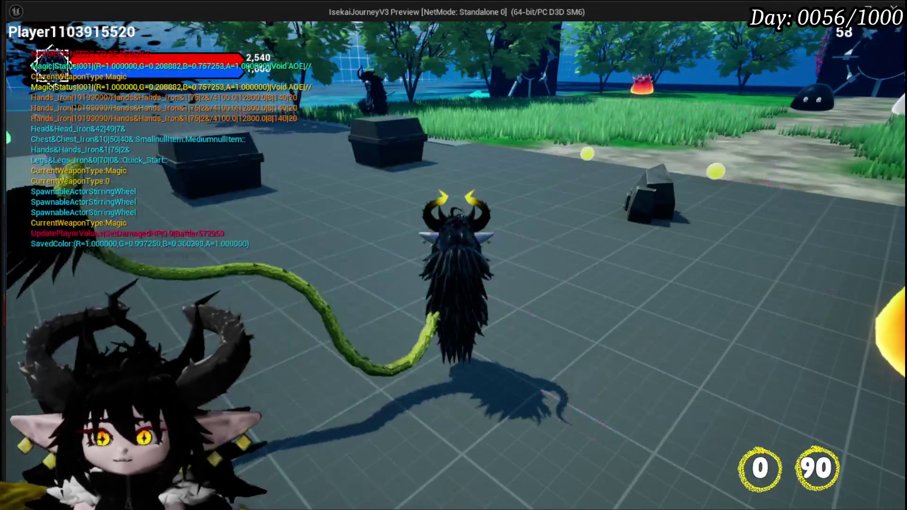
# Step: Save the game from the settings menu
pyautogui.press('Escape')
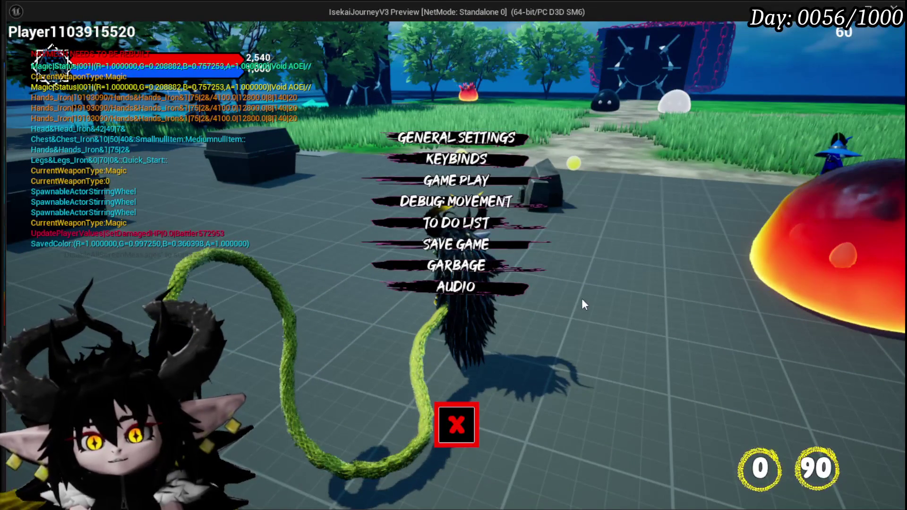
pyautogui.click(522, 245)
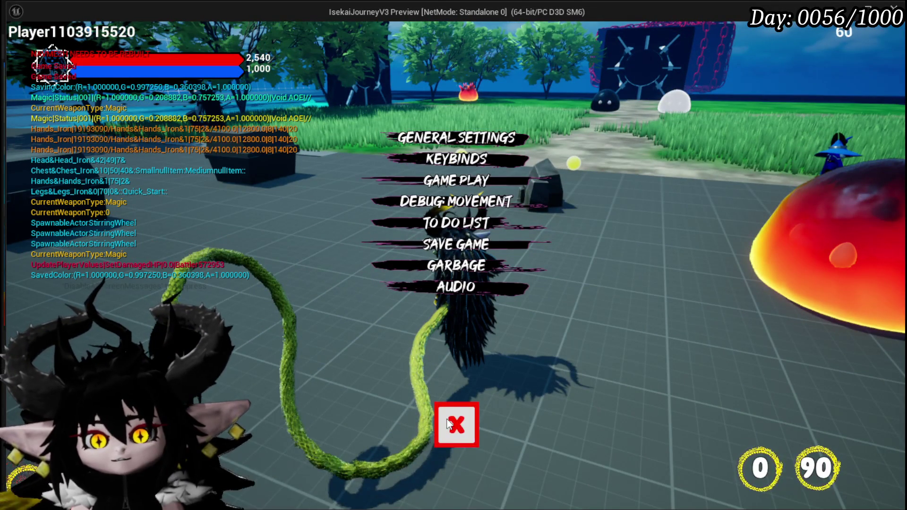
pyautogui.click(450, 424)
# Step: Walk to the poolside boxes and load the Status core in the core editor
pyautogui.press('w')
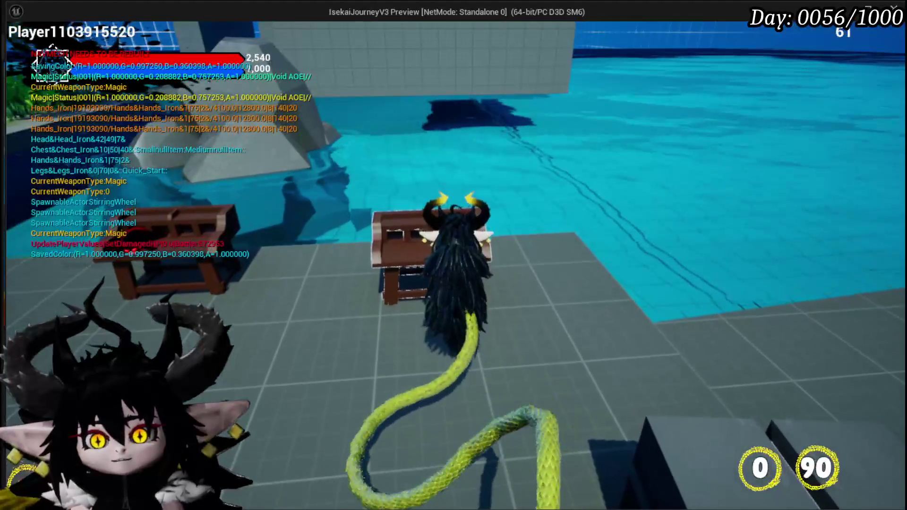
pyautogui.press('Tab')
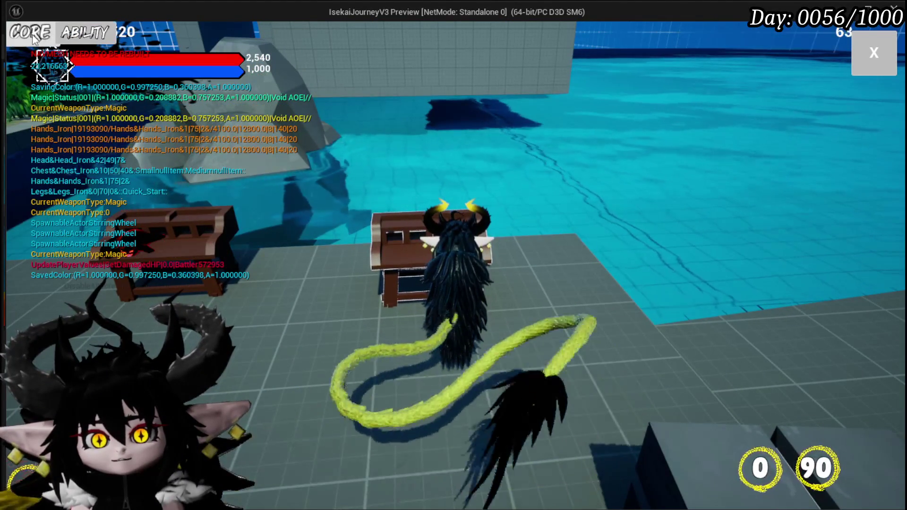
pyautogui.click(31, 33)
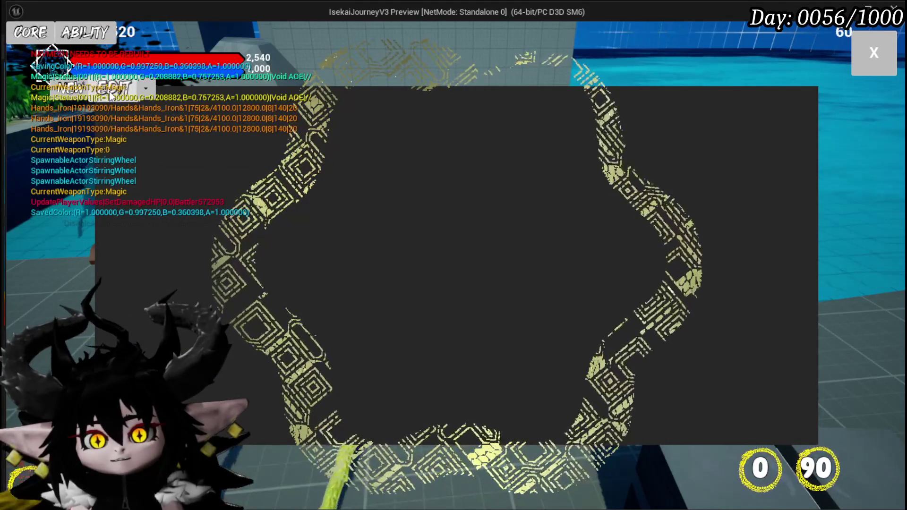
pyautogui.click(109, 92)
pyautogui.click(157, 143)
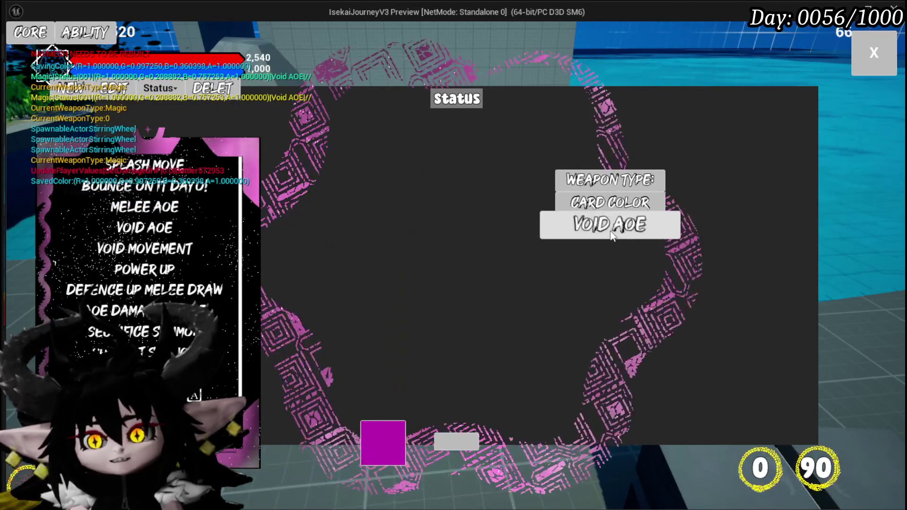
# Step: Make Support Summon the Status core's combat attack, save it and confirm the overwrite
pyautogui.moveTo(180, 275)
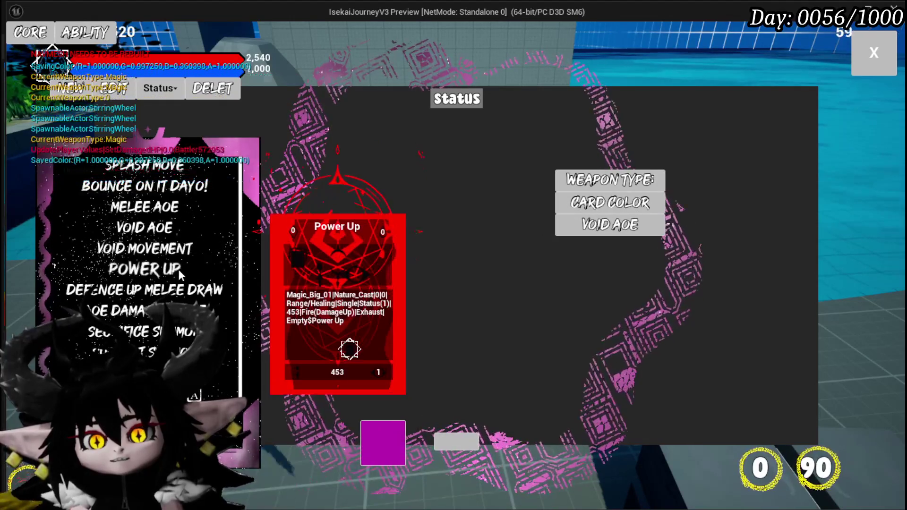
pyautogui.moveTo(141, 310)
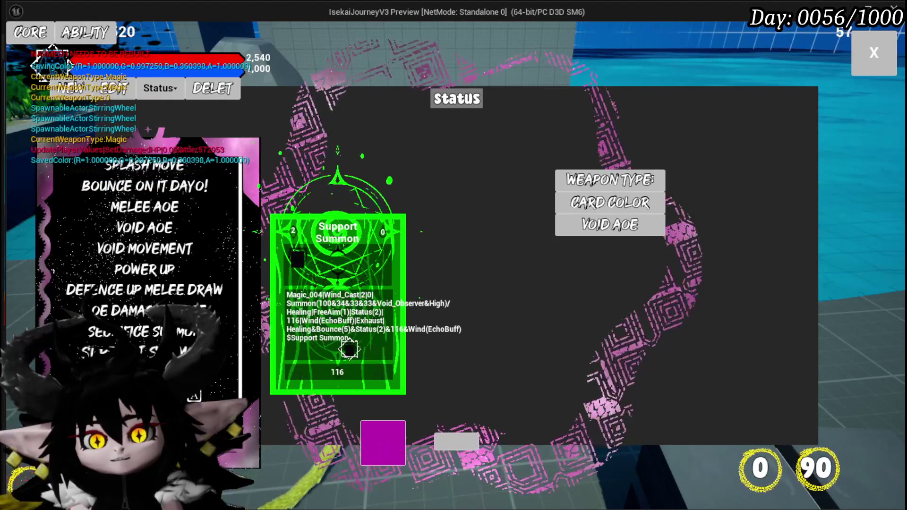
pyautogui.click(142, 352)
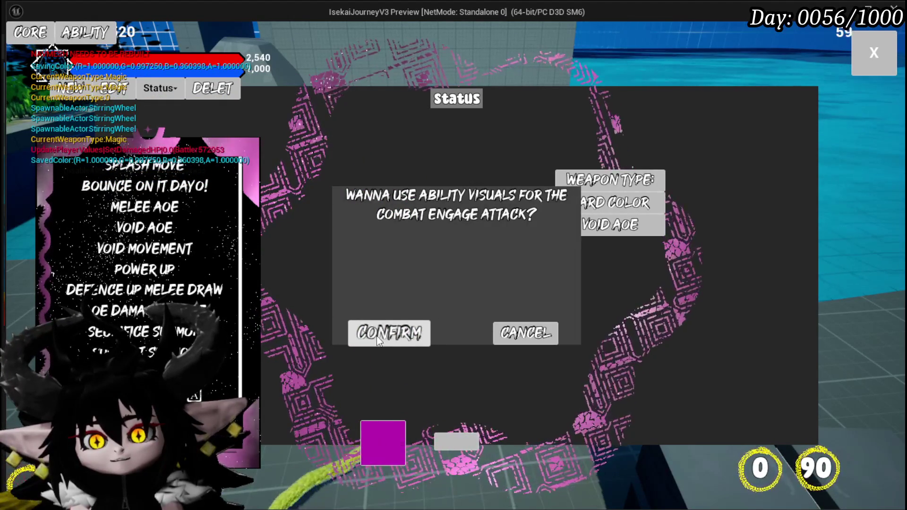
pyautogui.click(376, 336)
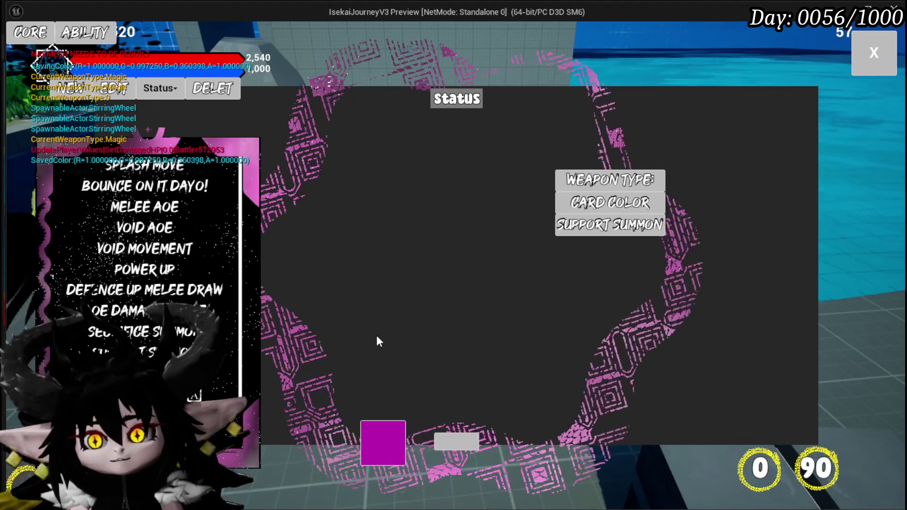
pyautogui.click(461, 444)
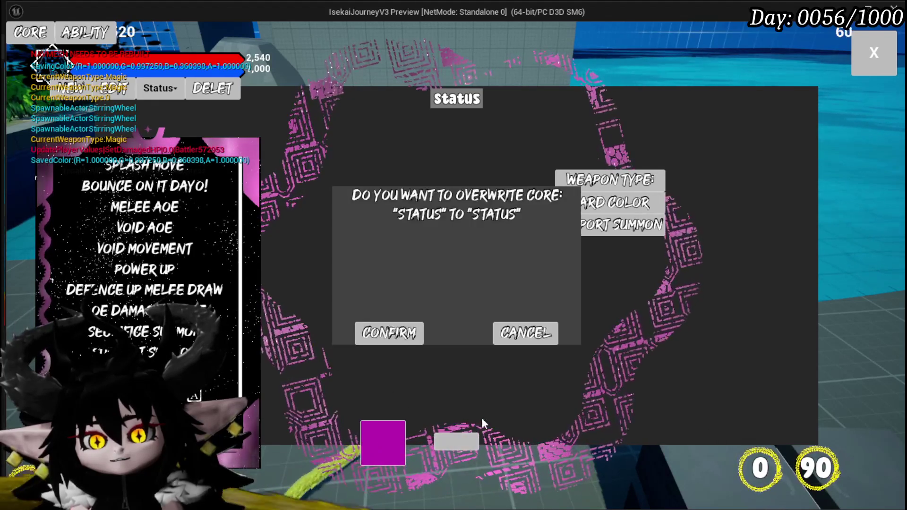
pyautogui.click(403, 338)
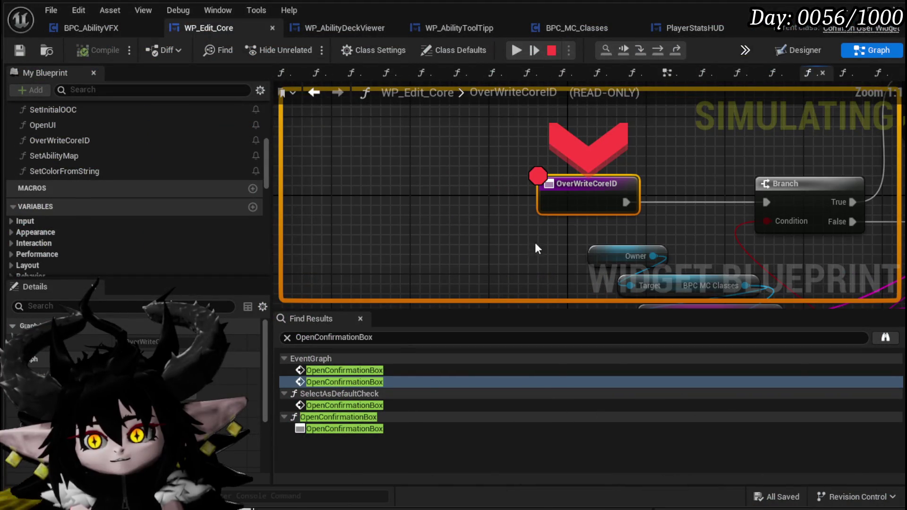
# Step: Step execution through the Branch and Print String nodes, then stop the simulation
pyautogui.click(656, 47)
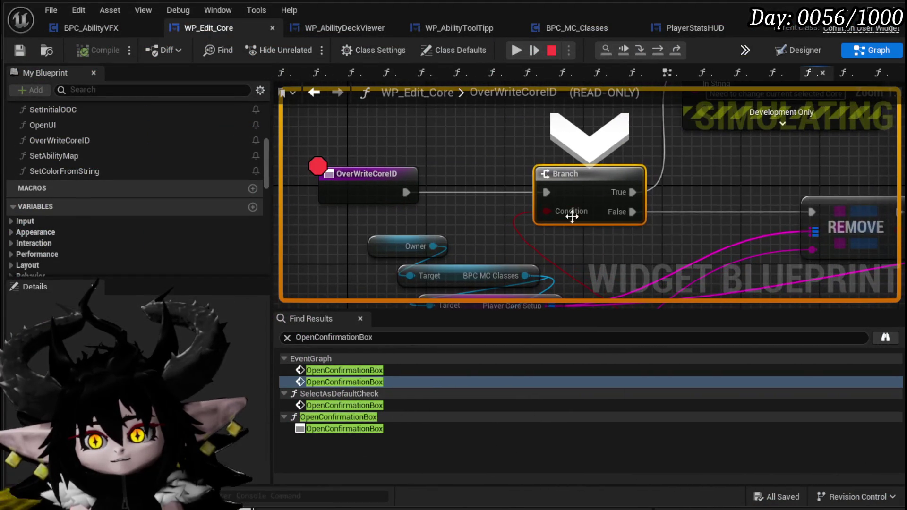
pyautogui.click(665, 52)
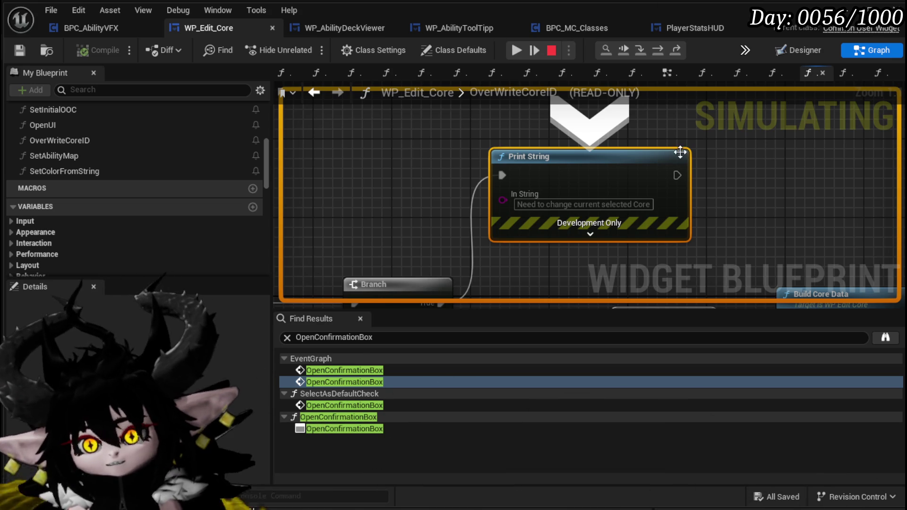
pyautogui.scroll(-3, 718, 153)
pyautogui.moveTo(709, 150); pyautogui.dragTo(600, 120)
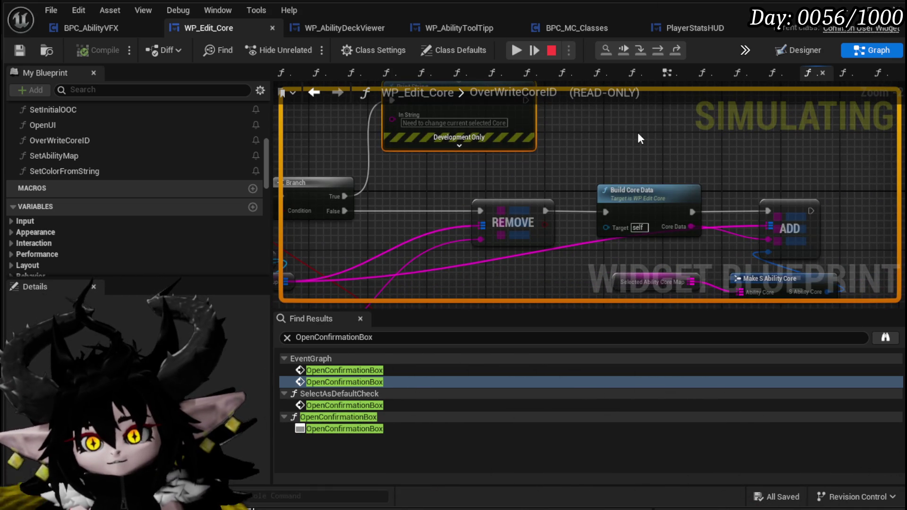
pyautogui.press('Escape')
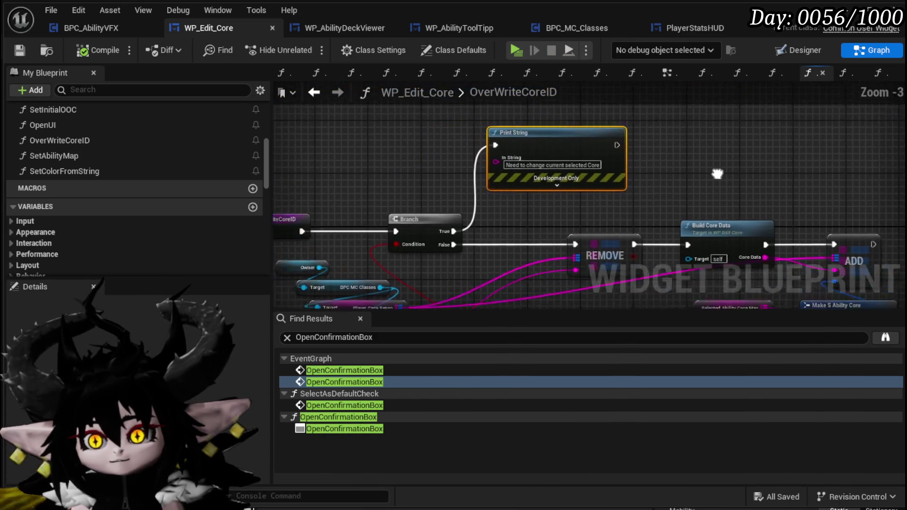
# Step: Copy the Owner and BPC MC Classes getter chain above the OverWriteCoreID entry node
pyautogui.moveTo(614, 186)
pyautogui.mouseDown()
pyautogui.moveTo(585, 134)
pyautogui.moveTo(518, 113)
pyautogui.mouseUp()
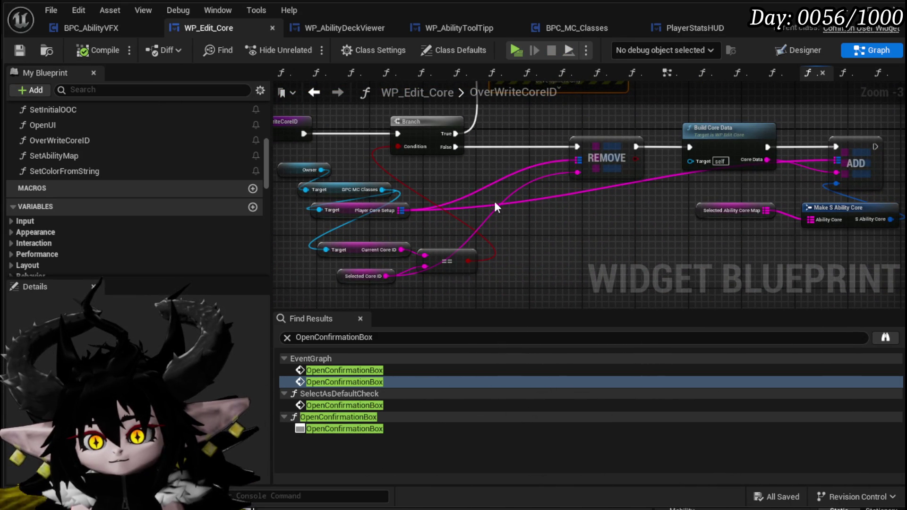
pyautogui.moveTo(337, 277); pyautogui.dragTo(403, 296)
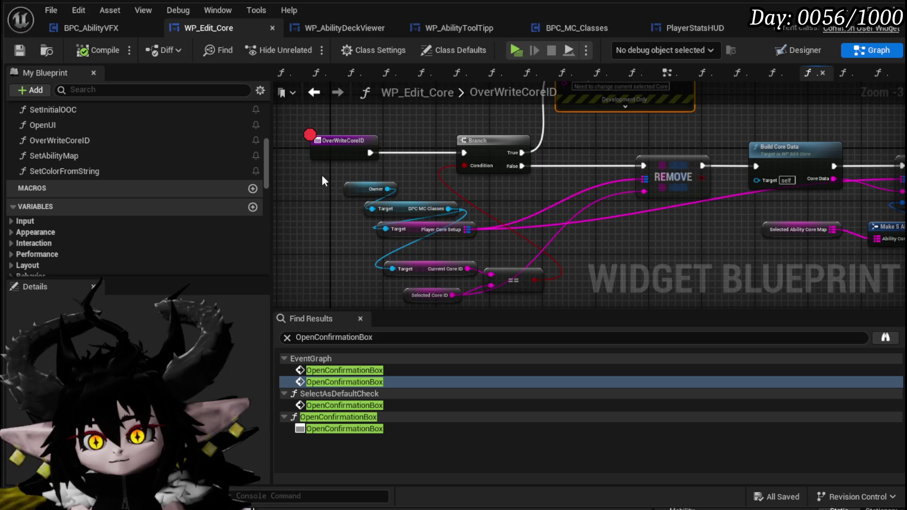
pyautogui.moveTo(407, 222); pyautogui.dragTo(407, 223)
pyautogui.moveTo(358, 89); pyautogui.dragTo(375, 115)
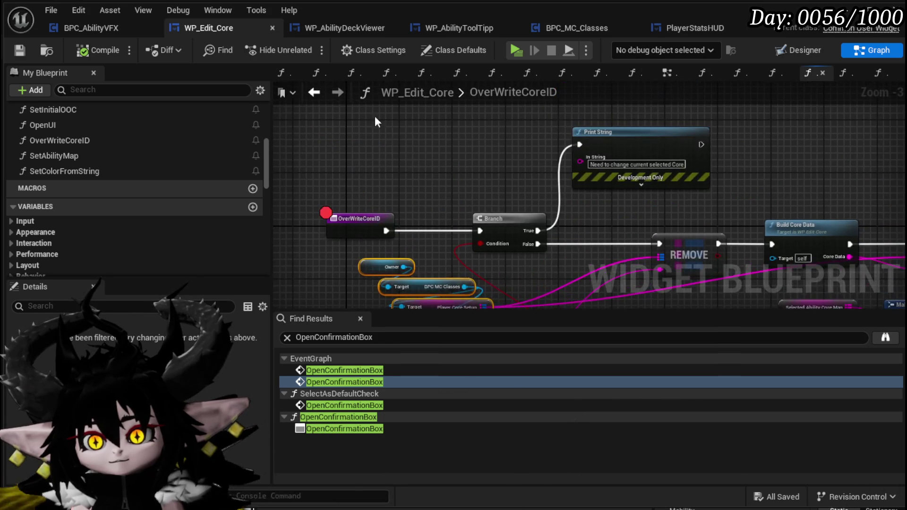
pyautogui.hotkey('ctrl', 'v')
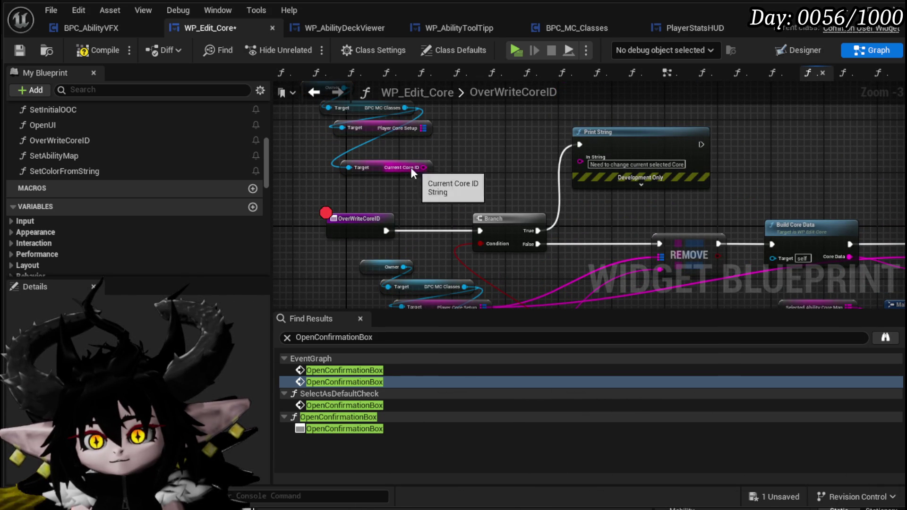
# Step: Place the copied getters and add a Set Current Core ID node from BPC MC Classes
pyautogui.click(383, 161)
pyautogui.moveTo(384, 158)
pyautogui.mouseDown()
pyautogui.moveTo(370, 184)
pyautogui.moveTo(347, 192)
pyautogui.mouseUp()
pyautogui.moveTo(381, 141); pyautogui.dragTo(469, 128)
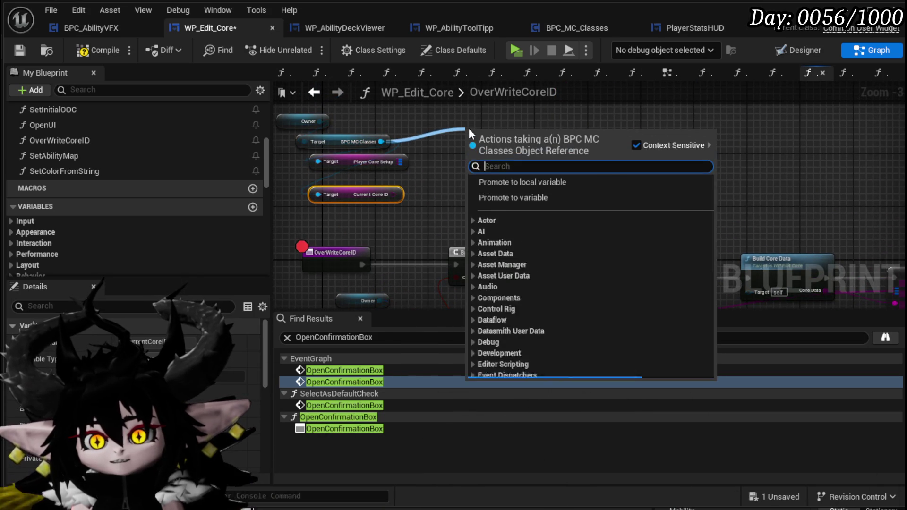
pyautogui.write('Set Current Co')
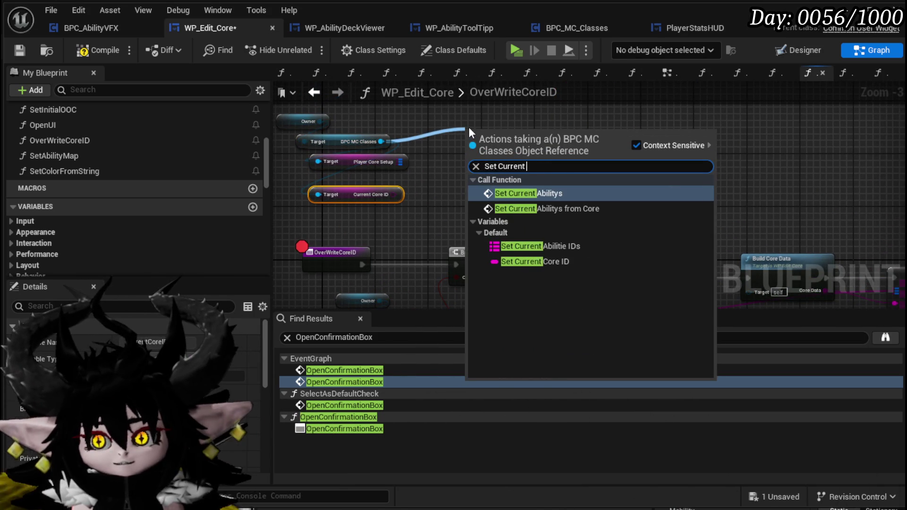
pyautogui.write('re')
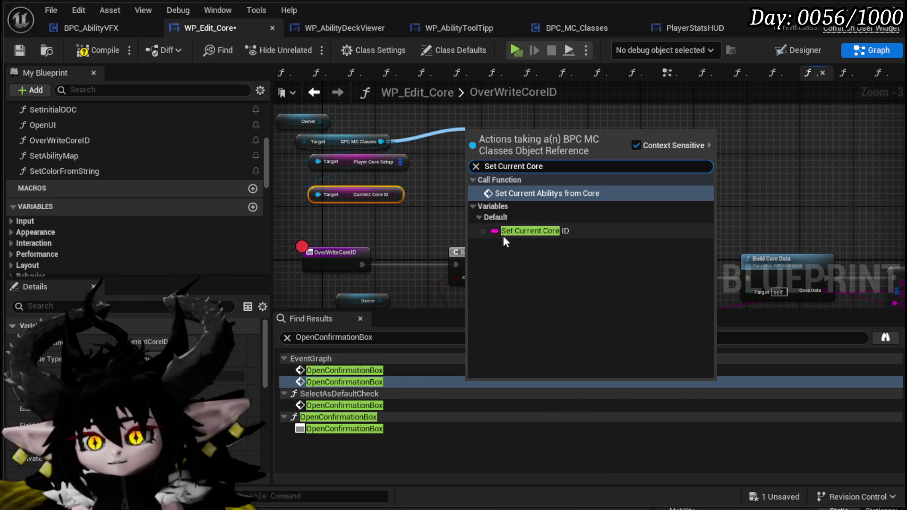
pyautogui.click(503, 231)
# Step: Duplicate the REMOVE, Build Core Data and ADD nodes above the original row, feeding the core map into REMOVE
pyautogui.moveTo(396, 234)
pyautogui.mouseDown()
pyautogui.moveTo(364, 138)
pyautogui.moveTo(433, 197)
pyautogui.moveTo(103, 178)
pyautogui.mouseUp()
pyautogui.moveTo(462, 168)
pyautogui.mouseDown()
pyautogui.moveTo(577, 168)
pyautogui.moveTo(549, 147)
pyautogui.mouseUp()
pyautogui.moveTo(548, 150)
pyautogui.mouseDown()
pyautogui.moveTo(689, 268)
pyautogui.moveTo(502, 143)
pyautogui.moveTo(442, 270)
pyautogui.mouseUp()
pyautogui.moveTo(626, 121)
pyautogui.mouseDown()
pyautogui.moveTo(706, 209)
pyautogui.moveTo(651, 222)
pyautogui.moveTo(667, 222)
pyautogui.mouseUp()
pyautogui.hotkey('ctrl', 'v')
pyautogui.moveTo(344, 246)
pyautogui.mouseDown()
pyautogui.moveTo(433, 252)
pyautogui.moveTo(527, 123)
pyautogui.mouseUp()
pyautogui.moveTo(542, 222)
pyautogui.mouseDown()
pyautogui.moveTo(525, 181)
pyautogui.moveTo(512, 227)
pyautogui.moveTo(486, 231)
pyautogui.moveTo(462, 152)
pyautogui.mouseUp()
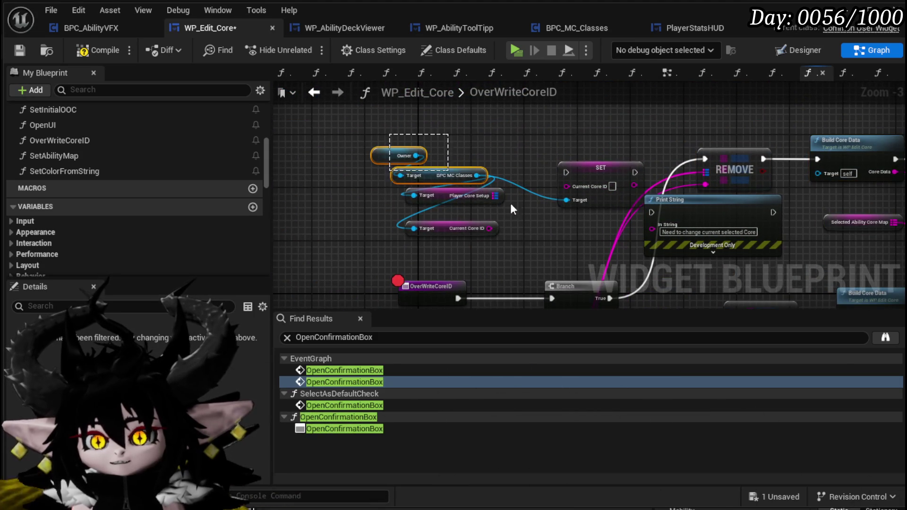
# Step: Wire SET Current Core ID after ADD with the core id, then compile WP_Edit_Core
pyautogui.moveTo(594, 180)
pyautogui.mouseDown()
pyautogui.moveTo(846, 161)
pyautogui.moveTo(605, 111)
pyautogui.moveTo(512, 194)
pyautogui.mouseUp()
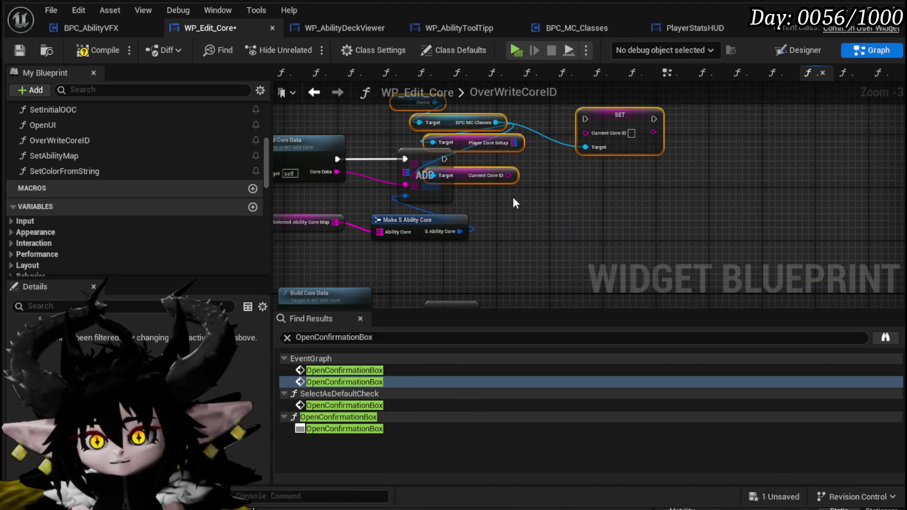
pyautogui.moveTo(509, 161); pyautogui.dragTo(511, 162)
pyautogui.moveTo(589, 120)
pyautogui.mouseDown()
pyautogui.moveTo(479, 158)
pyautogui.moveTo(523, 158)
pyautogui.mouseUp()
pyautogui.moveTo(326, 178); pyautogui.dragTo(388, 190)
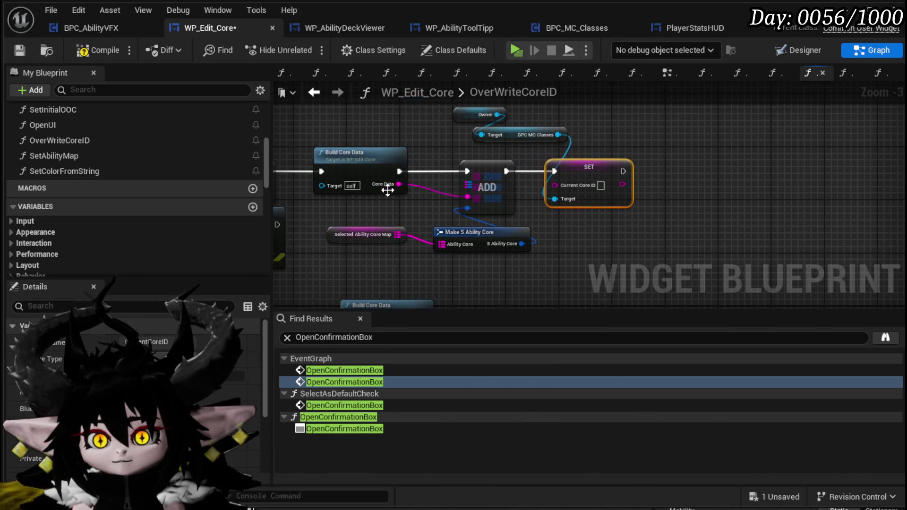
pyautogui.moveTo(518, 188); pyautogui.dragTo(577, 177)
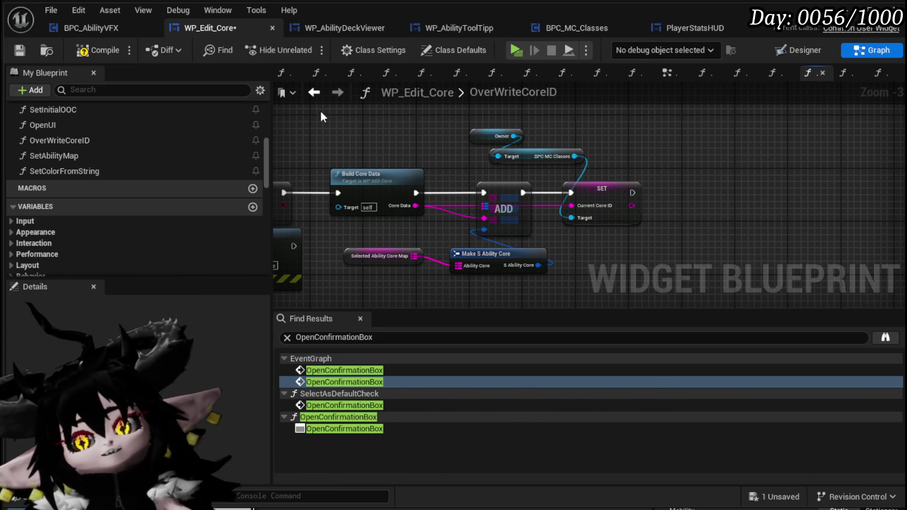
pyautogui.click(20, 50)
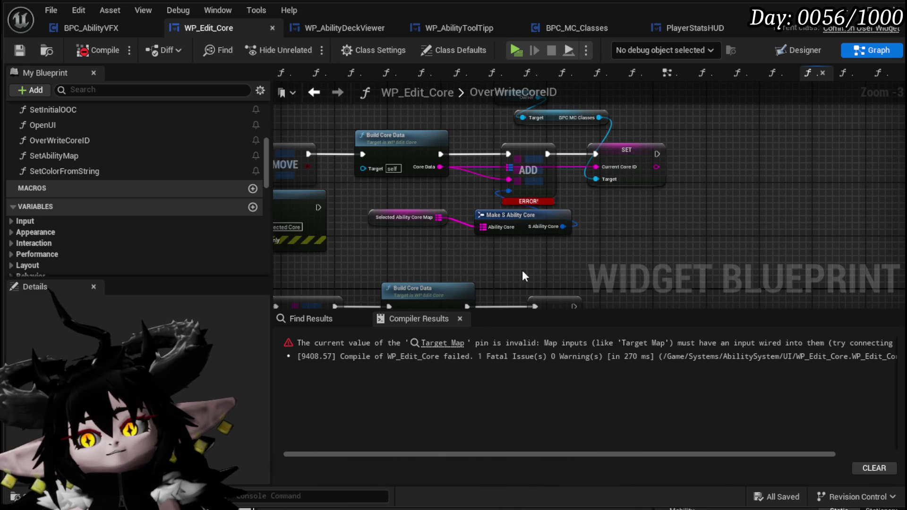
# Step: Move the core setup getters beside REMOVE and wire Player Core Setup into its map input
pyautogui.moveTo(576, 245)
pyautogui.mouseDown()
pyautogui.moveTo(607, 187)
pyautogui.moveTo(641, 235)
pyautogui.mouseUp()
pyautogui.moveTo(458, 220)
pyautogui.mouseDown()
pyautogui.moveTo(635, 172)
pyautogui.moveTo(667, 123)
pyautogui.mouseUp()
pyautogui.moveTo(369, 256); pyautogui.dragTo(324, 255)
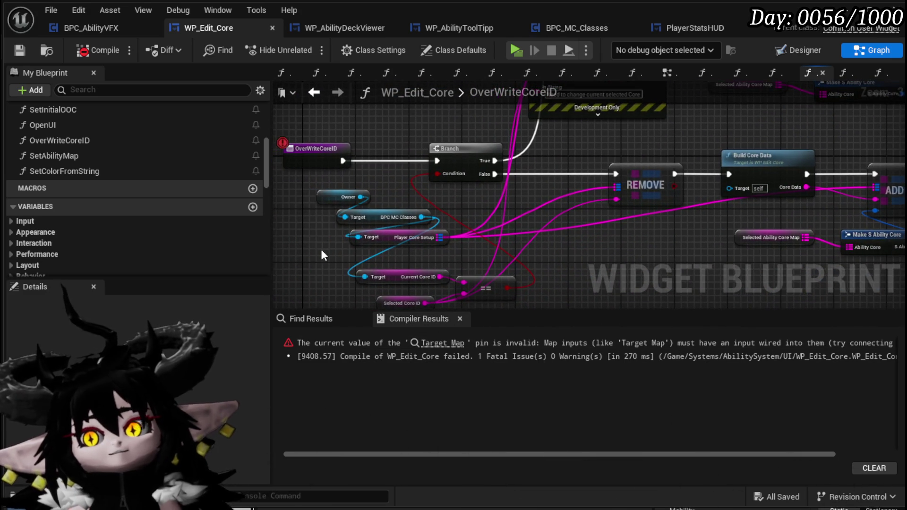
pyautogui.moveTo(710, 126); pyautogui.dragTo(427, 240)
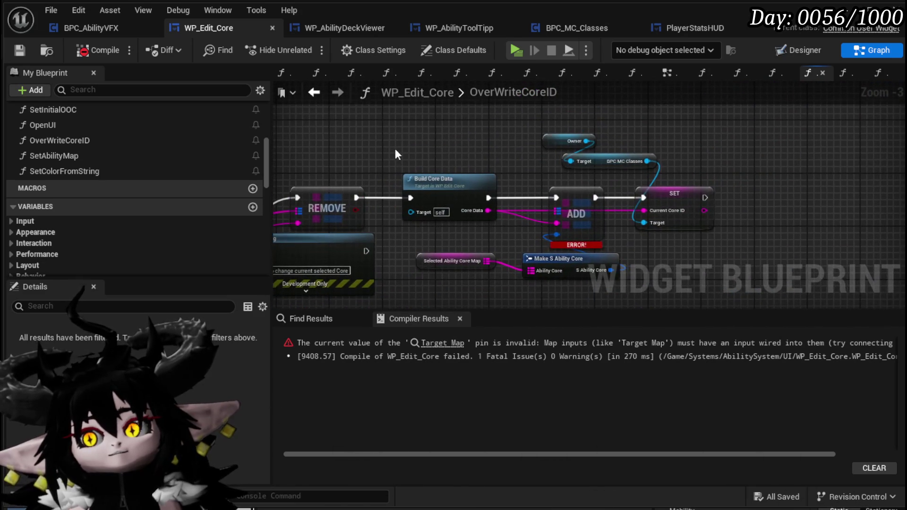
pyautogui.moveTo(398, 130)
pyautogui.mouseDown()
pyautogui.moveTo(508, 157)
pyautogui.moveTo(545, 219)
pyautogui.moveTo(560, 214)
pyautogui.moveTo(549, 227)
pyautogui.moveTo(566, 230)
pyautogui.mouseUp()
pyautogui.moveTo(570, 162); pyautogui.dragTo(530, 149)
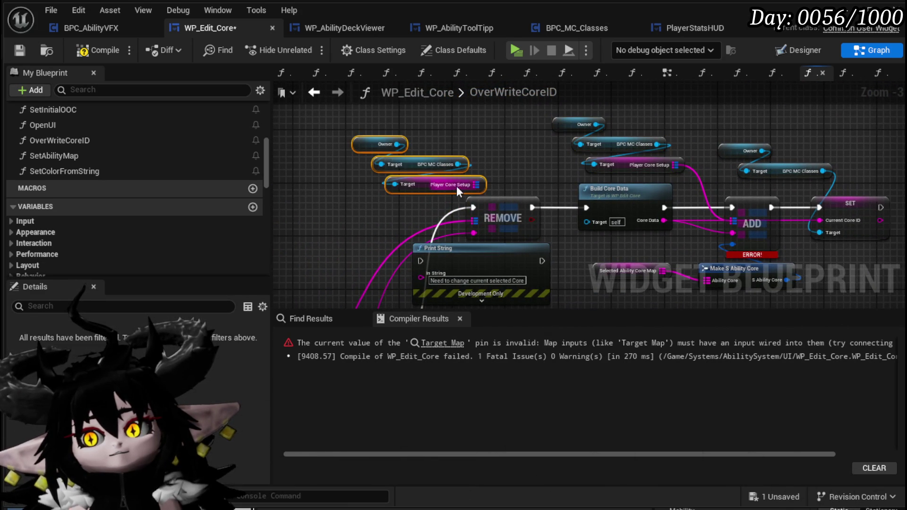
pyautogui.moveTo(474, 186); pyautogui.dragTo(474, 220)
# Step: Connect a Selected Core ID getter to REMOVE's key input and compile WP_Edit_Core
pyautogui.moveTo(336, 175)
pyautogui.mouseDown()
pyautogui.moveTo(289, 149)
pyautogui.moveTo(371, 214)
pyautogui.moveTo(434, 140)
pyautogui.moveTo(398, 255)
pyautogui.mouseUp()
pyautogui.moveTo(510, 163); pyautogui.dragTo(393, 157)
pyautogui.hotkey('ctrl', 'v')
pyautogui.moveTo(459, 163)
pyautogui.mouseDown()
pyautogui.moveTo(495, 166)
pyautogui.moveTo(424, 158)
pyautogui.moveTo(413, 169)
pyautogui.moveTo(376, 136)
pyautogui.moveTo(431, 219)
pyautogui.moveTo(392, 158)
pyautogui.mouseUp()
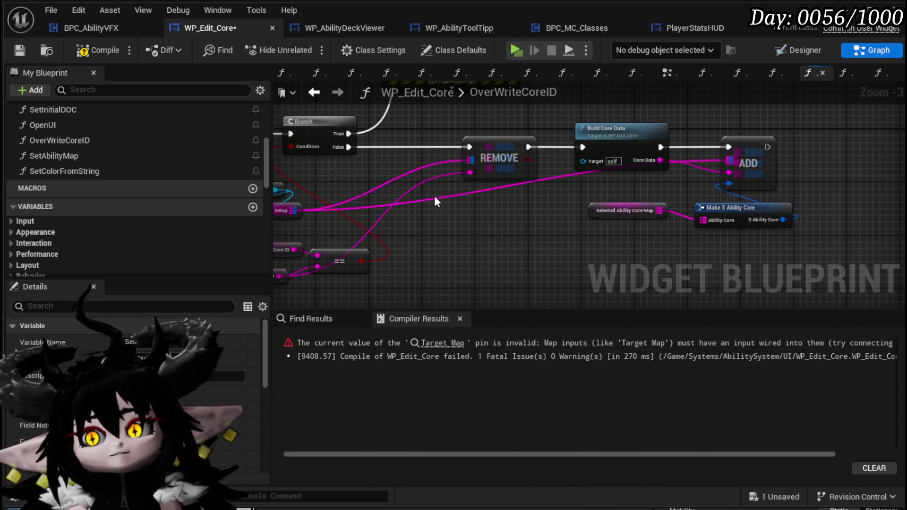
pyautogui.hotkey('ctrl', 'v')
pyautogui.moveTo(485, 190); pyautogui.dragTo(470, 172)
pyautogui.moveTo(463, 226); pyautogui.dragTo(525, 236)
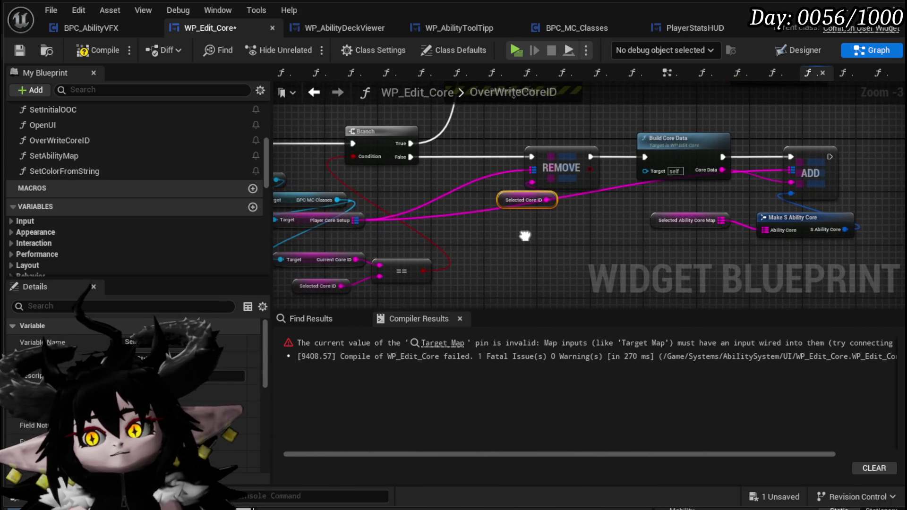
pyautogui.click(109, 51)
# Step: Review the OverWriteCoreID wiring, then show the PlayerStatsHUD widget in Designer mode
pyautogui.moveTo(591, 125)
pyautogui.mouseDown()
pyautogui.moveTo(572, 146)
pyautogui.moveTo(568, 218)
pyautogui.moveTo(515, 251)
pyautogui.mouseUp()
pyautogui.moveTo(588, 243); pyautogui.dragTo(424, 244)
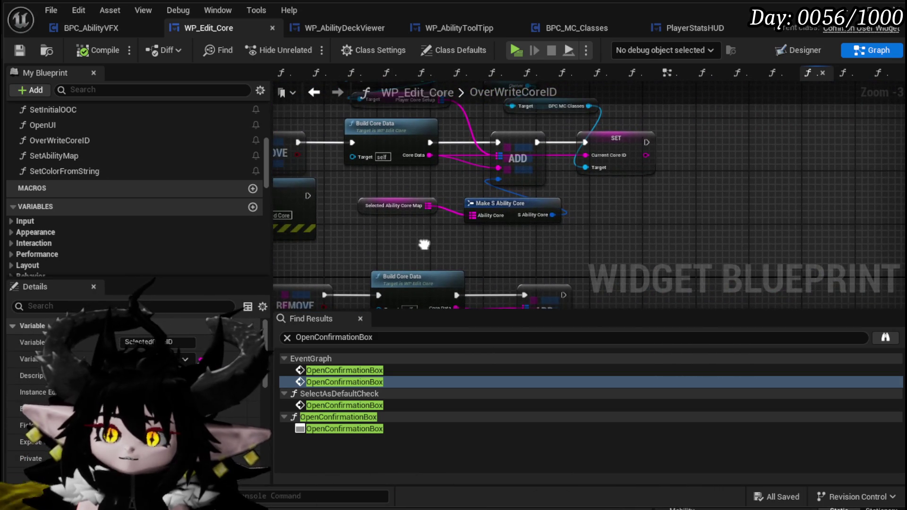
pyautogui.moveTo(690, 142); pyautogui.dragTo(670, 181)
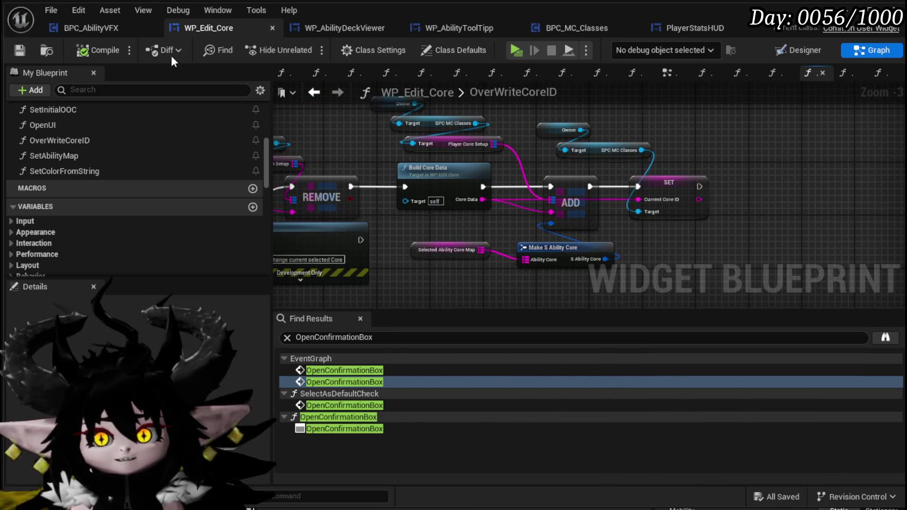
pyautogui.click(705, 33)
pyautogui.click(809, 50)
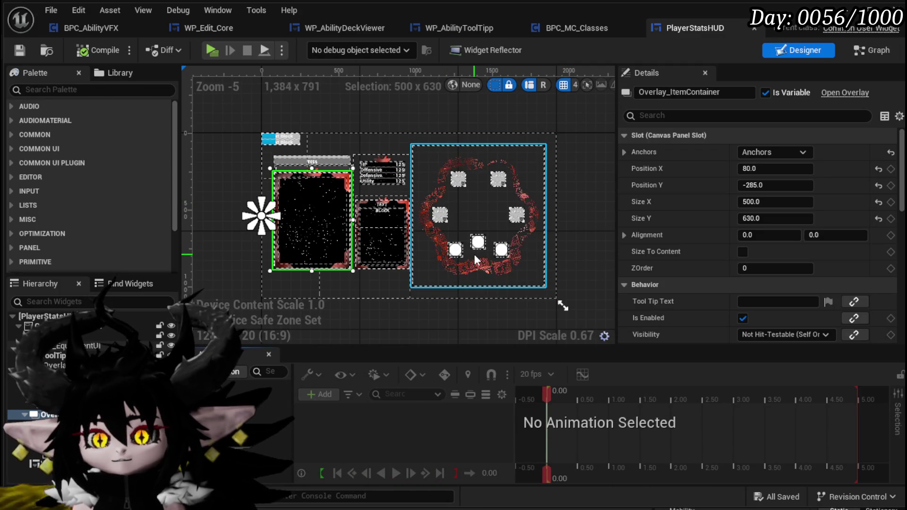
# Step: Add an MW Text widget below the three circles, then compile and save PlayerStatsHUD
pyautogui.scroll(2, 474, 254)
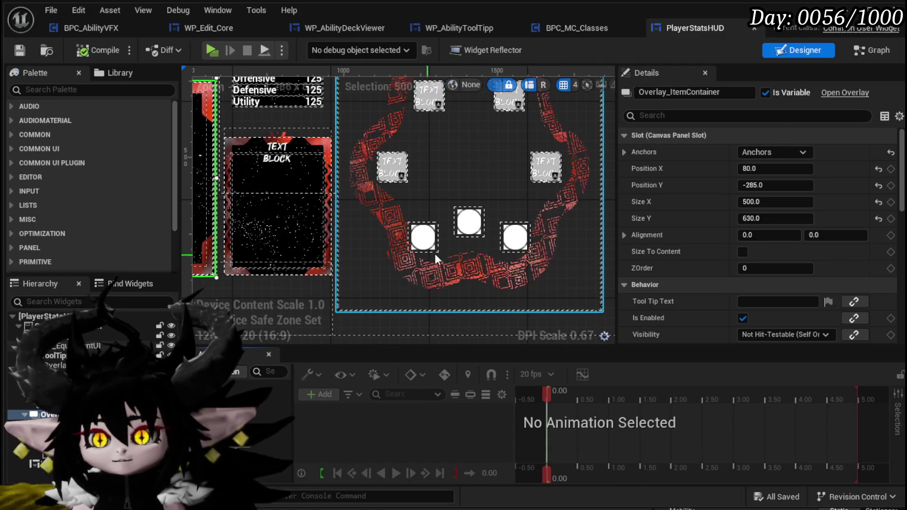
pyautogui.click(61, 91)
pyautogui.write('M')
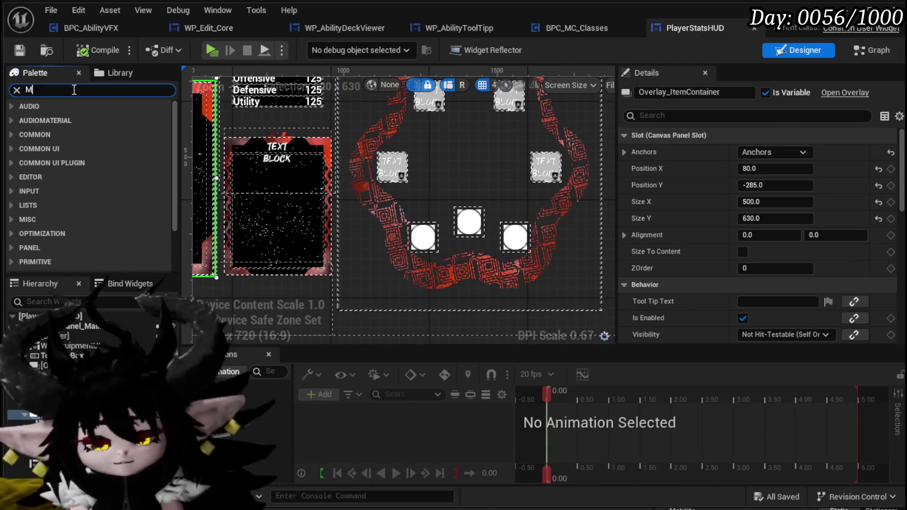
pyautogui.write('W Te')
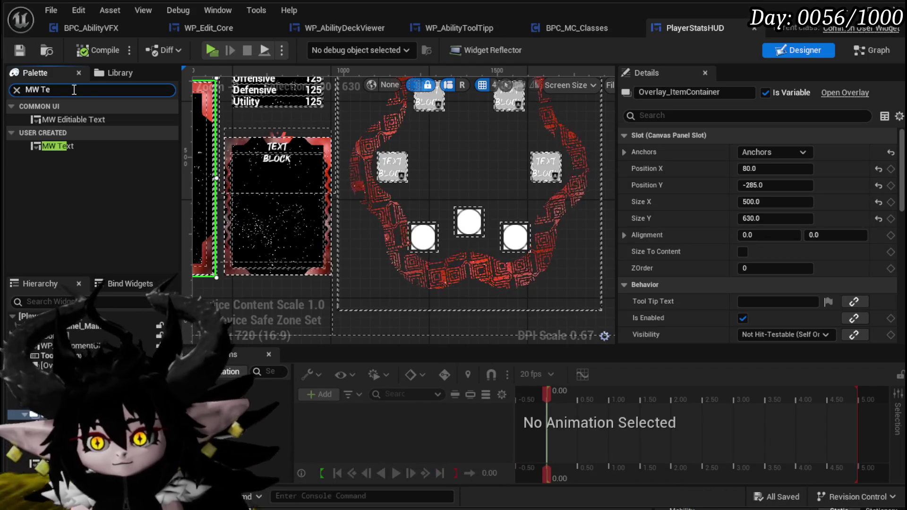
pyautogui.moveTo(48, 149)
pyautogui.mouseDown()
pyautogui.moveTo(468, 264)
pyautogui.moveTo(458, 247)
pyautogui.moveTo(458, 261)
pyautogui.mouseUp()
pyautogui.scroll(2, 470, 260)
pyautogui.click(95, 50)
pyautogui.click(19, 50)
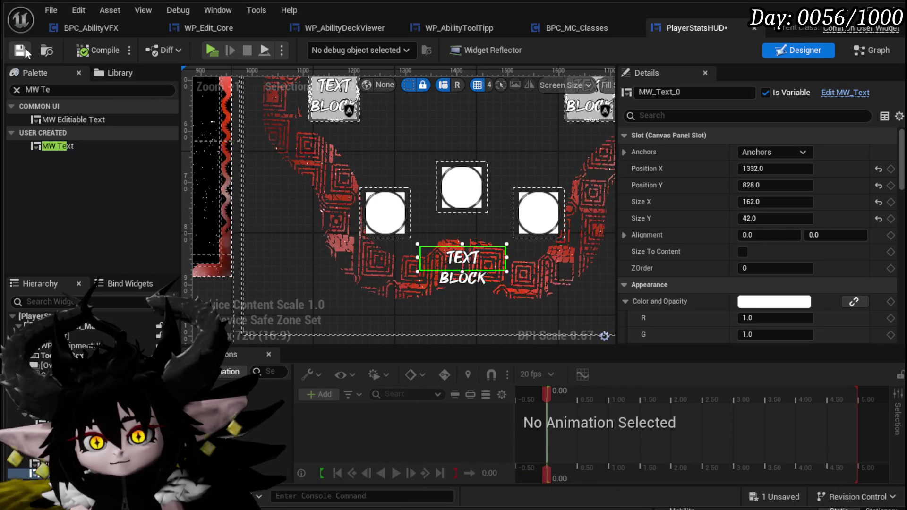
# Step: Rename the text widget to MW_Text_SelectedCoreName, then compile and save
pyautogui.click(665, 91)
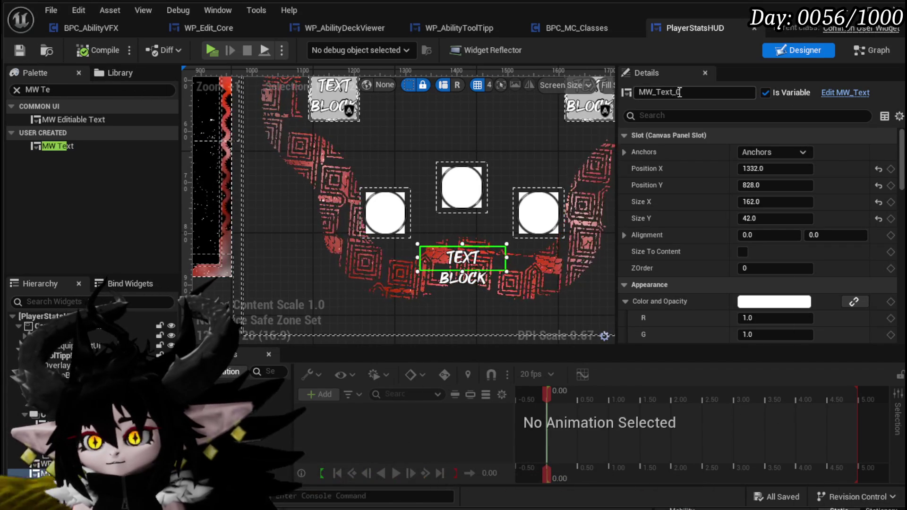
pyautogui.click(679, 92)
pyautogui.press('BackSpace')
pyautogui.write('Se')
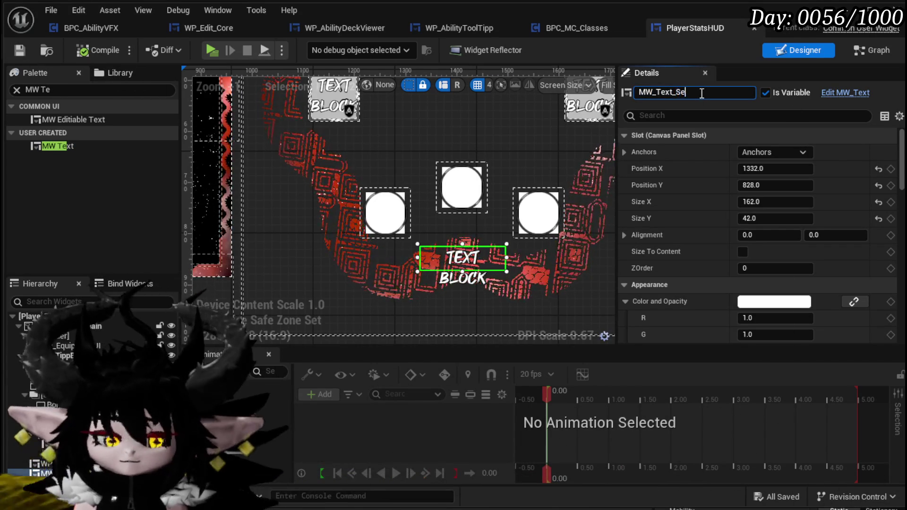
pyautogui.write('lectedCo')
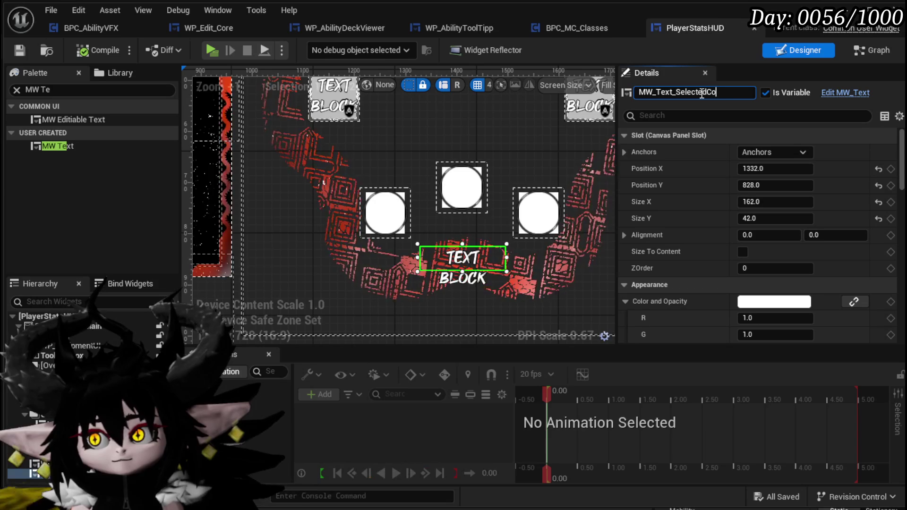
pyautogui.write('reName')
pyautogui.press('Return')
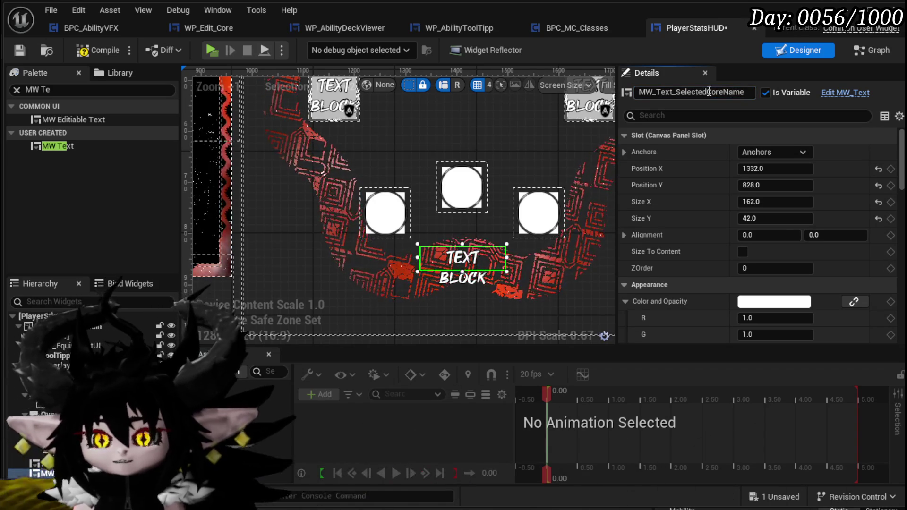
pyautogui.click(83, 51)
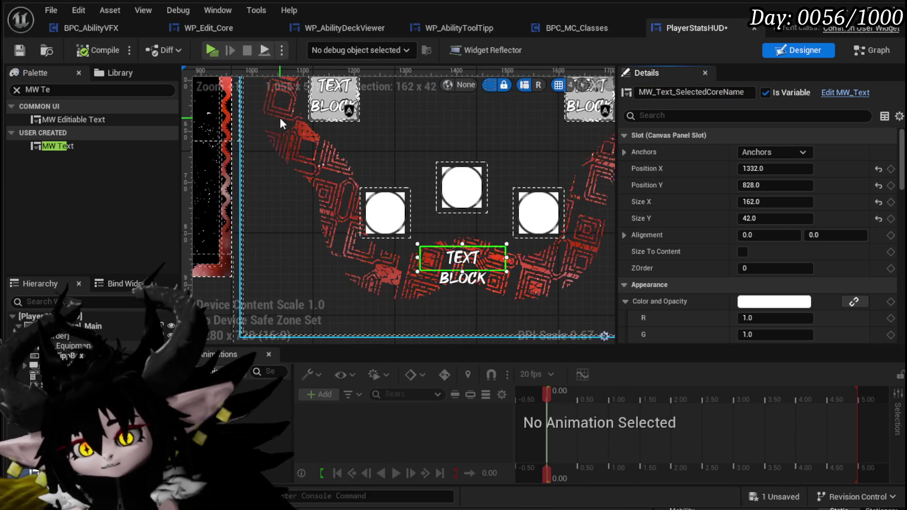
pyautogui.click(20, 50)
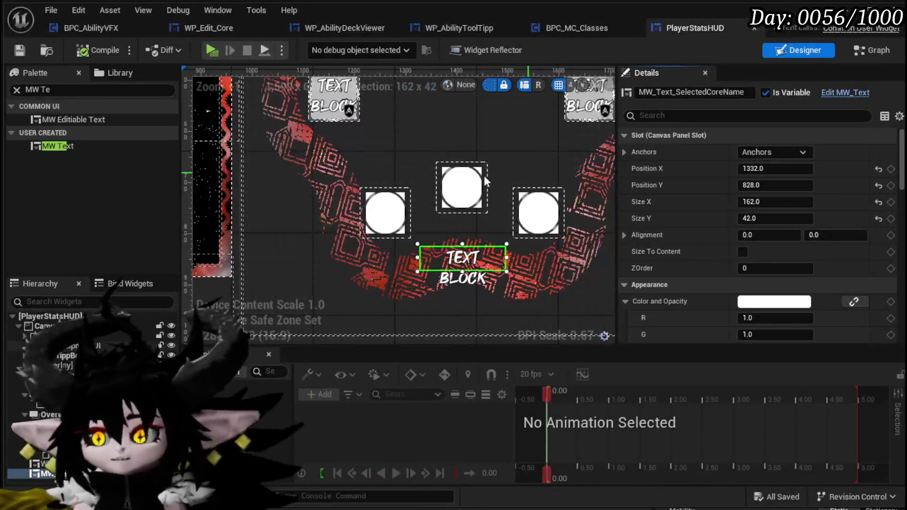
# Step: Rearrange the EquipCore graph nodes to make room after the EquipCore event
pyautogui.click(872, 50)
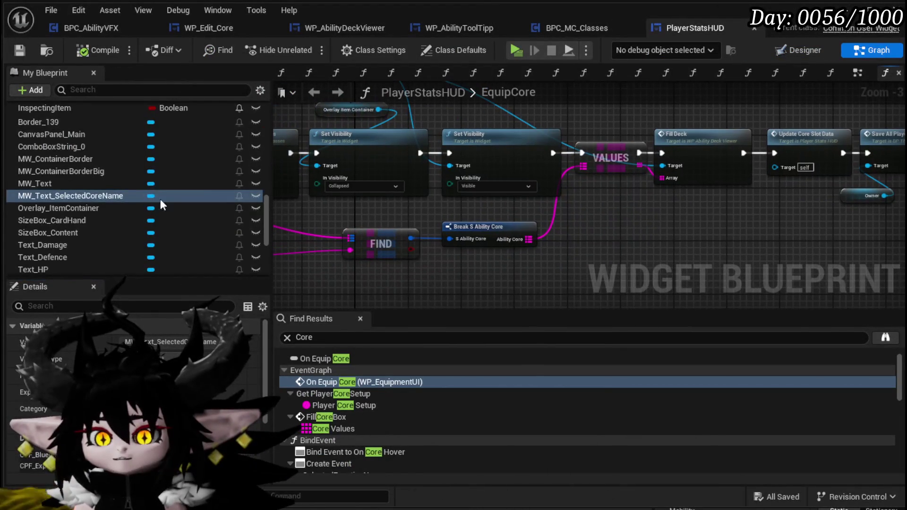
pyautogui.scroll(6, 63, 177)
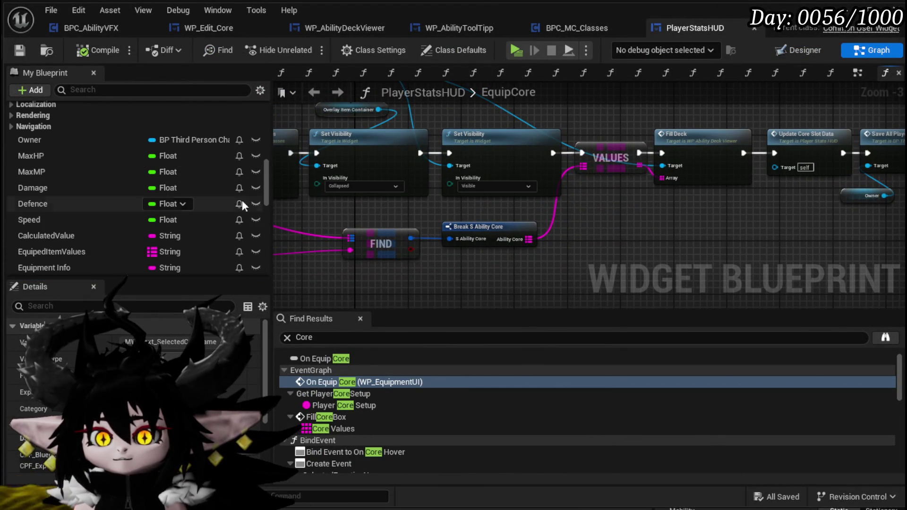
pyautogui.scroll(4, 236, 172)
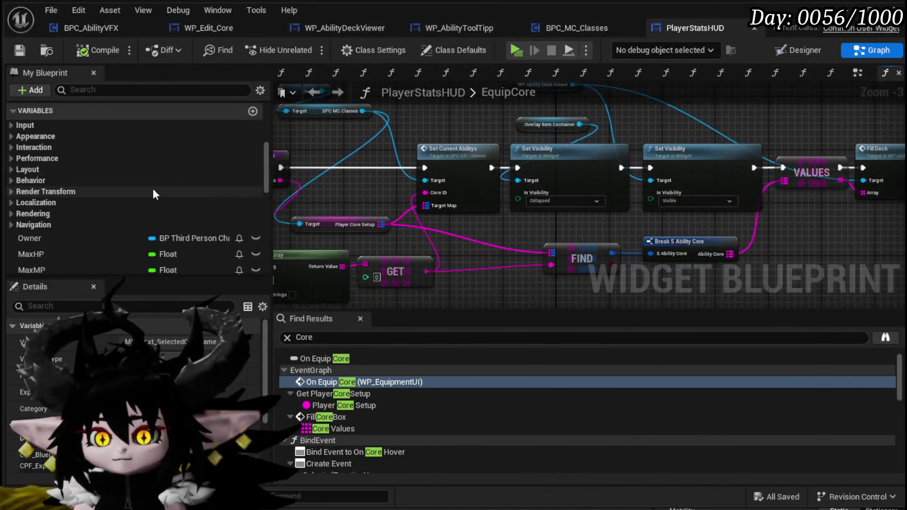
pyautogui.moveTo(490, 181)
pyautogui.mouseDown()
pyautogui.moveTo(383, 170)
pyautogui.moveTo(466, 175)
pyautogui.moveTo(289, 182)
pyautogui.moveTo(429, 197)
pyautogui.moveTo(245, 210)
pyautogui.moveTo(654, 206)
pyautogui.moveTo(672, 217)
pyautogui.moveTo(702, 185)
pyautogui.mouseUp()
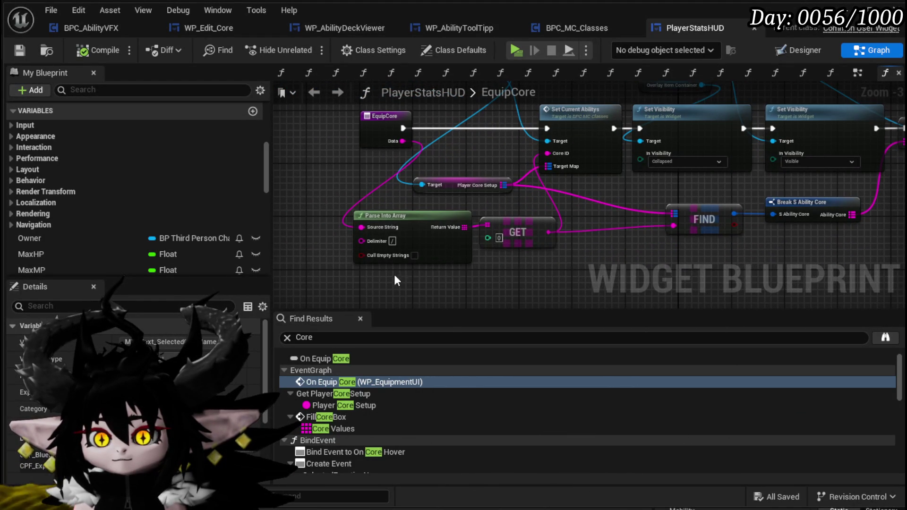
pyautogui.moveTo(521, 221); pyautogui.dragTo(452, 220)
pyautogui.moveTo(365, 199); pyautogui.dragTo(401, 181)
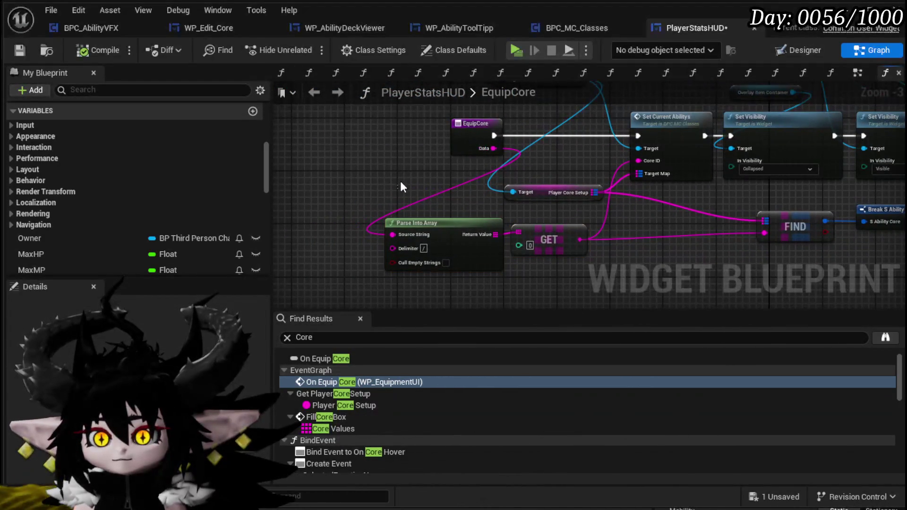
pyautogui.moveTo(331, 149); pyautogui.dragTo(331, 155)
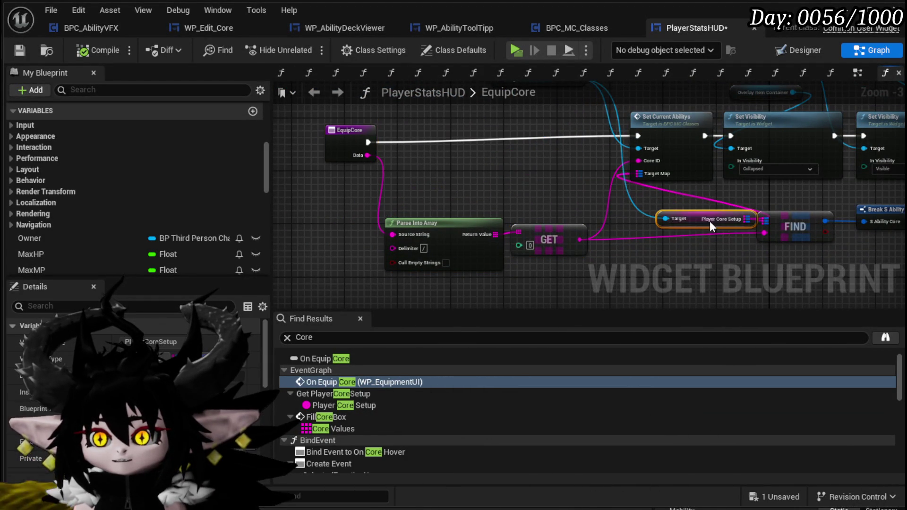
pyautogui.moveTo(668, 212)
pyautogui.mouseDown()
pyautogui.moveTo(647, 253)
pyautogui.moveTo(593, 134)
pyautogui.mouseUp()
pyautogui.moveTo(526, 171); pyautogui.dragTo(569, 146)
pyautogui.moveTo(573, 260)
pyautogui.mouseDown()
pyautogui.moveTo(444, 234)
pyautogui.moveTo(401, 246)
pyautogui.mouseUp()
pyautogui.moveTo(359, 150)
pyautogui.mouseDown()
pyautogui.moveTo(292, 144)
pyautogui.moveTo(383, 152)
pyautogui.mouseUp()
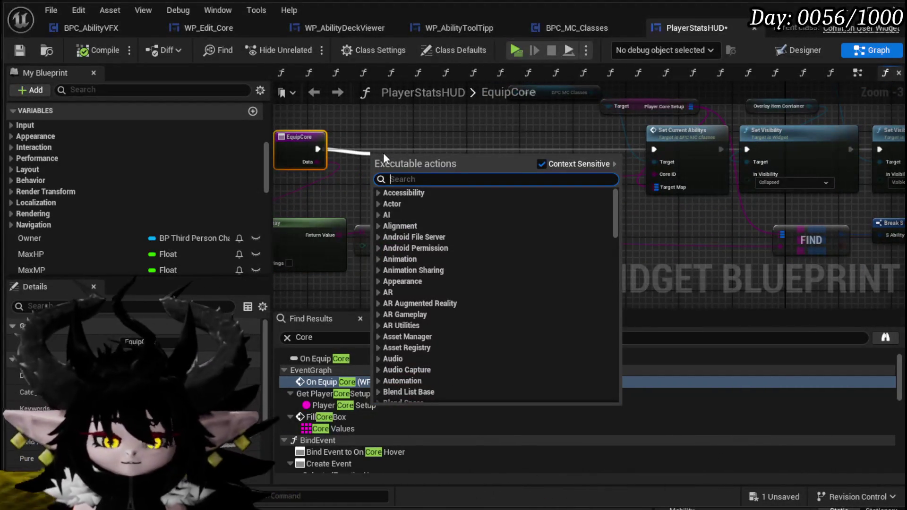
# Step: Insert a Print String node between EquipCore and Set Current Abilitys
pyautogui.write('Print Sitrn')
pyautogui.press('BackSpace')
pyautogui.press('BackSpace')
pyautogui.press('BackSpace')
pyautogui.write('tr')
pyautogui.press('Return')
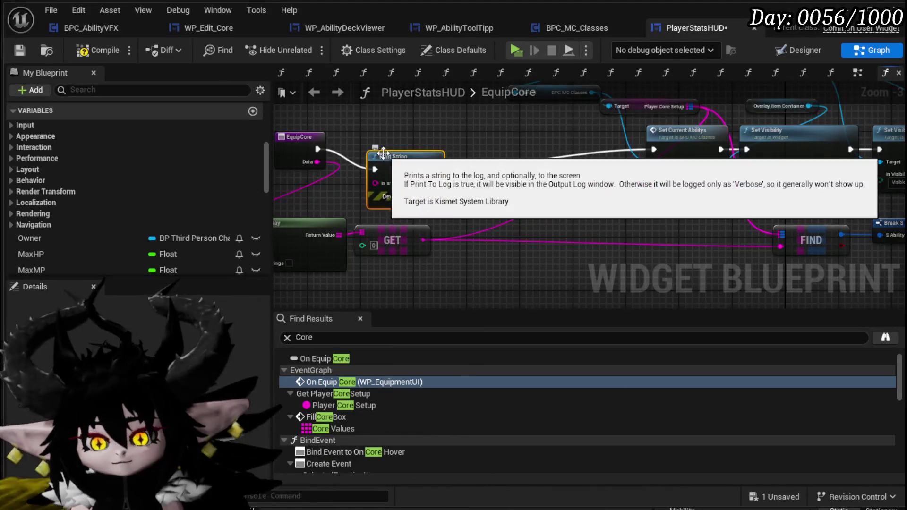
pyautogui.moveTo(410, 167); pyautogui.dragTo(571, 144)
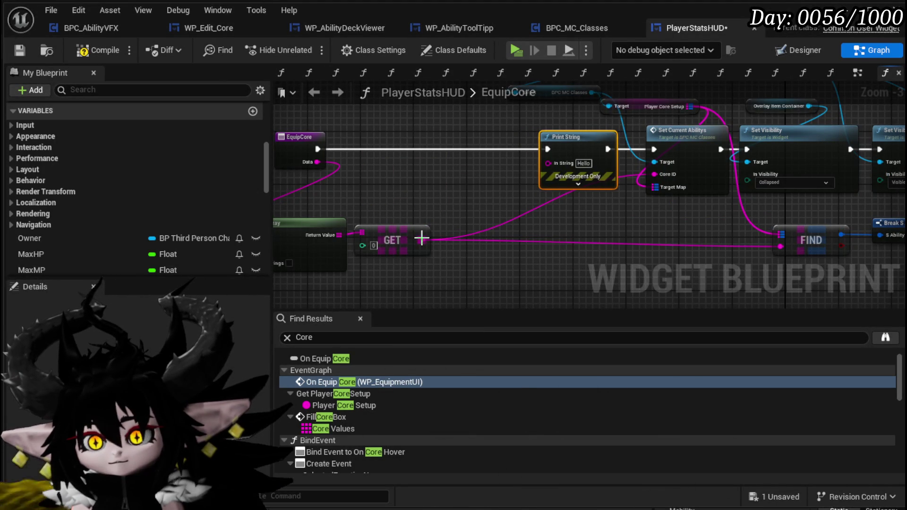
# Step: Give Print String purple text and a 180-second duration, then compile PlayerStatsHUD
pyautogui.click(575, 188)
pyautogui.click(583, 203)
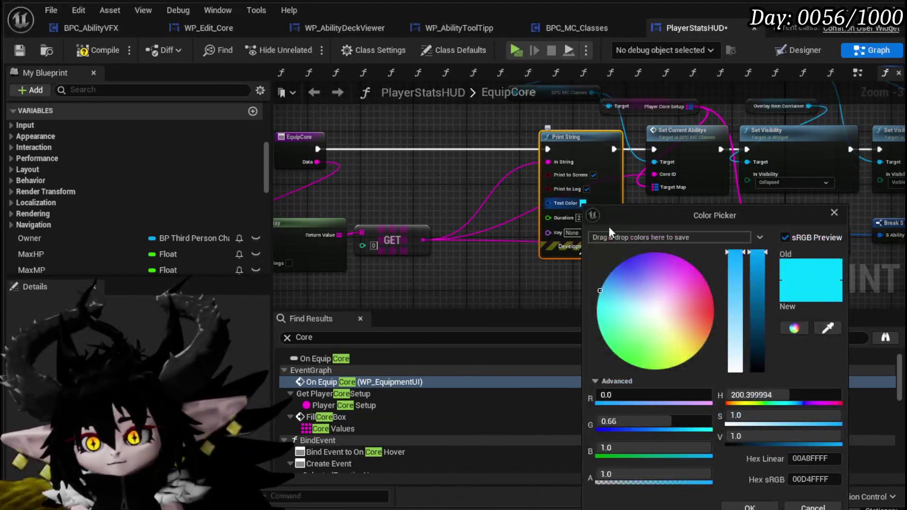
pyautogui.click(637, 260)
pyautogui.click(749, 505)
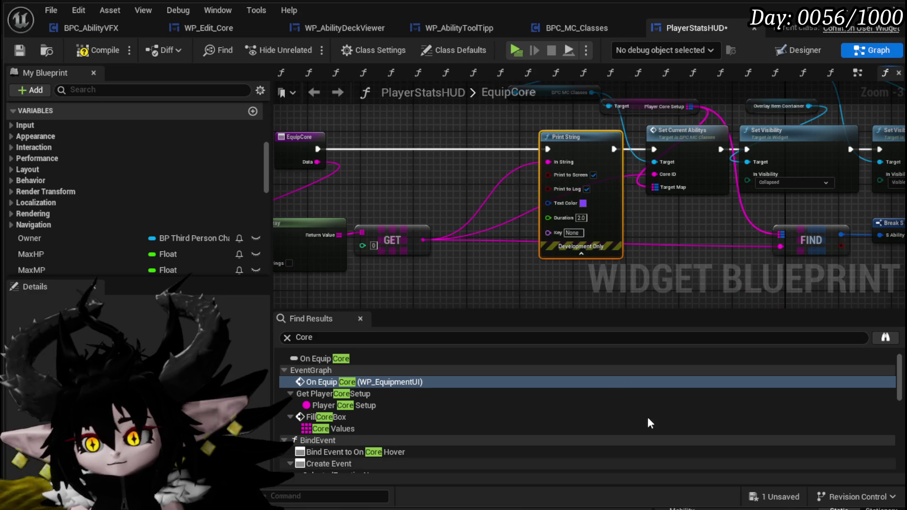
pyautogui.click(581, 217)
pyautogui.write('180')
pyautogui.click(670, 229)
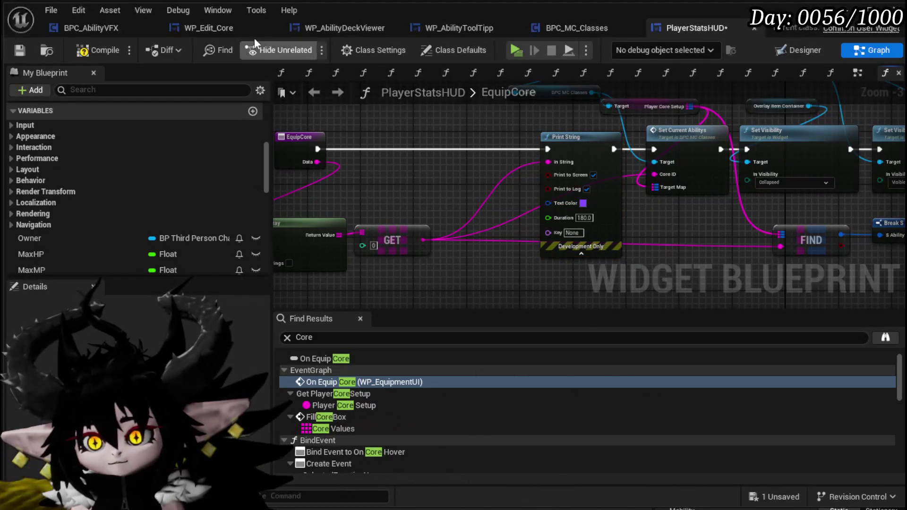
pyautogui.click(99, 50)
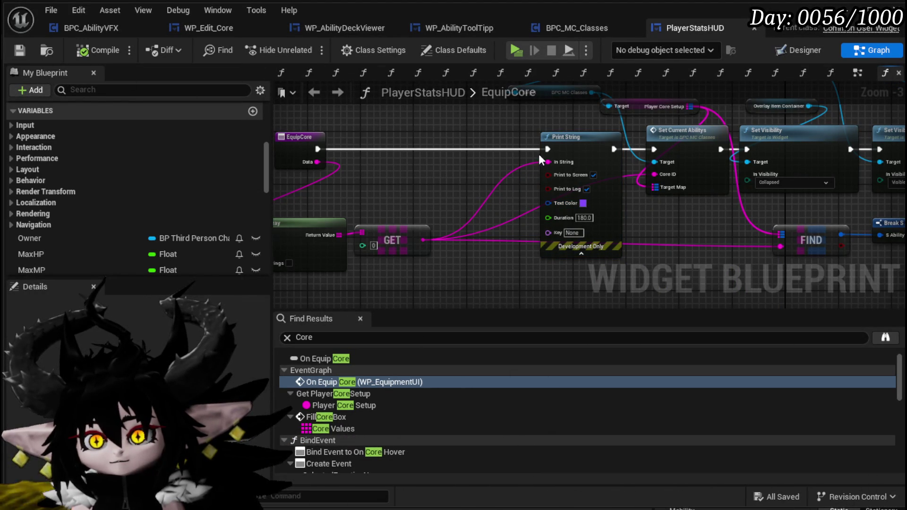
# Step: Add a MW_Text_SelectedCoreName getter, a Parse Into Array node and a GET on the parsed array
pyautogui.rightClick(396, 180)
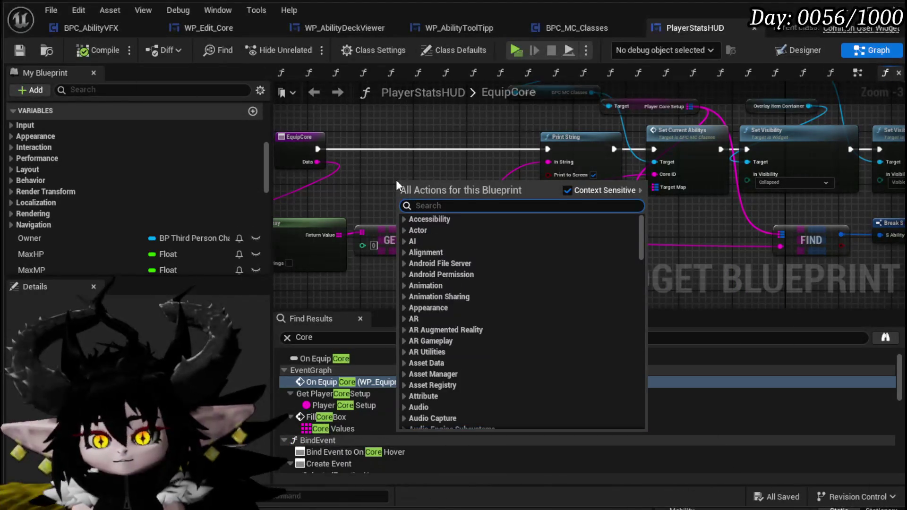
pyautogui.write('core Text')
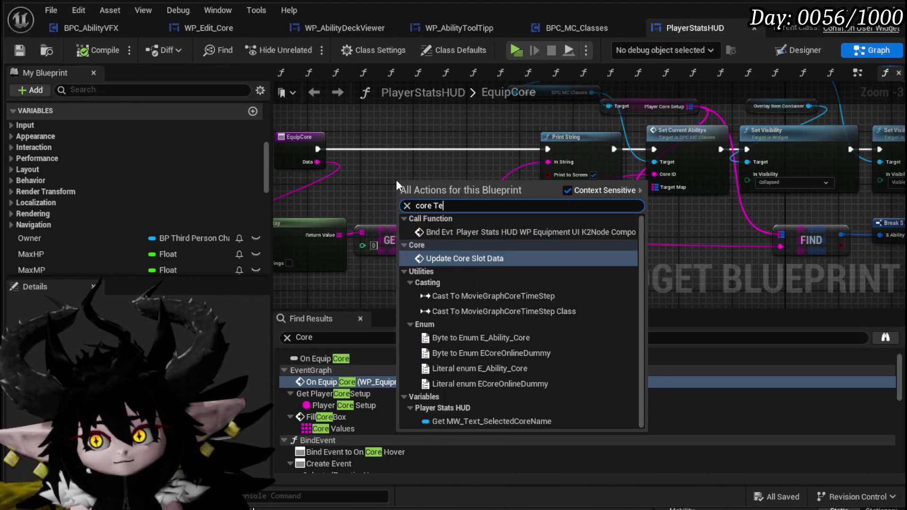
pyautogui.click(435, 242)
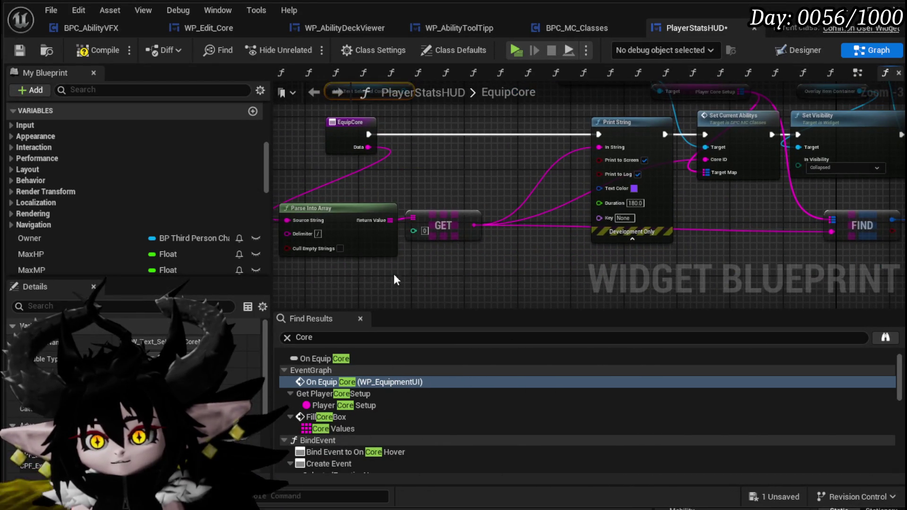
pyautogui.moveTo(476, 217)
pyautogui.mouseDown()
pyautogui.moveTo(350, 213)
pyautogui.moveTo(492, 197)
pyautogui.moveTo(445, 242)
pyautogui.mouseUp()
pyautogui.write('Parse')
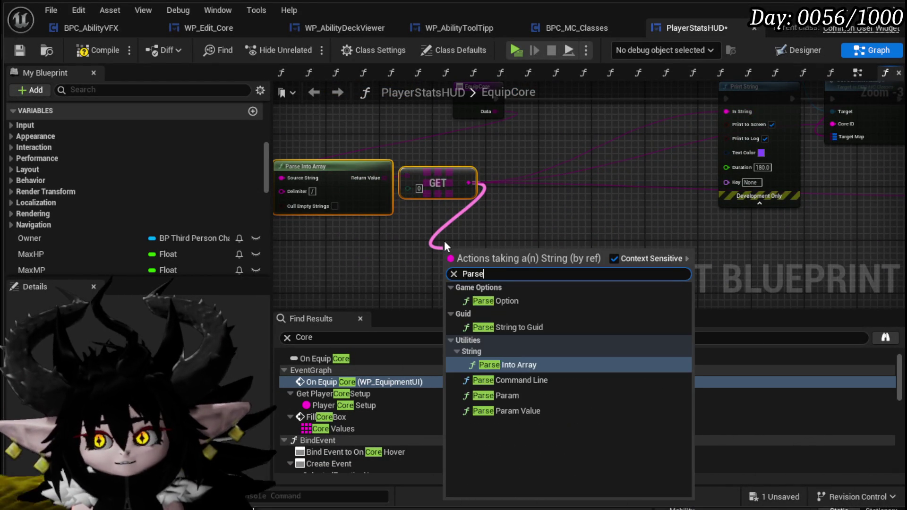
pyautogui.press('Return')
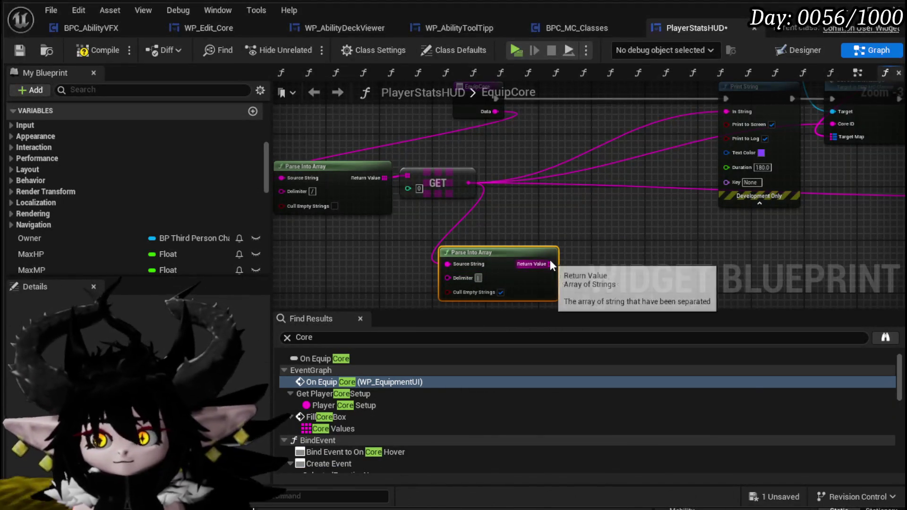
pyautogui.moveTo(550, 264); pyautogui.dragTo(498, 230)
pyautogui.write('get')
pyautogui.click(554, 356)
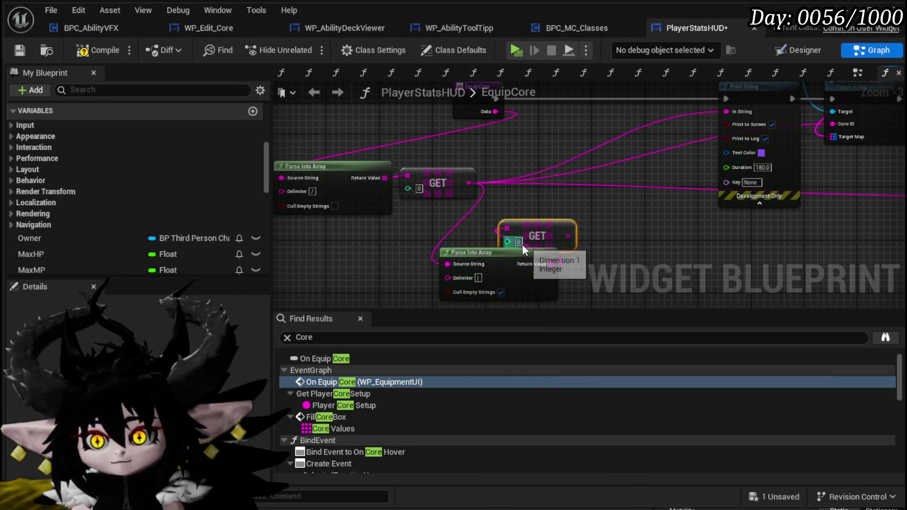
pyautogui.moveTo(492, 293); pyautogui.dragTo(496, 297)
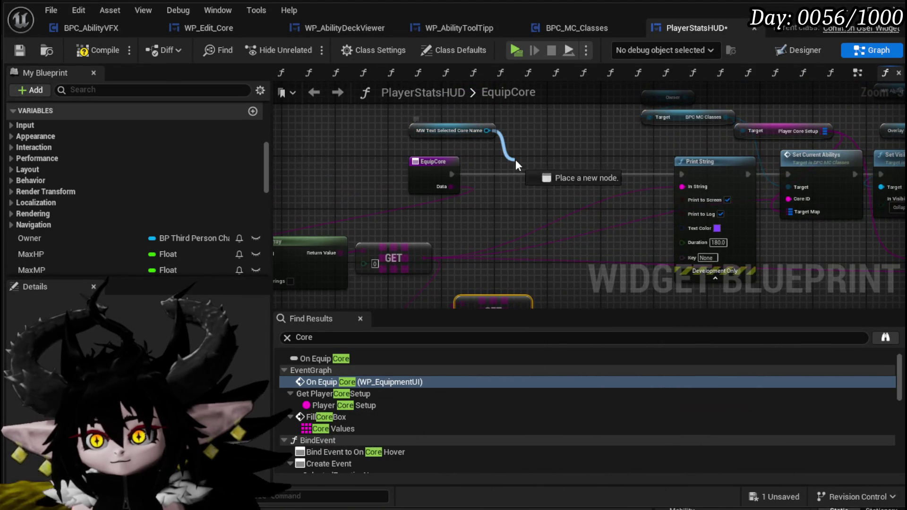
# Step: Add Set Text fed by the array element, run it before Print String, then compile and save
pyautogui.moveTo(515, 159); pyautogui.dragTo(515, 160)
pyautogui.write('Set Text')
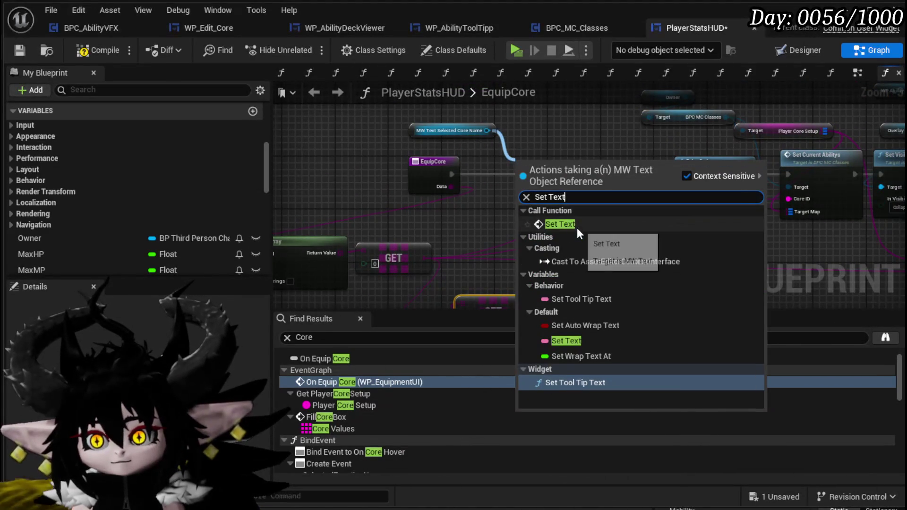
pyautogui.click(566, 227)
pyautogui.scroll(2, 451, 207)
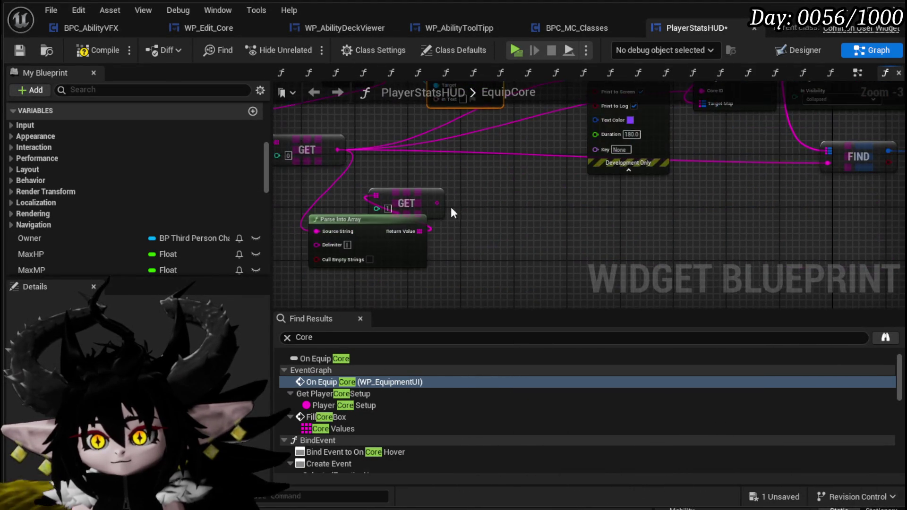
pyautogui.moveTo(437, 205)
pyautogui.mouseDown()
pyautogui.moveTo(429, 129)
pyautogui.moveTo(442, 126)
pyautogui.mouseUp()
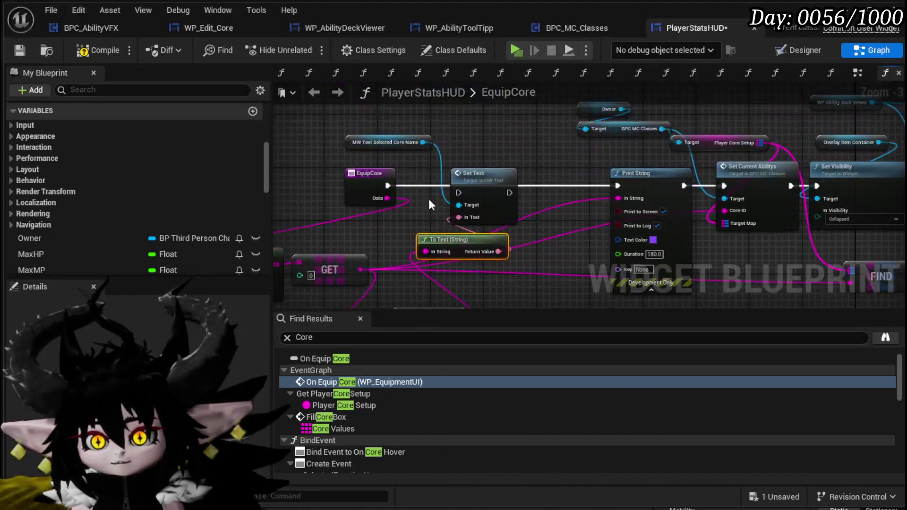
pyautogui.moveTo(387, 188); pyautogui.dragTo(458, 192)
pyautogui.moveTo(472, 174); pyautogui.dragTo(617, 186)
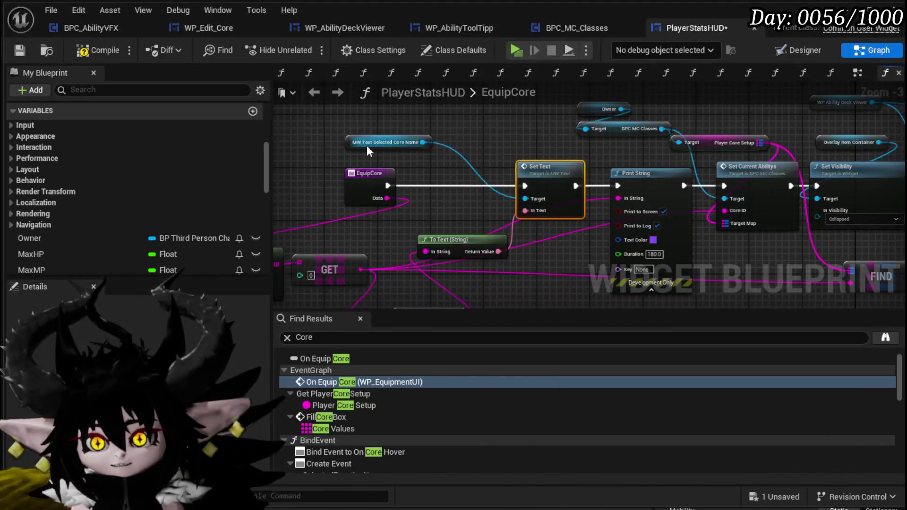
pyautogui.click(111, 57)
pyautogui.hotkey('ctrl', 's')
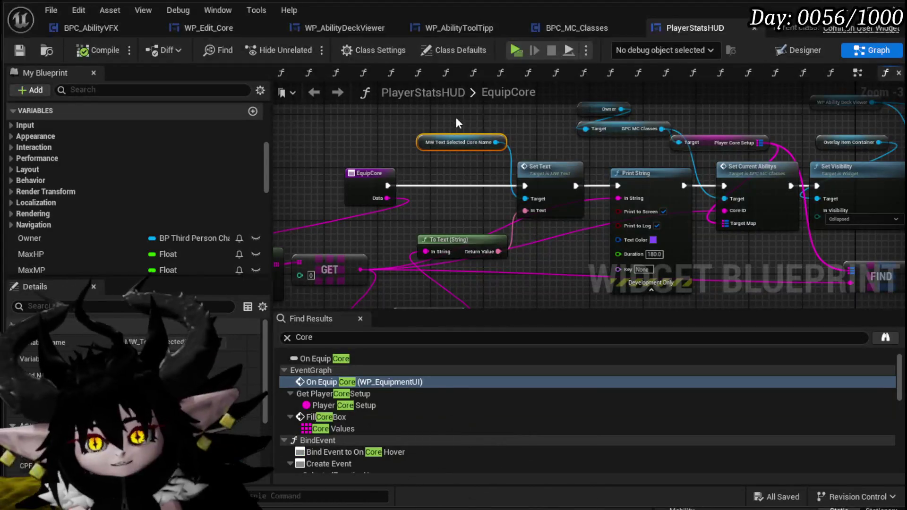
# Step: Tidy the Set Text, Parse Into Array and GET nodes, then view the SetOwner function graph
pyautogui.moveTo(456, 116); pyautogui.dragTo(561, 258)
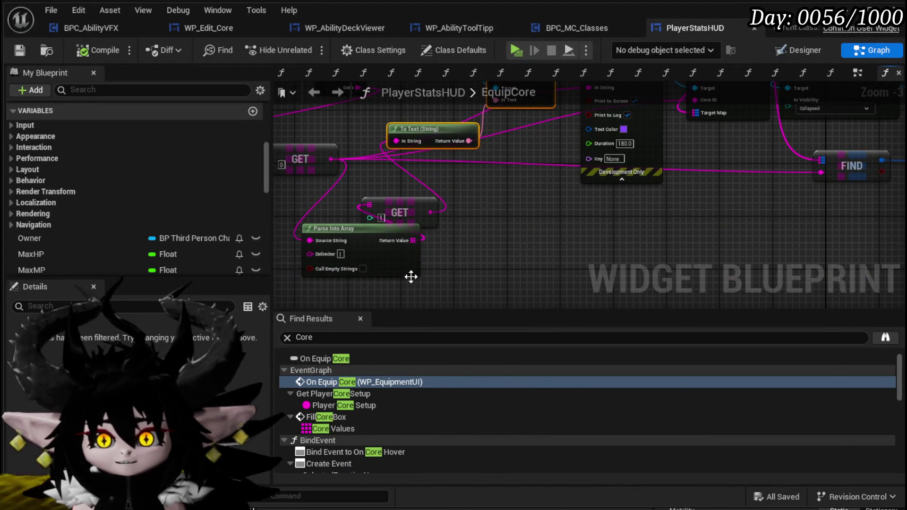
pyautogui.moveTo(443, 276); pyautogui.dragTo(434, 281)
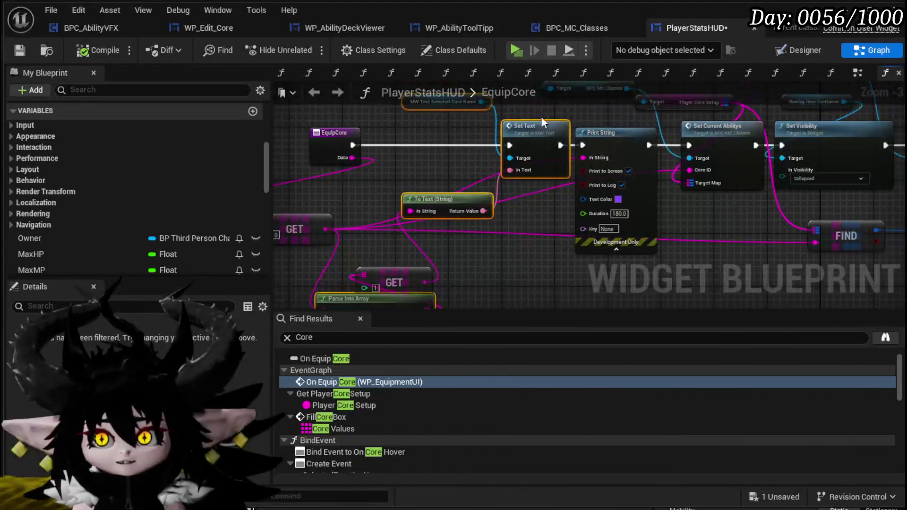
pyautogui.moveTo(467, 215); pyautogui.dragTo(482, 167)
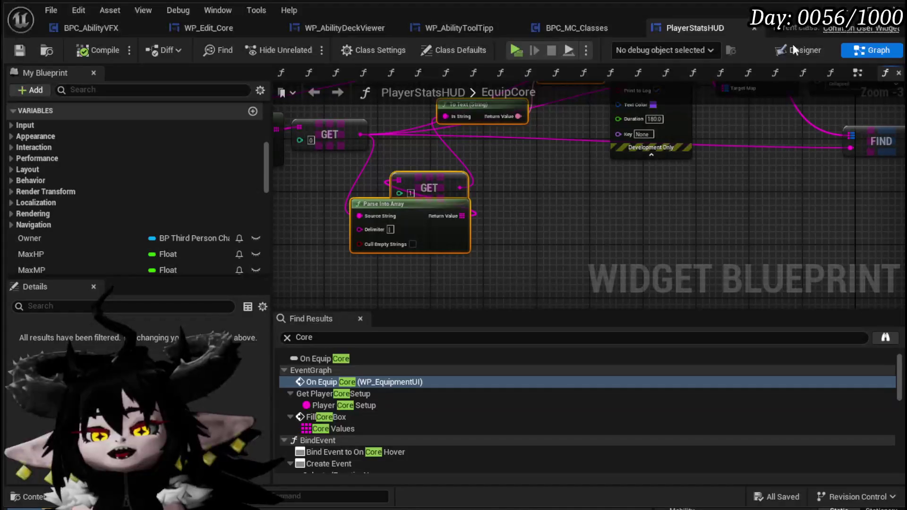
pyautogui.scroll(10, 156, 166)
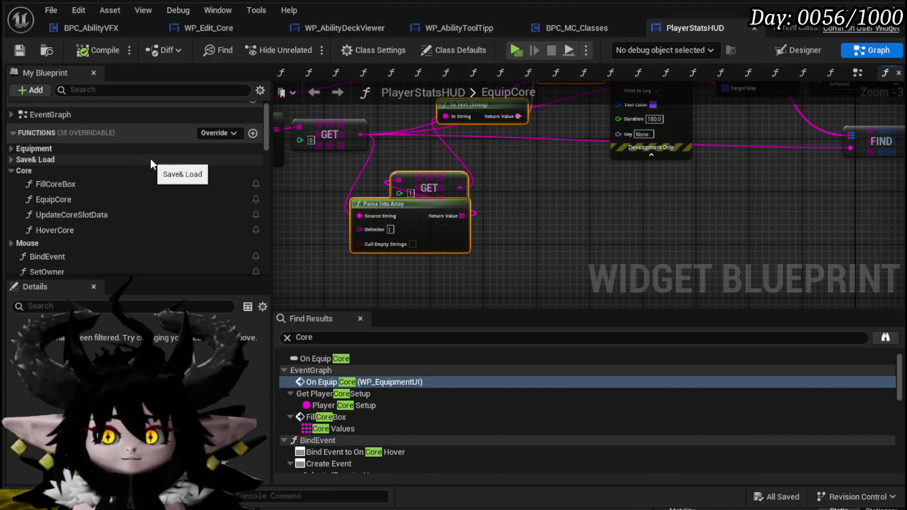
pyautogui.scroll(-2, 127, 161)
pyautogui.doubleClick(66, 233)
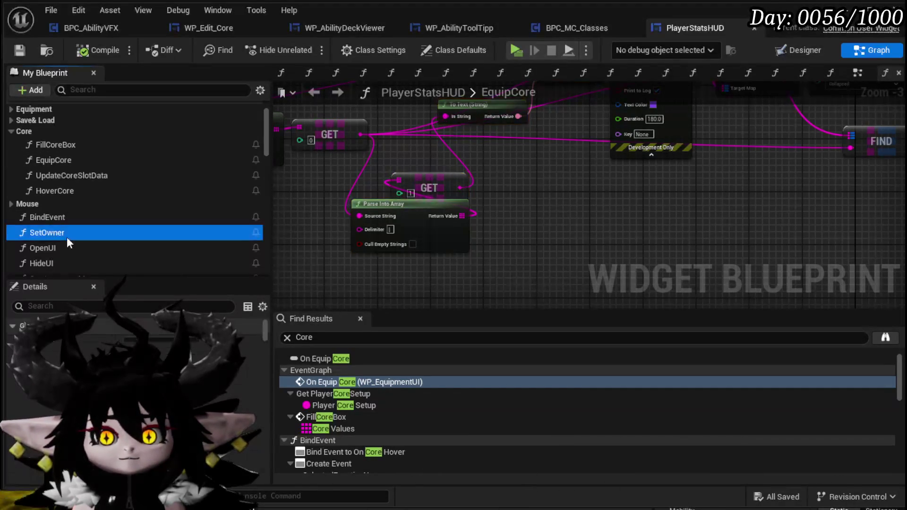
pyautogui.moveTo(602, 221)
pyautogui.mouseDown()
pyautogui.moveTo(577, 101)
pyautogui.moveTo(340, 49)
pyautogui.moveTo(356, 171)
pyautogui.mouseUp()
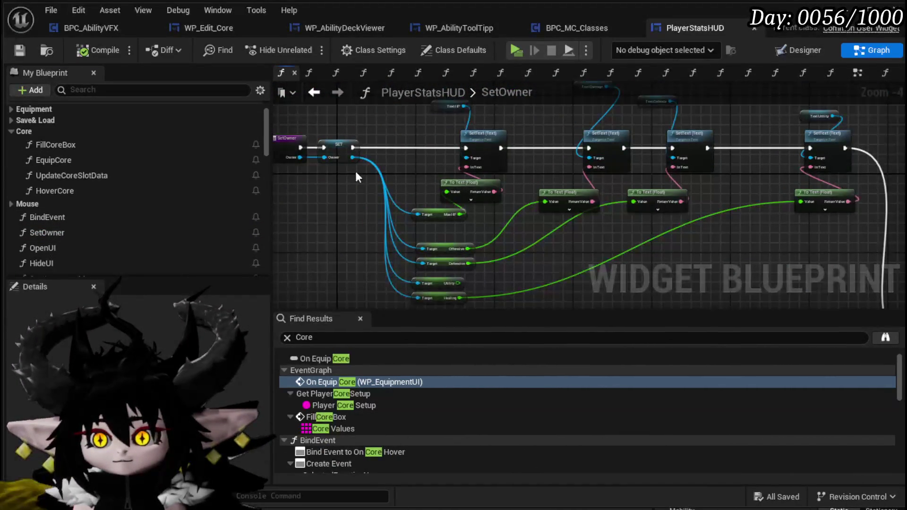
# Step: Open PlayerStatsHUD's BindEvent function graph and pan through its core hover and button bindings
pyautogui.doubleClick(55, 216)
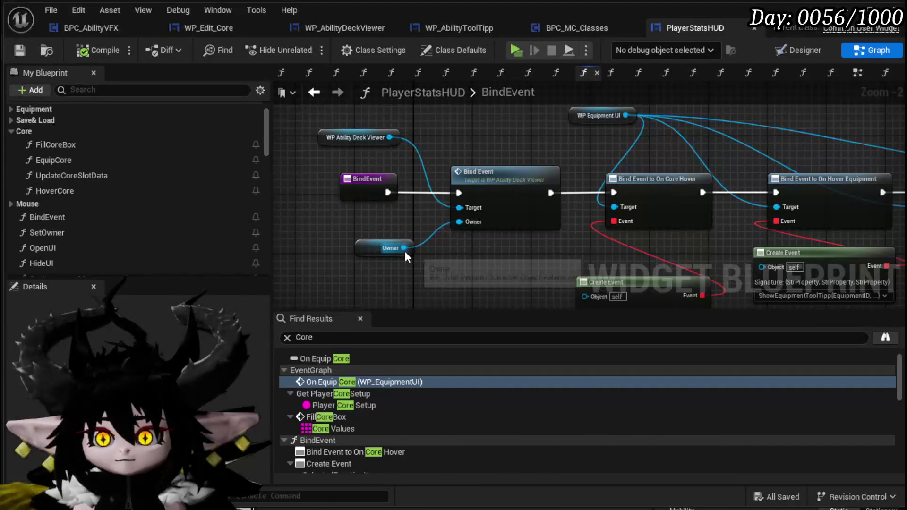
pyautogui.moveTo(511, 250)
pyautogui.mouseDown()
pyautogui.moveTo(329, 227)
pyautogui.moveTo(443, 122)
pyautogui.mouseUp()
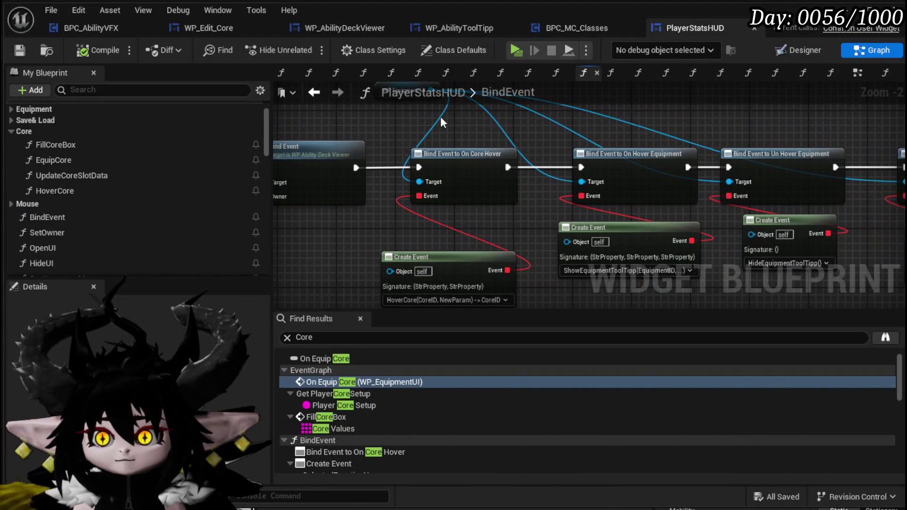
pyautogui.moveTo(630, 140)
pyautogui.mouseDown()
pyautogui.moveTo(573, 187)
pyautogui.moveTo(520, 128)
pyautogui.moveTo(482, 115)
pyautogui.moveTo(350, 137)
pyautogui.moveTo(543, 147)
pyautogui.moveTo(283, 175)
pyautogui.mouseUp()
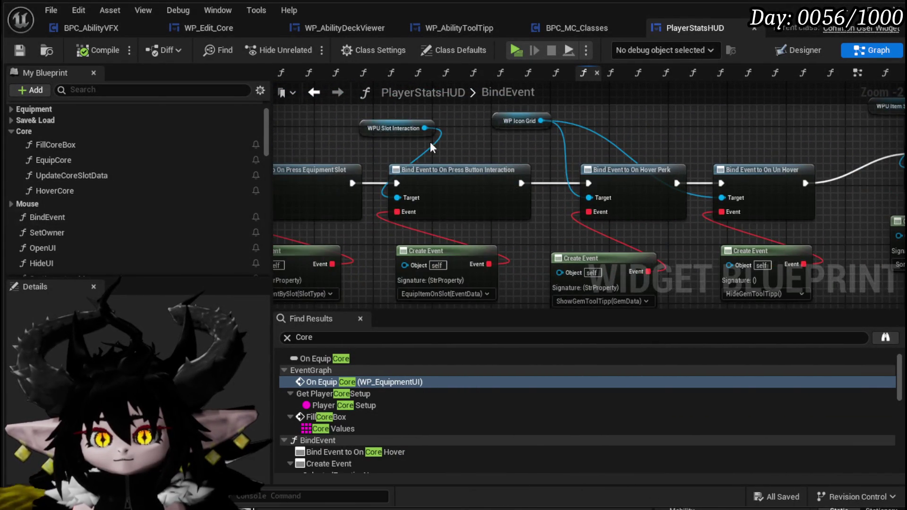
pyautogui.moveTo(430, 142); pyautogui.dragTo(667, 158)
pyautogui.moveTo(284, 156)
pyautogui.mouseDown()
pyautogui.moveTo(525, 146)
pyautogui.moveTo(542, 138)
pyautogui.mouseUp()
# Step: Return to BindEvent via SetOwner and marquee-select the BindEvent, Owner and Bind Event start nodes
pyautogui.doubleClick(51, 232)
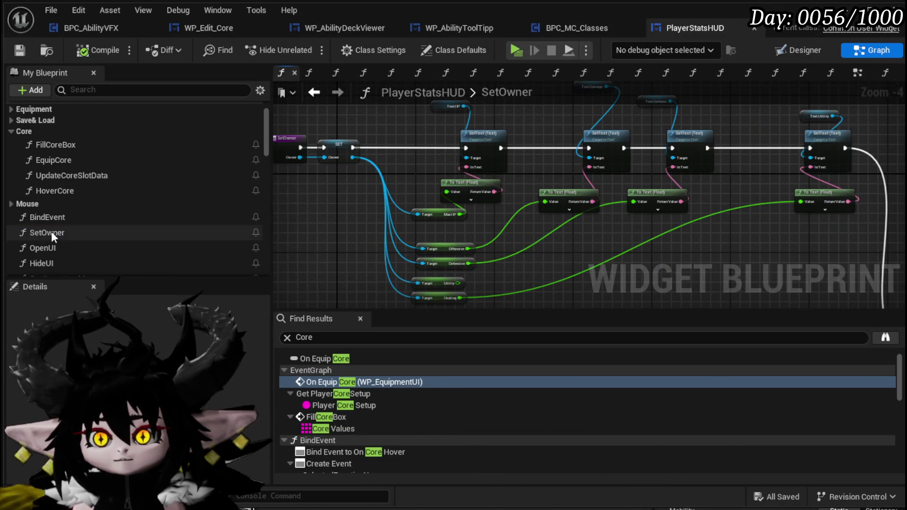
pyautogui.doubleClick(51, 223)
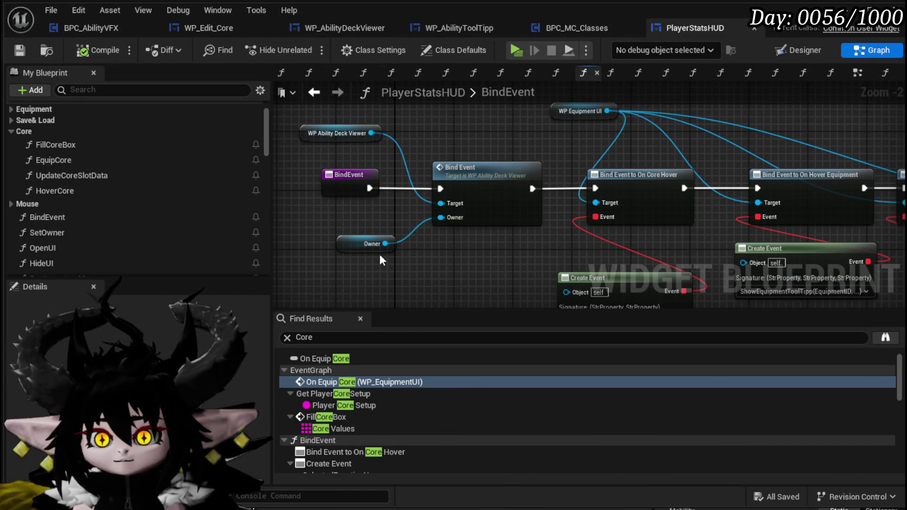
pyautogui.scroll(-3, 435, 245)
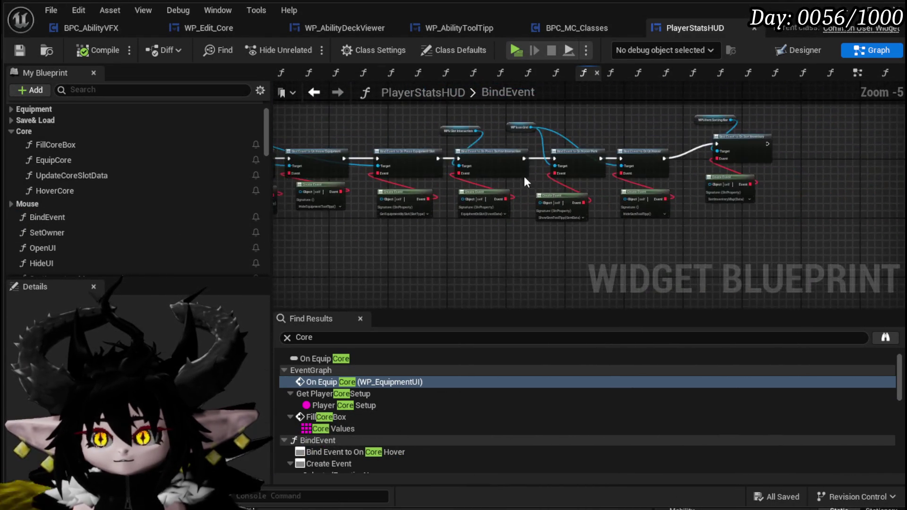
pyautogui.scroll(1, 573, 175)
pyautogui.moveTo(628, 136)
pyautogui.mouseDown()
pyautogui.moveTo(318, 166)
pyautogui.moveTo(644, 170)
pyautogui.mouseUp()
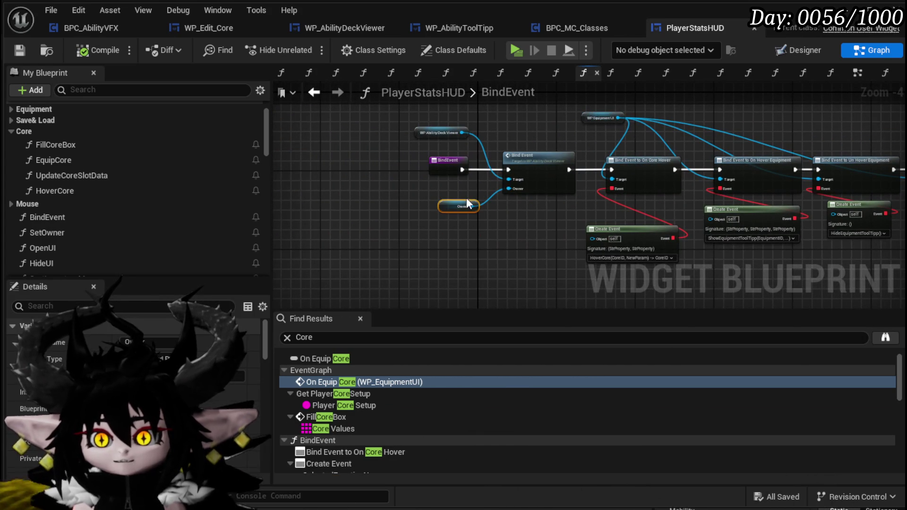
pyautogui.moveTo(457, 209); pyautogui.dragTo(437, 210)
pyautogui.moveTo(358, 226)
pyautogui.mouseDown()
pyautogui.moveTo(532, 140)
pyautogui.moveTo(434, 168)
pyautogui.moveTo(379, 164)
pyautogui.mouseUp()
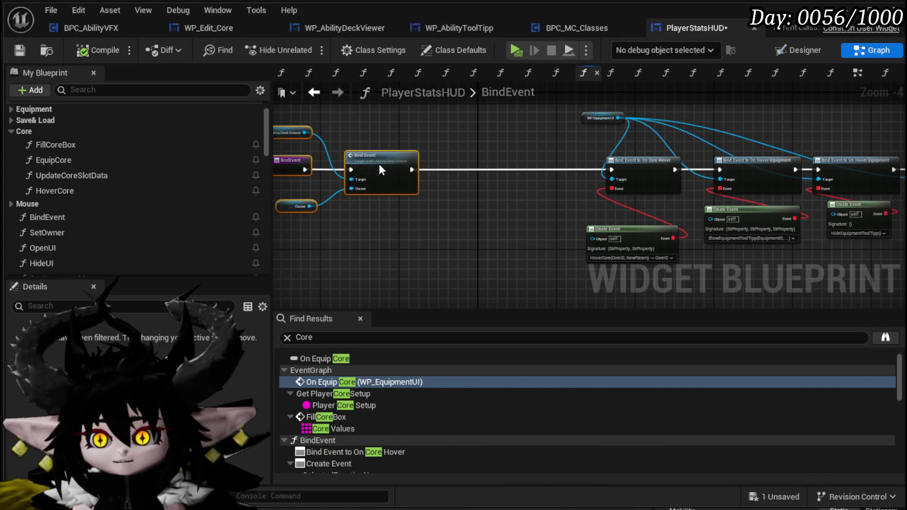
# Step: Paste the Set Text and Parse Into Array nodes into BindEvent, chained before Bind Event to On Core Hover
pyautogui.click(383, 226)
pyautogui.moveTo(402, 215); pyautogui.dragTo(442, 205)
pyautogui.hotkey('ctrl', 'v')
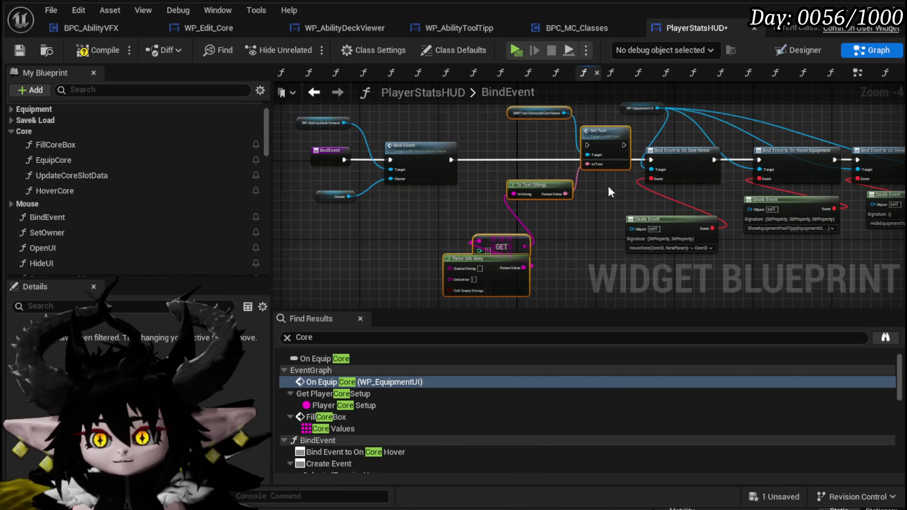
pyautogui.moveTo(576, 156)
pyautogui.mouseDown()
pyautogui.moveTo(561, 166)
pyautogui.moveTo(547, 159)
pyautogui.mouseUp()
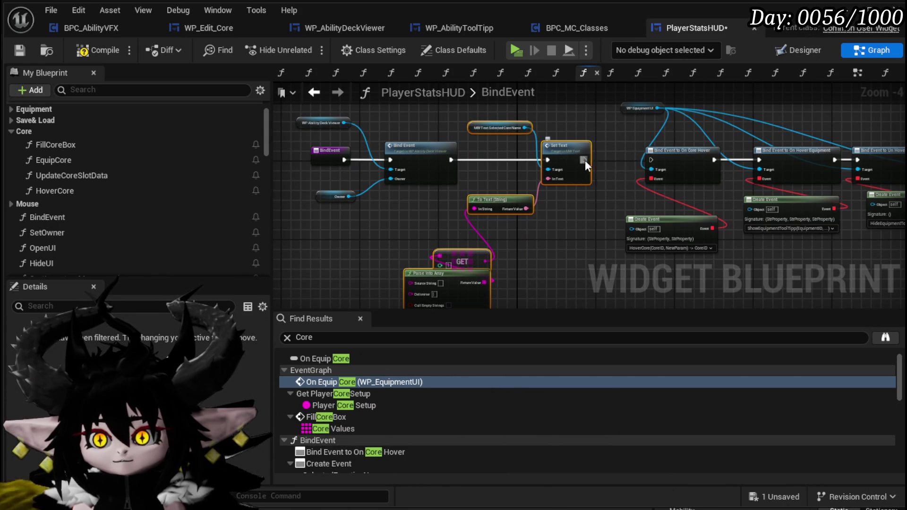
pyautogui.moveTo(652, 158); pyautogui.dragTo(651, 160)
pyautogui.moveTo(352, 193)
pyautogui.mouseDown()
pyautogui.moveTo(450, 142)
pyautogui.moveTo(399, 166)
pyautogui.mouseUp()
# Step: Feed Owner's Get BPC_MC_Classes Current Core ID into Parse Into Array's Source String, then compile and save
pyautogui.write('get class')
pyautogui.scroll(-3, 501, 326)
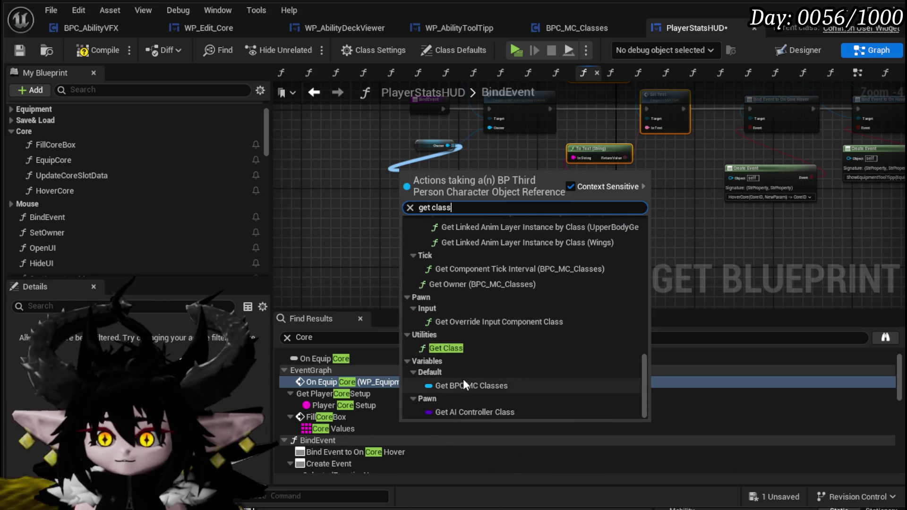
pyautogui.click(463, 385)
pyautogui.moveTo(461, 176); pyautogui.dragTo(360, 211)
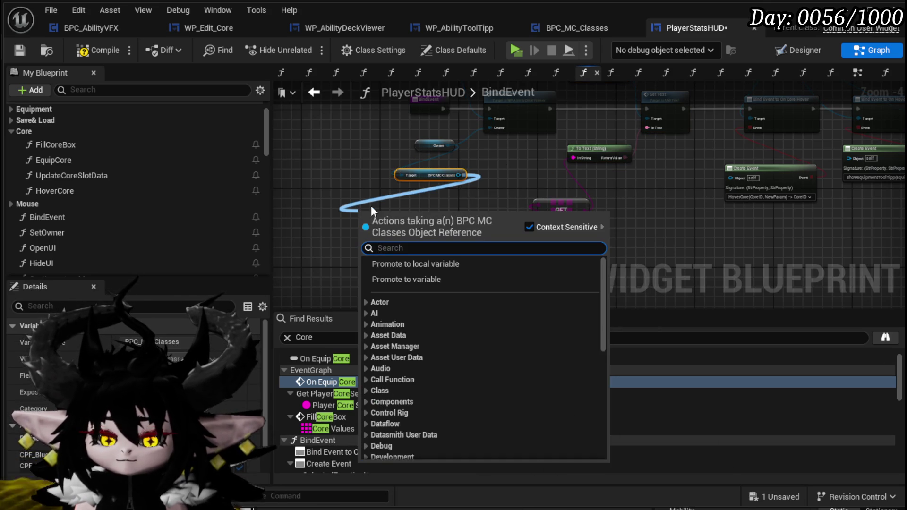
pyautogui.write('current')
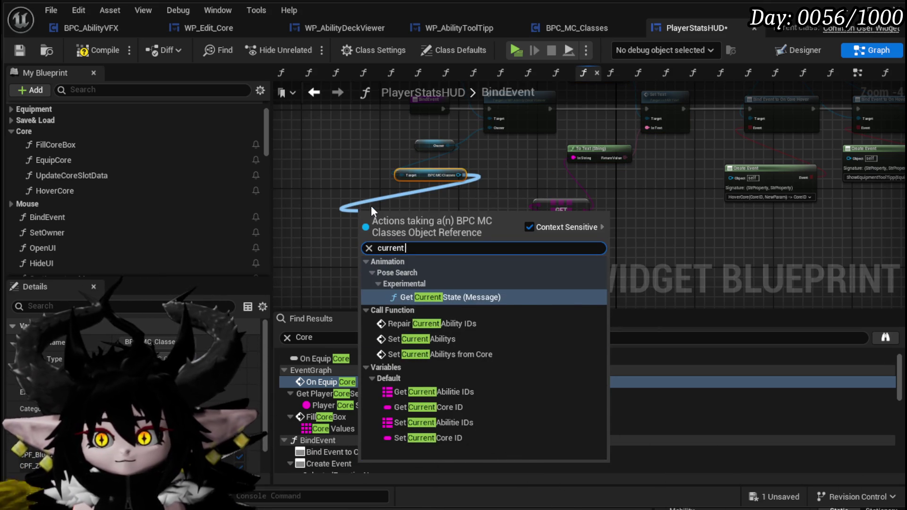
pyautogui.write(' core')
pyautogui.click(445, 302)
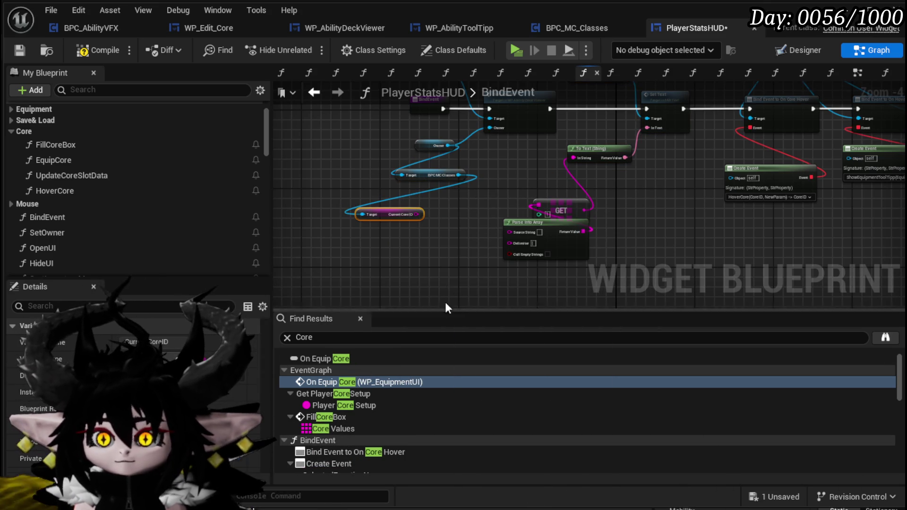
pyautogui.moveTo(512, 232); pyautogui.dragTo(512, 232)
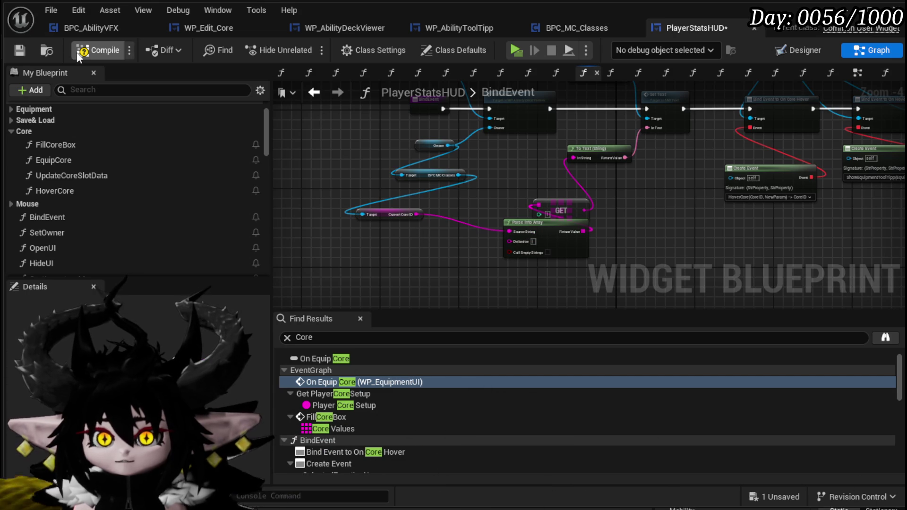
pyautogui.click(17, 53)
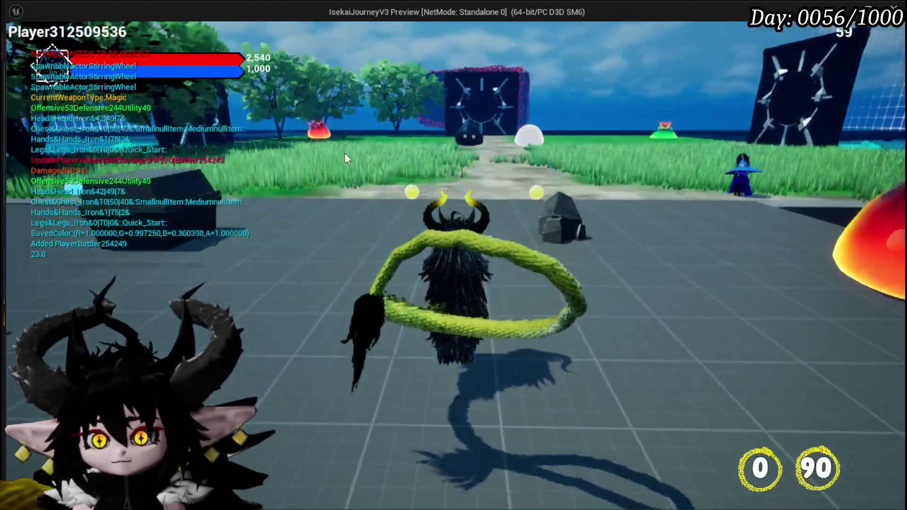
# Step: In play, equip ChuraMagicSummon, MAXAOEDamage, Just Booom and finally Status on the equipment screen, then close it
pyautogui.press('Tab')
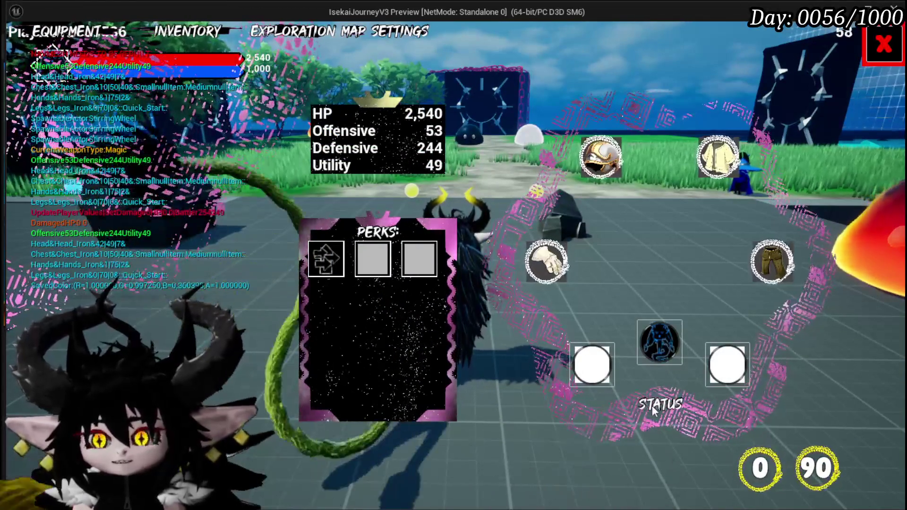
pyautogui.press('i')
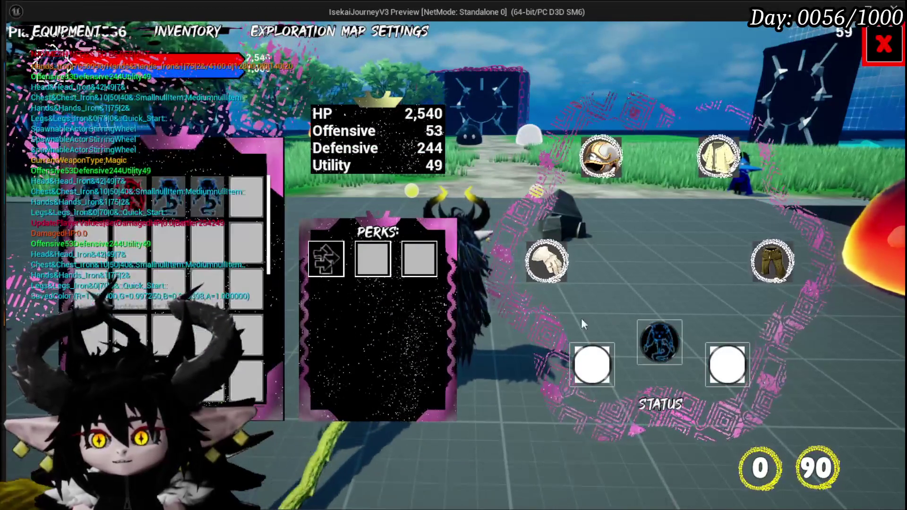
pyautogui.click(101, 189)
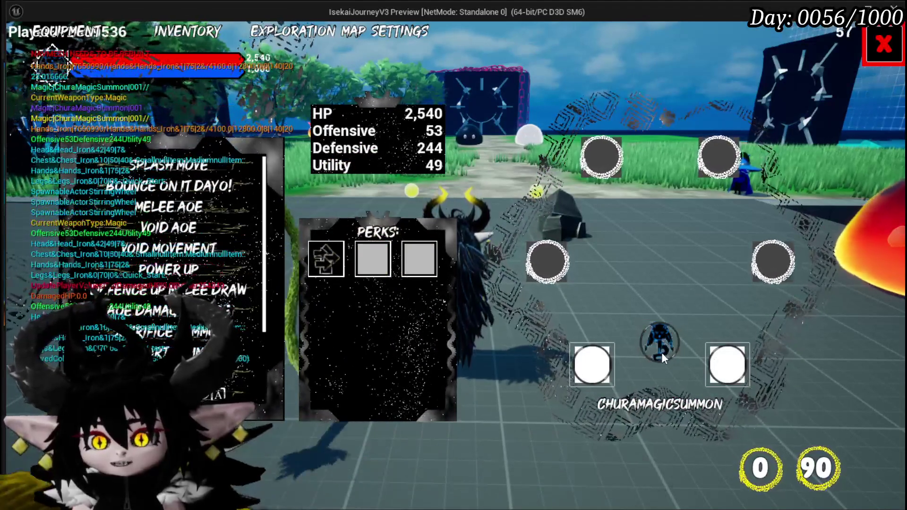
pyautogui.click(343, 261)
pyautogui.click(342, 263)
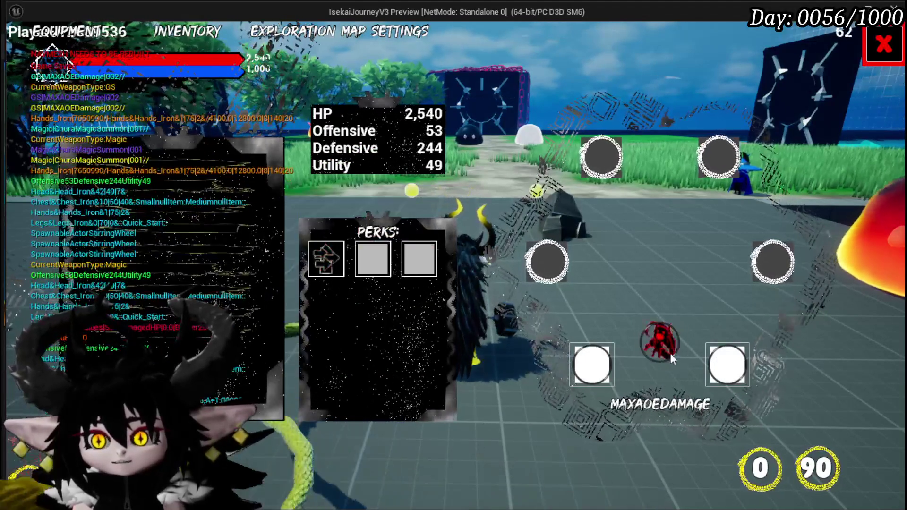
pyautogui.click(312, 276)
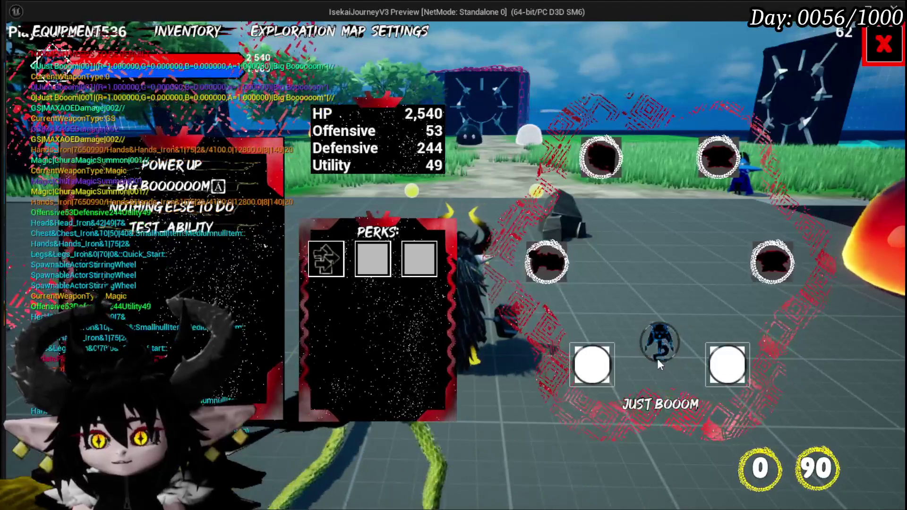
pyautogui.click(656, 356)
pyautogui.click(658, 357)
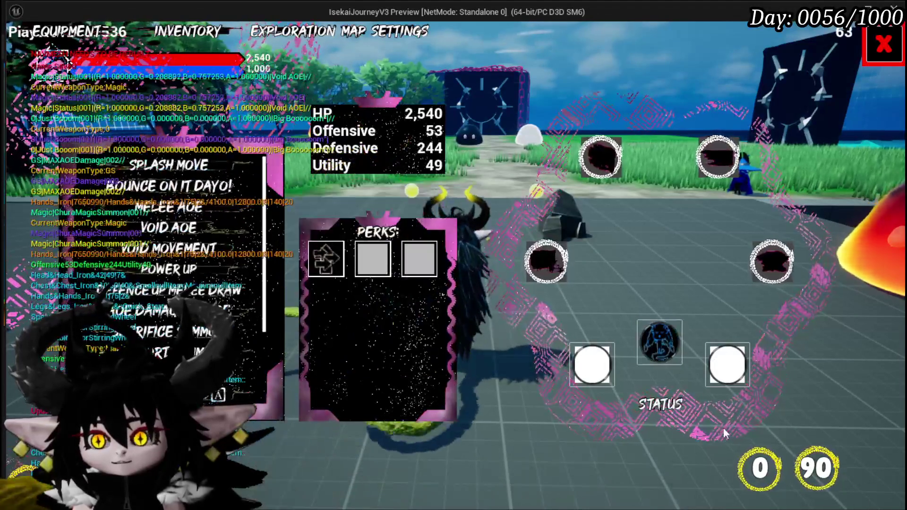
pyautogui.press('Escape')
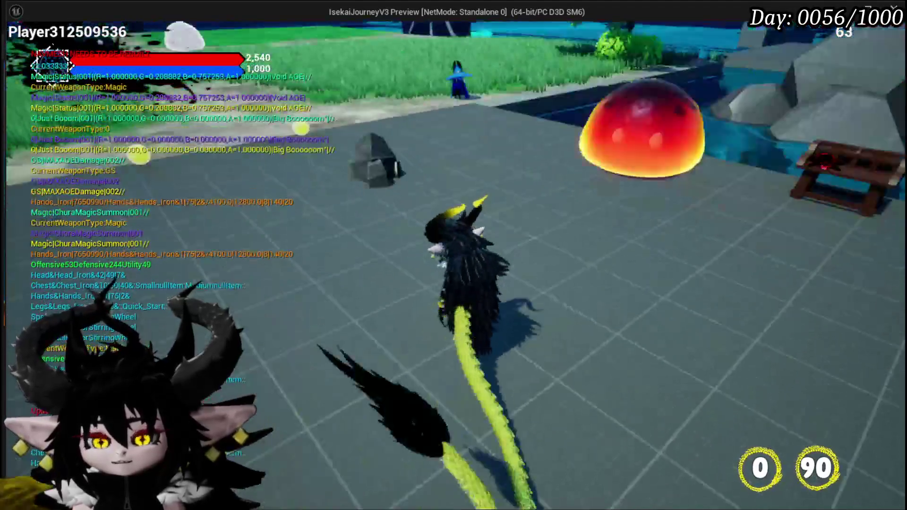
# Step: At the bench, load the Status core, rename it to Status Build, save and confirm the overwrite
pyautogui.press('w')
pyautogui.press('e')
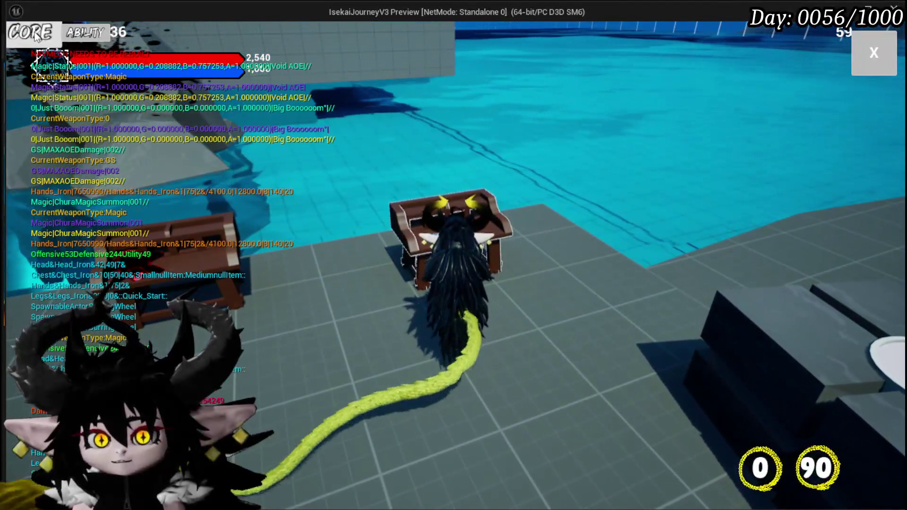
pyautogui.click(121, 37)
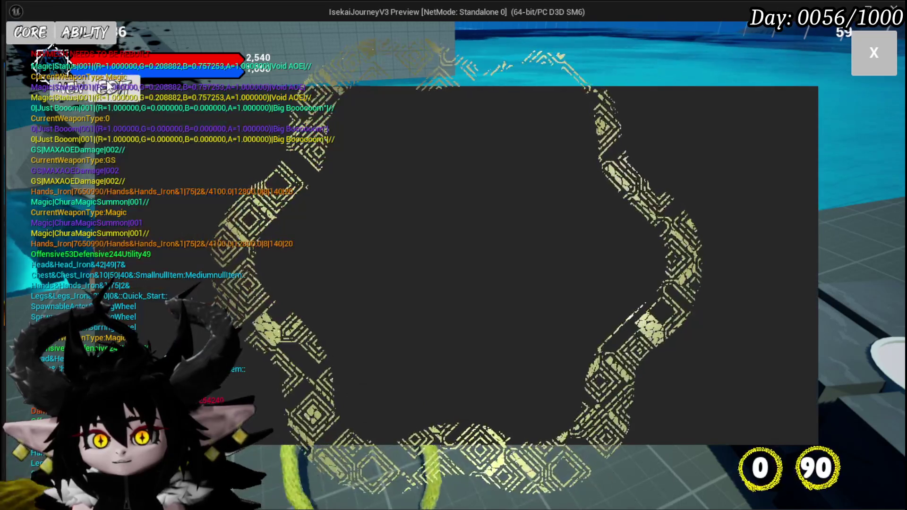
pyautogui.click(164, 140)
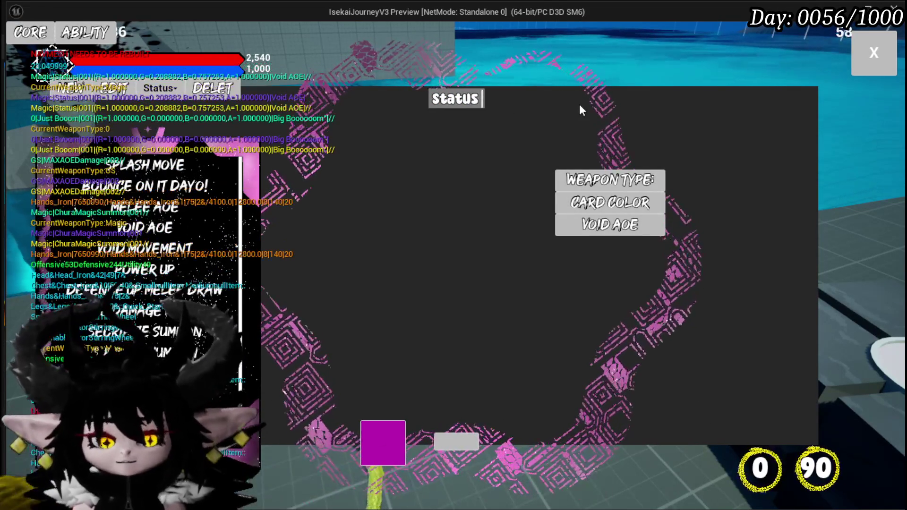
pyautogui.write('Build')
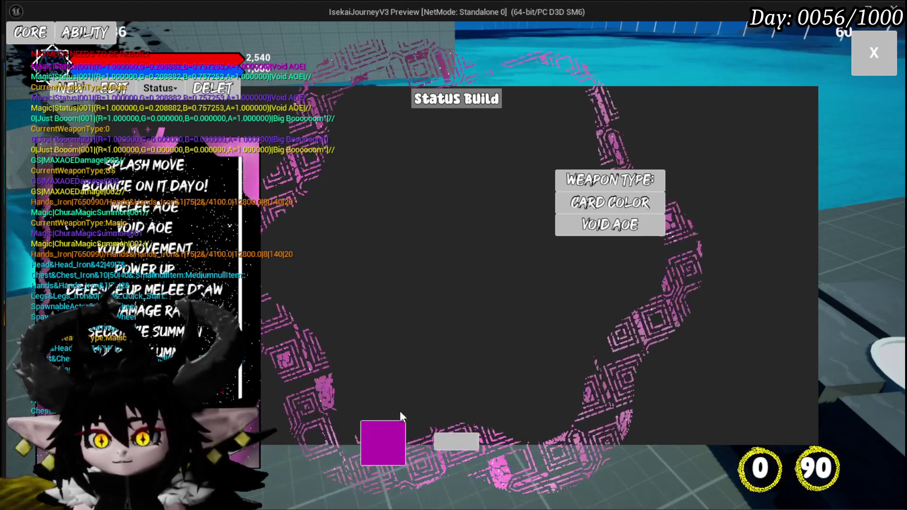
pyautogui.click(392, 429)
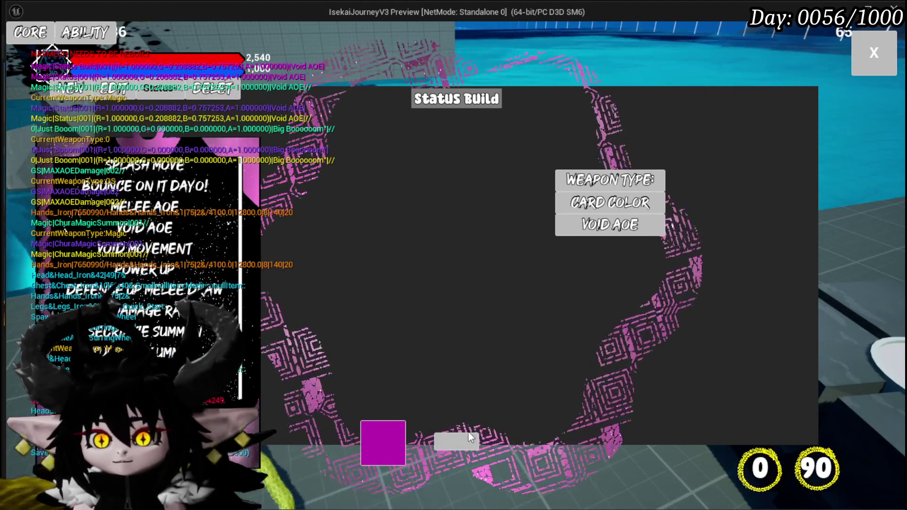
pyautogui.click(468, 432)
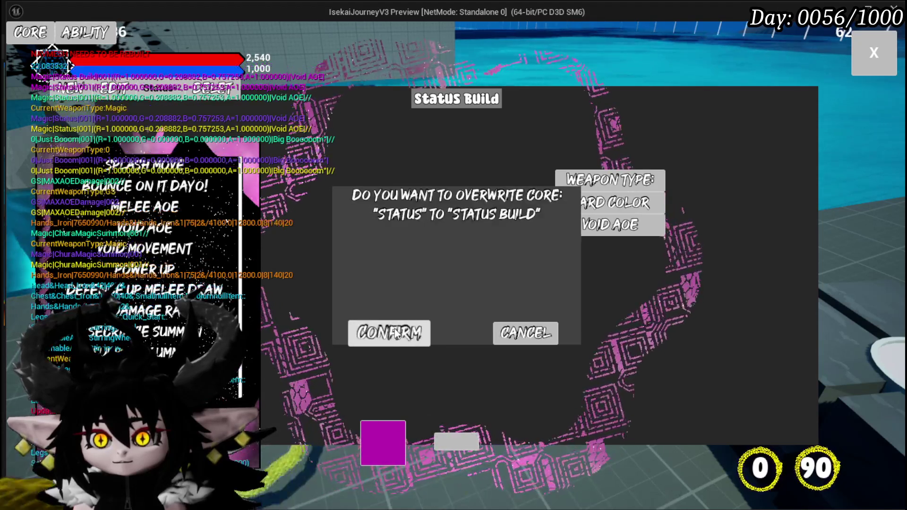
pyautogui.click(394, 331)
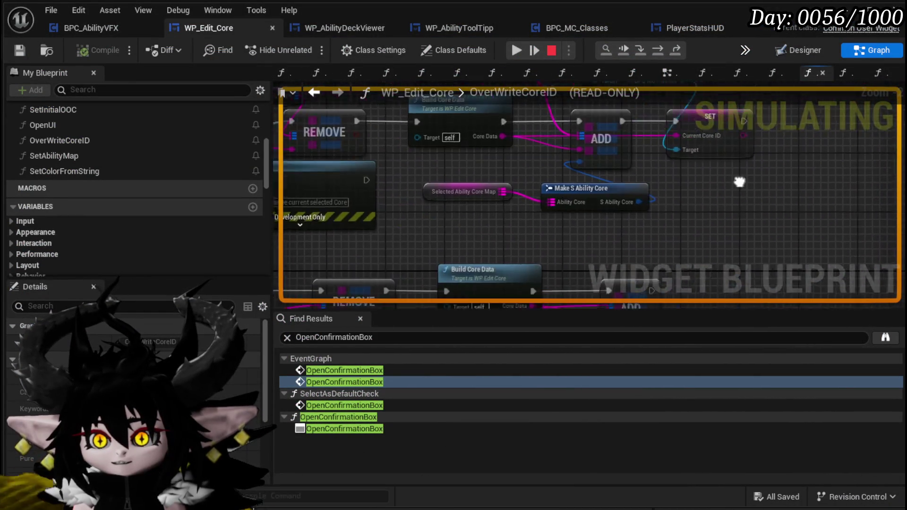
# Step: Resume from the breakpoint, check Status Build in the saved-core dropdown, and close the core menu
pyautogui.click(518, 50)
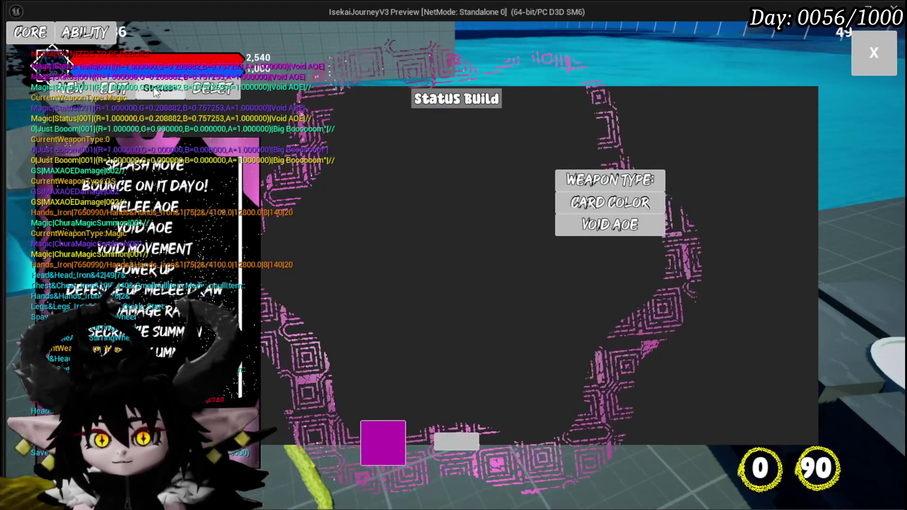
pyautogui.click(154, 88)
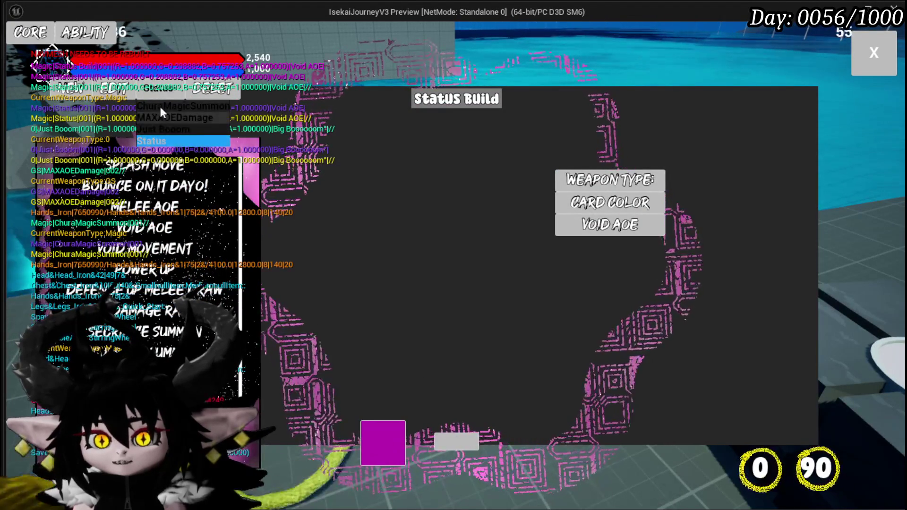
pyautogui.click(156, 140)
pyautogui.click(146, 88)
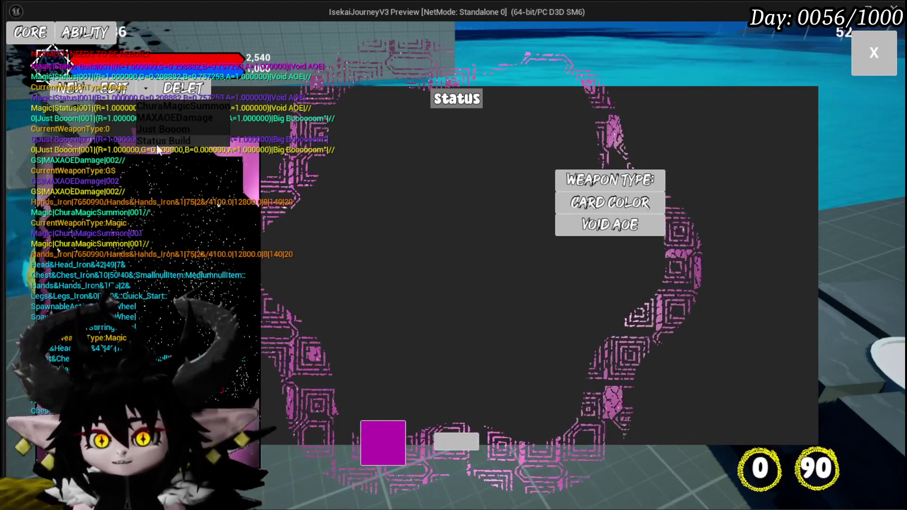
pyautogui.click(870, 53)
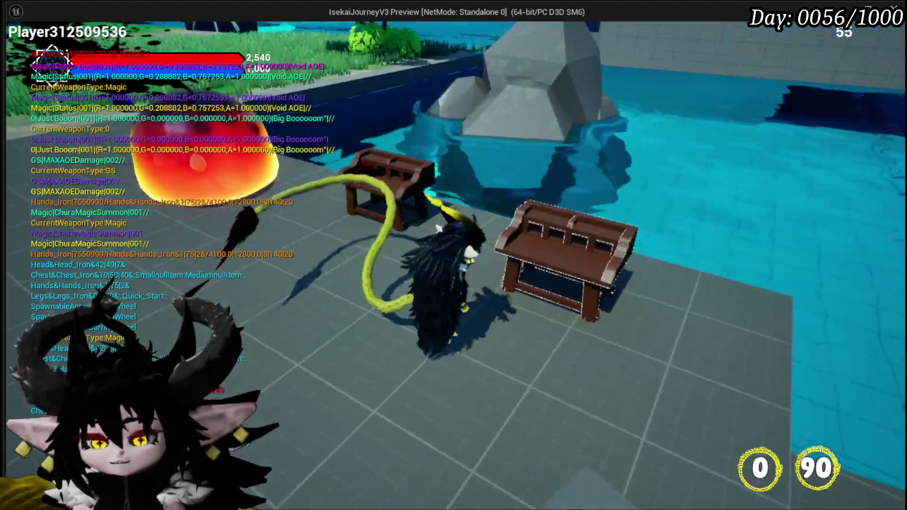
# Step: Open the pause menu's EQUIPMENT tab to see STATUS BUILD shown as the equipped core
pyautogui.press('Tab')
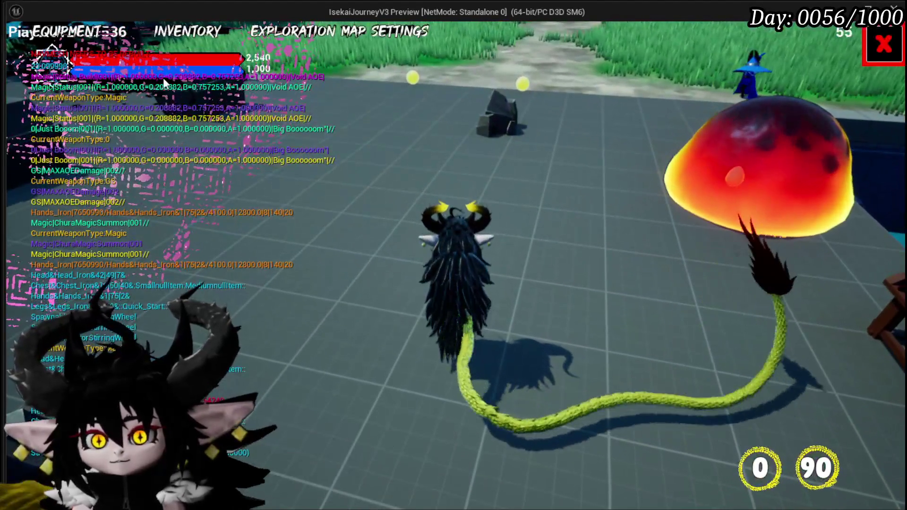
pyautogui.click(81, 33)
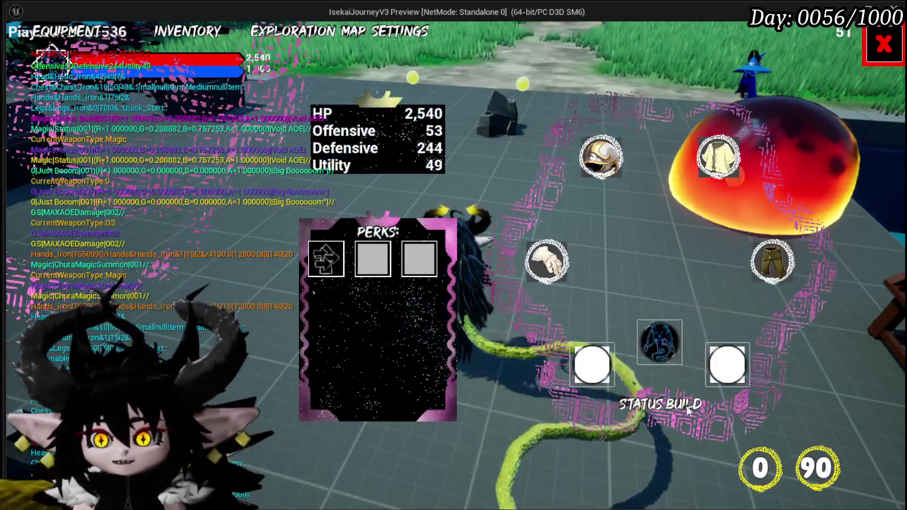
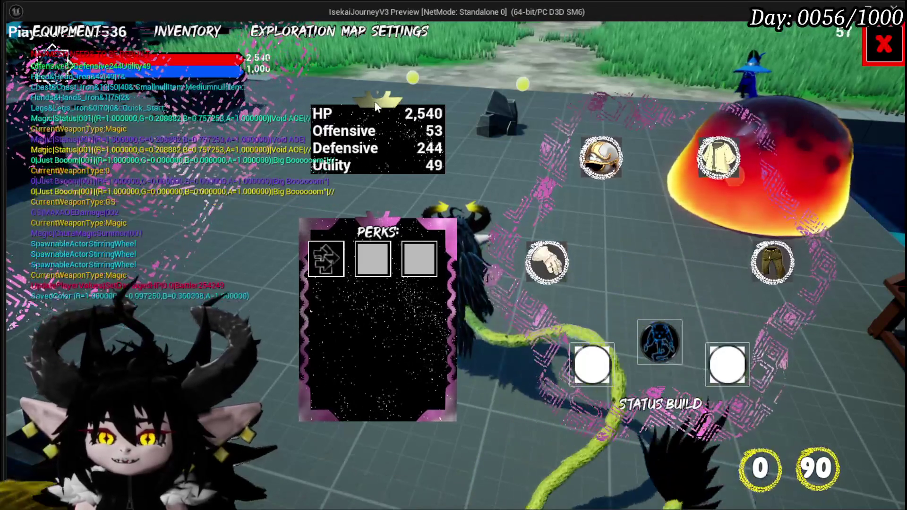
# Step: Close the status menu, walk the character around the benches, and stop the play session
pyautogui.click(872, 47)
pyautogui.press('s')
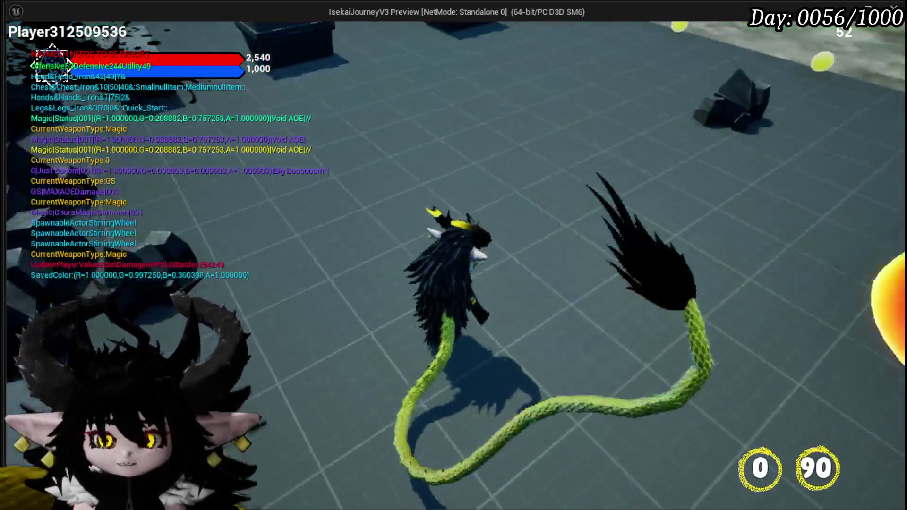
pyautogui.press('w')
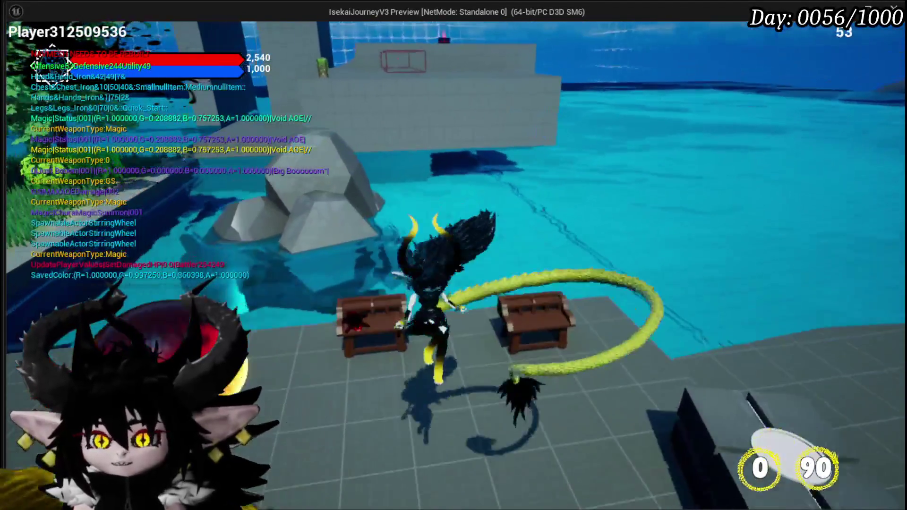
pyautogui.press('s')
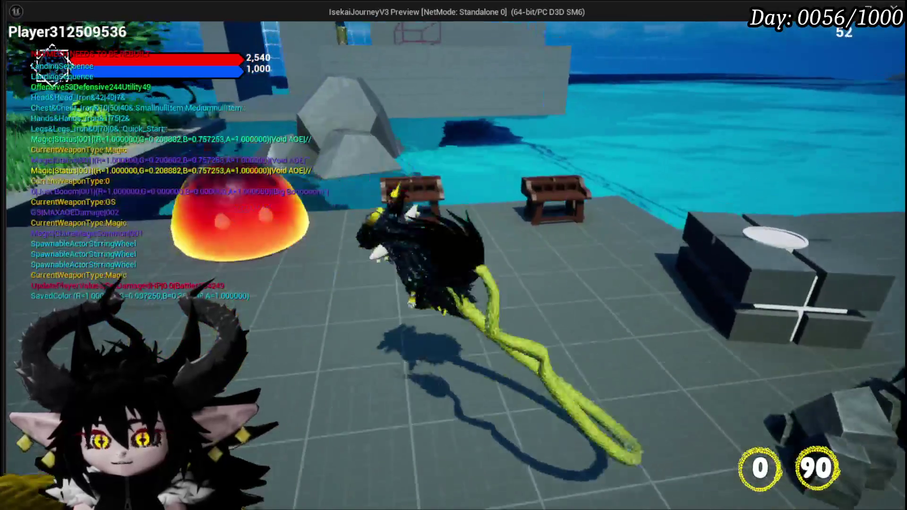
pyautogui.press('w')
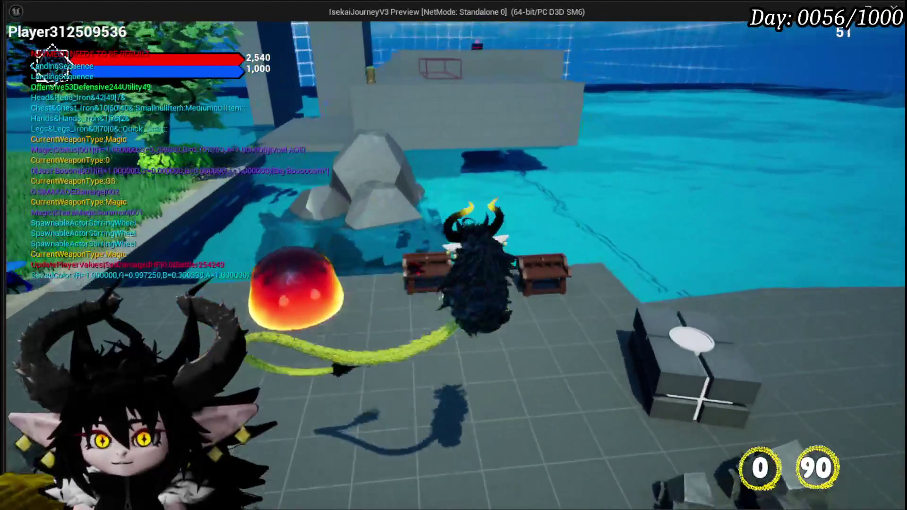
pyautogui.press('Escape')
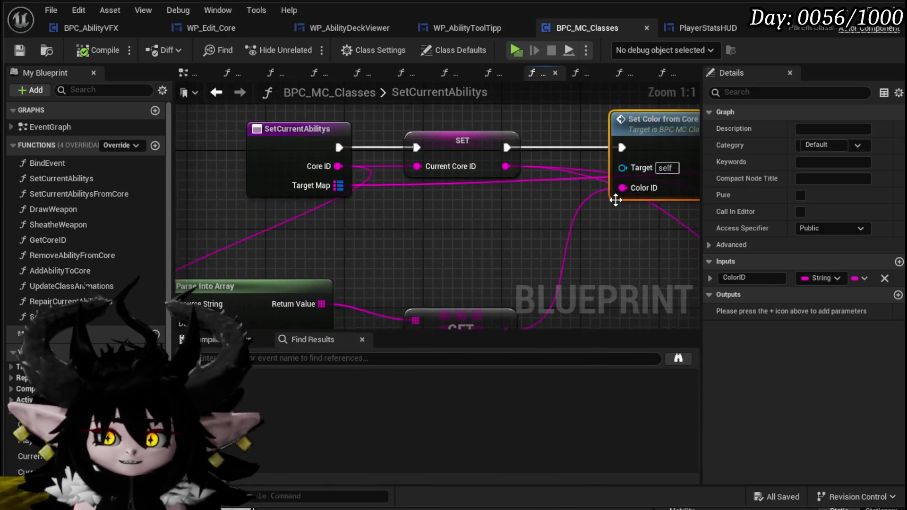
# Step: Pan the SetCurrentAbilitys graph to bring its entry node into view and select it
pyautogui.scroll(-2, 504, 185)
pyautogui.click(447, 200)
pyautogui.moveTo(447, 200)
pyautogui.mouseDown()
pyautogui.moveTo(389, 197)
pyautogui.moveTo(378, 206)
pyautogui.moveTo(377, 240)
pyautogui.mouseUp()
pyautogui.scroll(-2, 377, 239)
pyautogui.moveTo(292, 226); pyautogui.dragTo(364, 227)
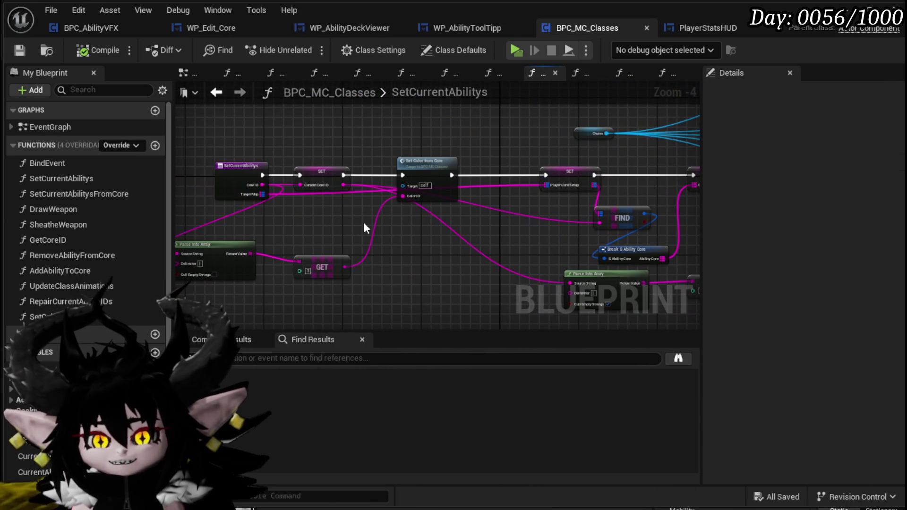
pyautogui.click(371, 228)
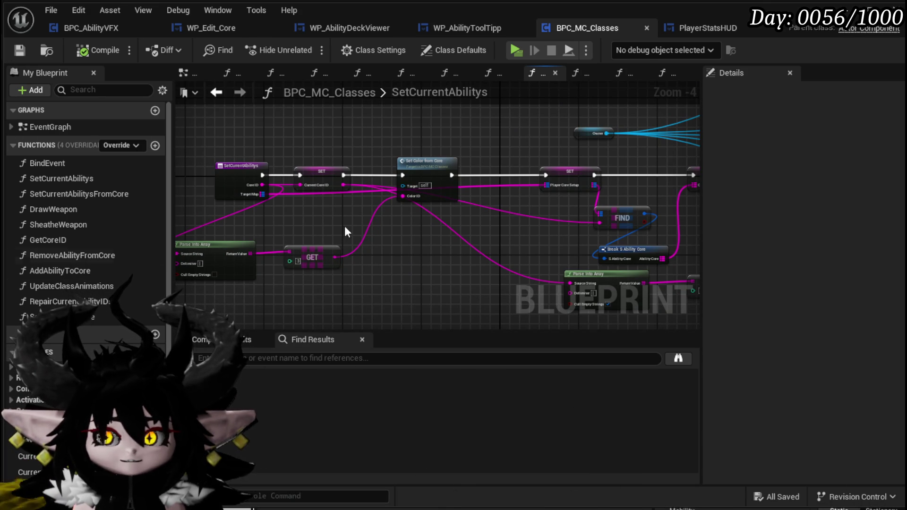
pyautogui.scroll(2, 264, 228)
pyautogui.click(225, 173)
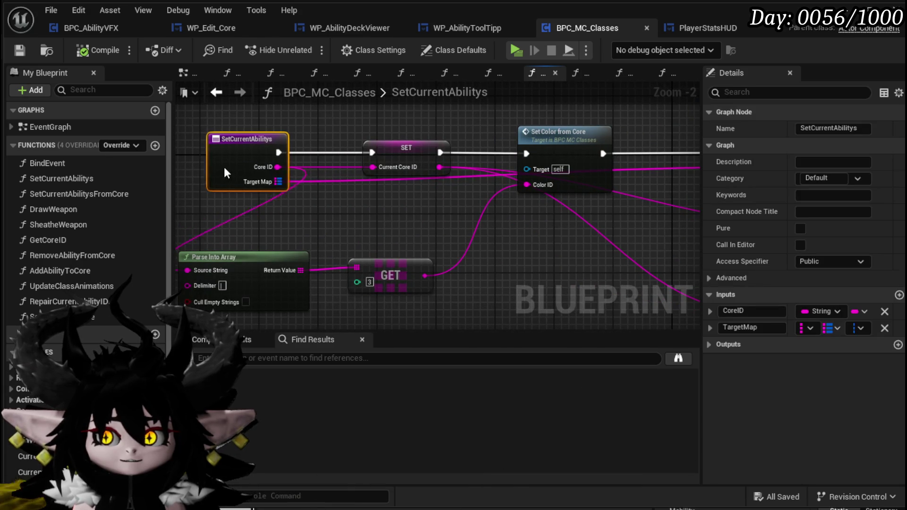
# Step: Shift the CurrentCoreID SET node left and frame the GET node feeding Set Color from Core
pyautogui.moveTo(409, 150); pyautogui.dragTo(373, 151)
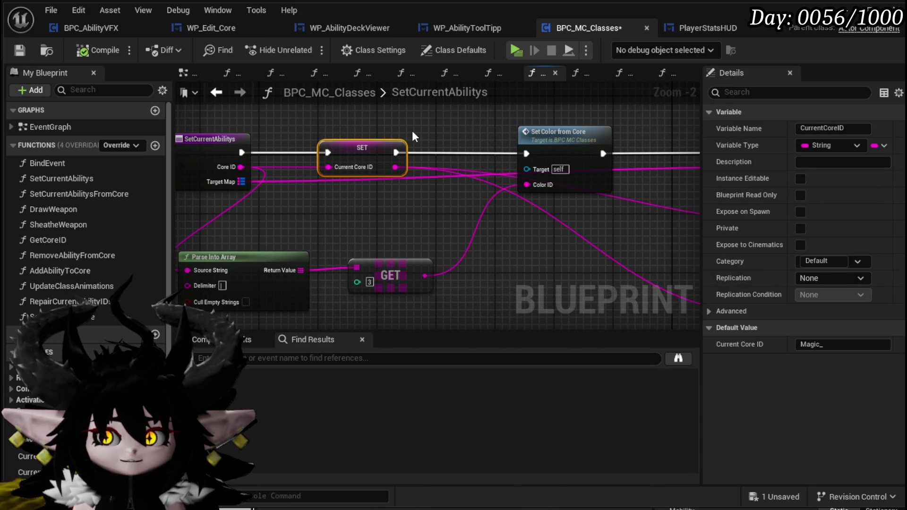
pyautogui.click(410, 144)
pyautogui.moveTo(528, 215); pyautogui.dragTo(554, 244)
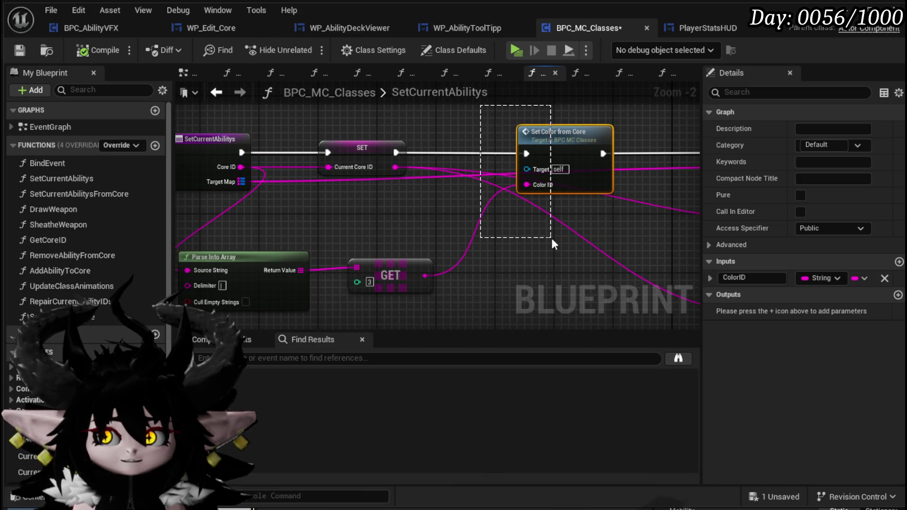
pyautogui.click(484, 130)
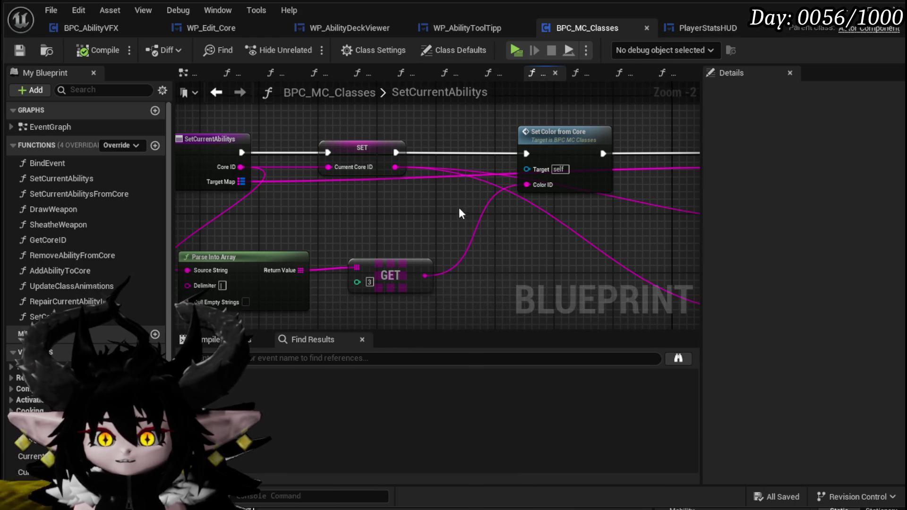
pyautogui.moveTo(459, 209); pyautogui.dragTo(430, 190)
pyautogui.moveTo(362, 202)
pyautogui.mouseDown()
pyautogui.moveTo(338, 205)
pyautogui.moveTo(332, 266)
pyautogui.moveTo(357, 252)
pyautogui.moveTo(398, 255)
pyautogui.mouseUp()
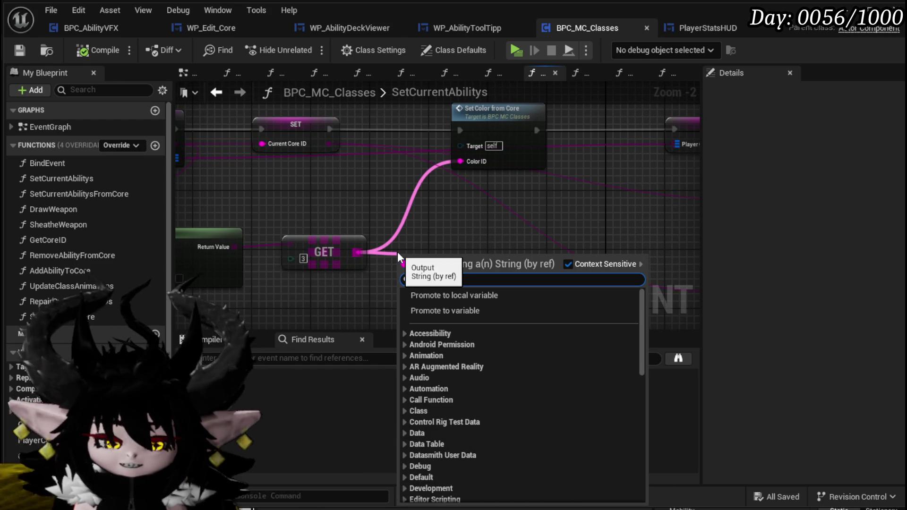
# Step: Add an Is Empty check on GET's output, feeding a Branch wired after the SET node
pyautogui.write('is empt')
pyautogui.press('Return')
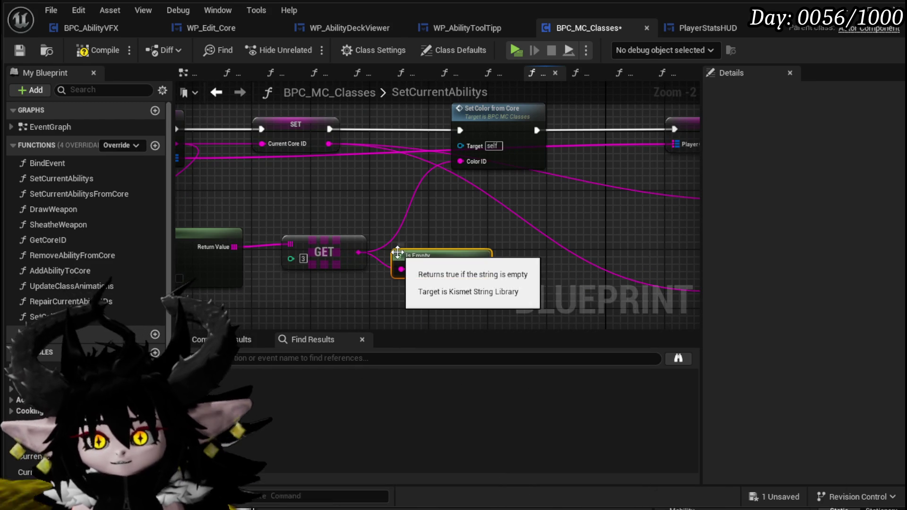
pyautogui.moveTo(480, 269); pyautogui.dragTo(377, 187)
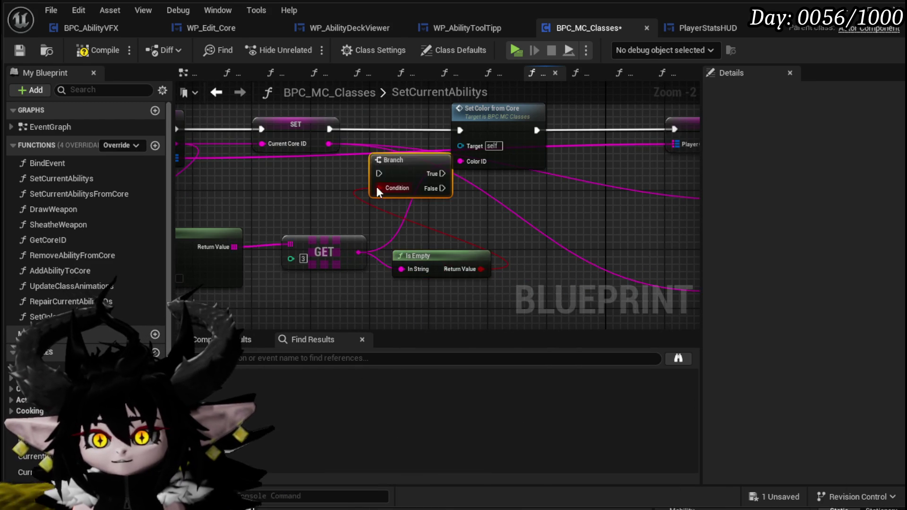
pyautogui.moveTo(275, 188)
pyautogui.mouseDown()
pyautogui.moveTo(296, 223)
pyautogui.moveTo(324, 232)
pyautogui.mouseUp()
pyautogui.moveTo(338, 220)
pyautogui.mouseDown()
pyautogui.moveTo(339, 193)
pyautogui.moveTo(405, 189)
pyautogui.mouseUp()
pyautogui.moveTo(275, 188); pyautogui.dragTo(308, 190)
# Step: Route the Branch's False path through Set Color from Core and compile BPC_MC_Classes
pyautogui.moveTo(377, 203)
pyautogui.mouseDown()
pyautogui.moveTo(405, 190)
pyautogui.moveTo(445, 197)
pyautogui.mouseUp()
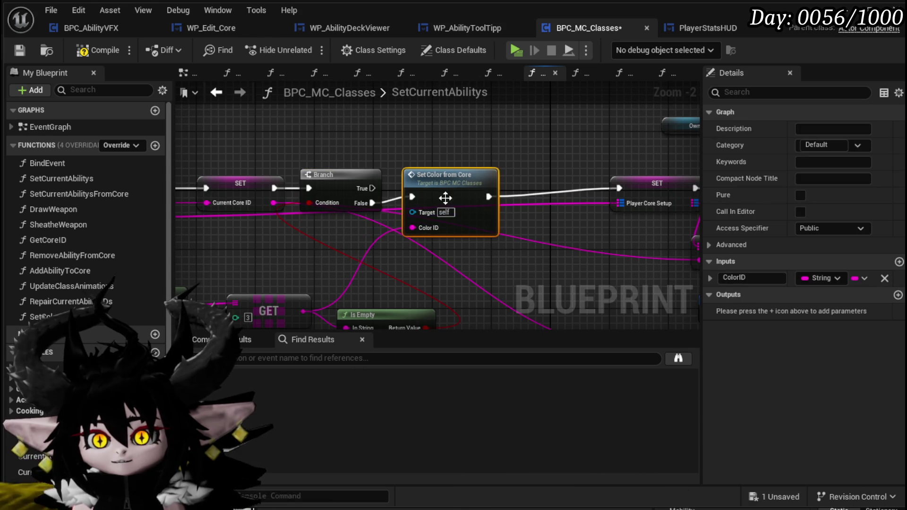
pyautogui.moveTo(603, 181); pyautogui.dragTo(619, 188)
pyautogui.moveTo(483, 186); pyautogui.dragTo(516, 223)
pyautogui.click(338, 179)
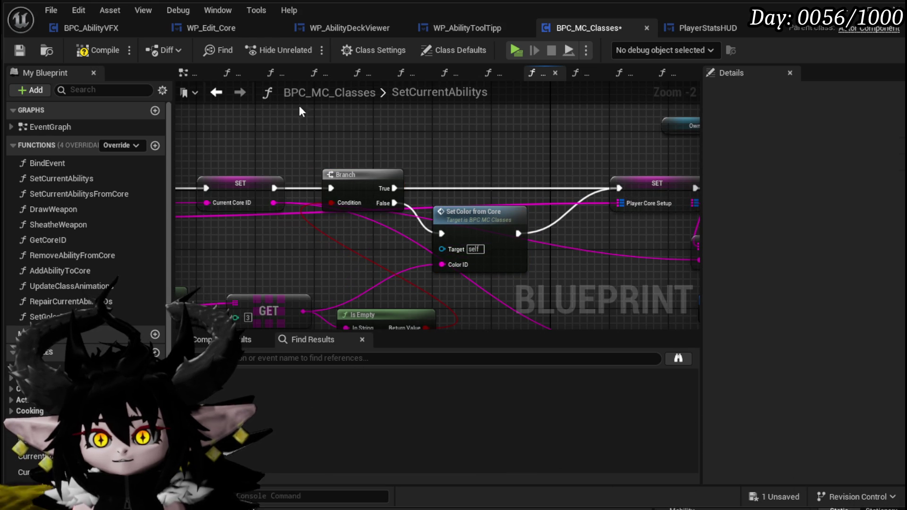
pyautogui.click(21, 49)
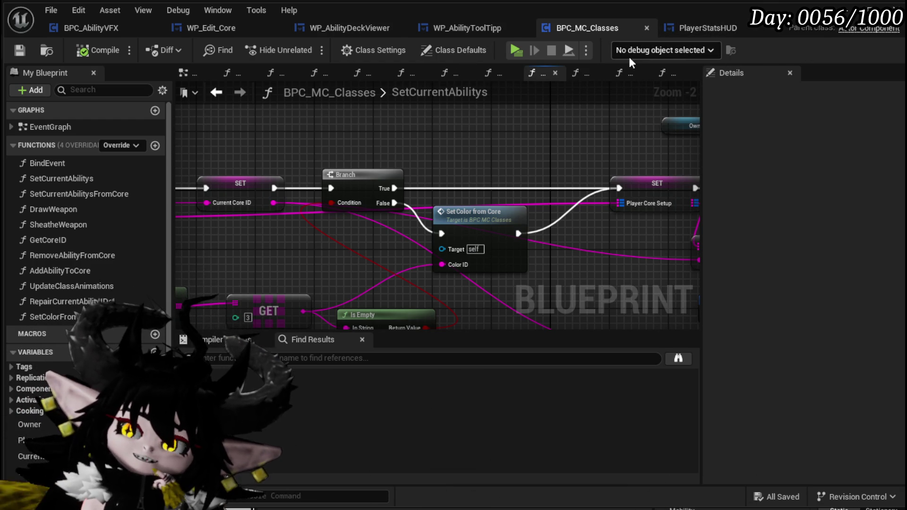
pyautogui.click(714, 28)
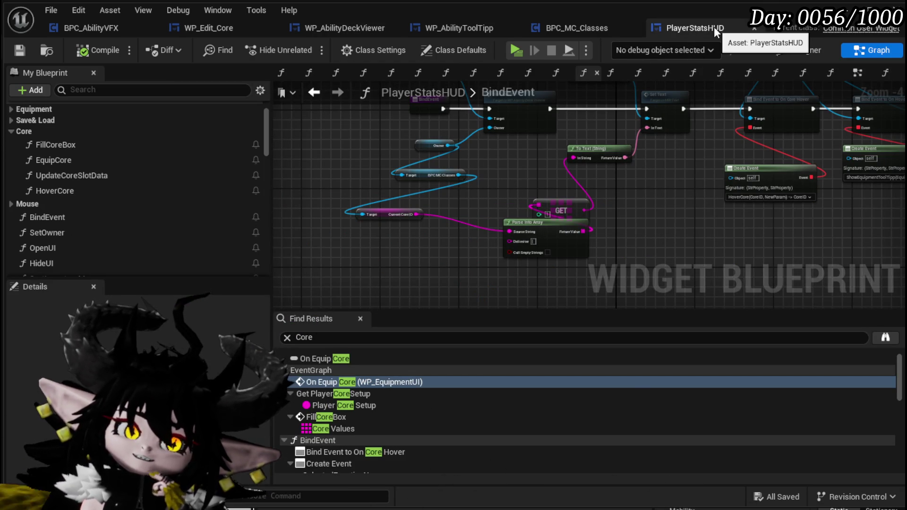
# Step: Check WP_Edit_Core's Designer layout, then return to its Graph view
pyautogui.click(220, 30)
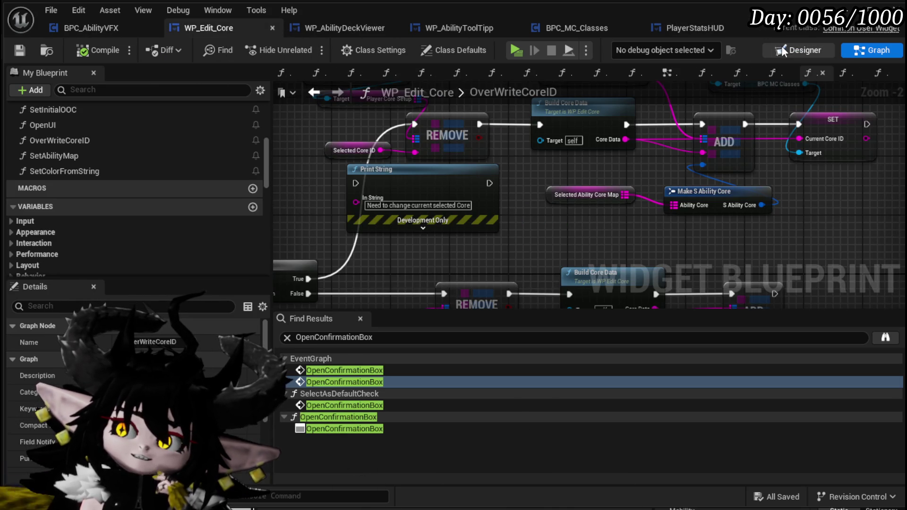
pyautogui.click(781, 49)
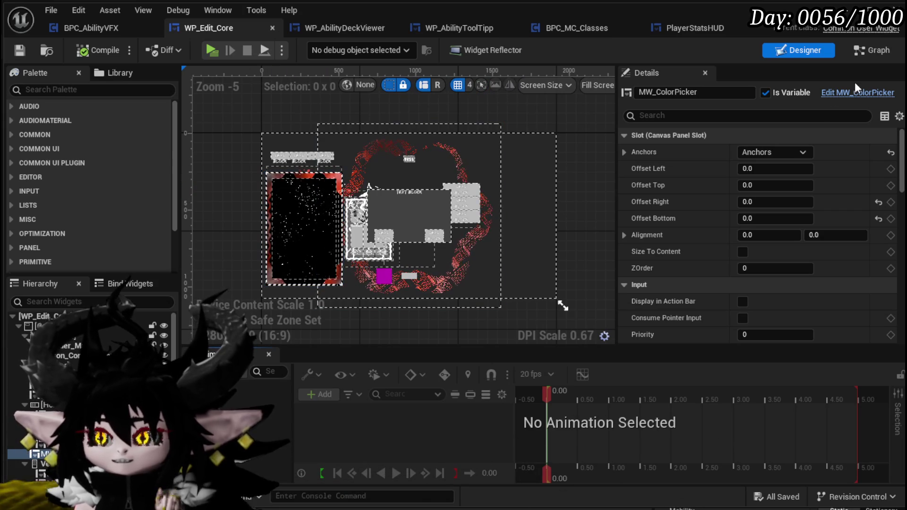
pyautogui.click(874, 46)
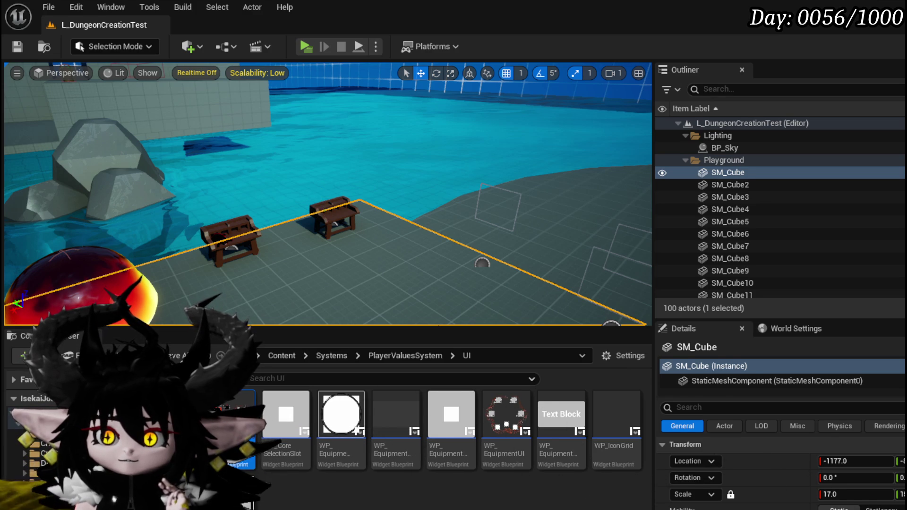
# Step: Edit the ability workbench's Blueprint and open WorkBenchHUD's graph from its widget Class pin
pyautogui.click(334, 220)
pyautogui.hotkey('ctrl', 'e')
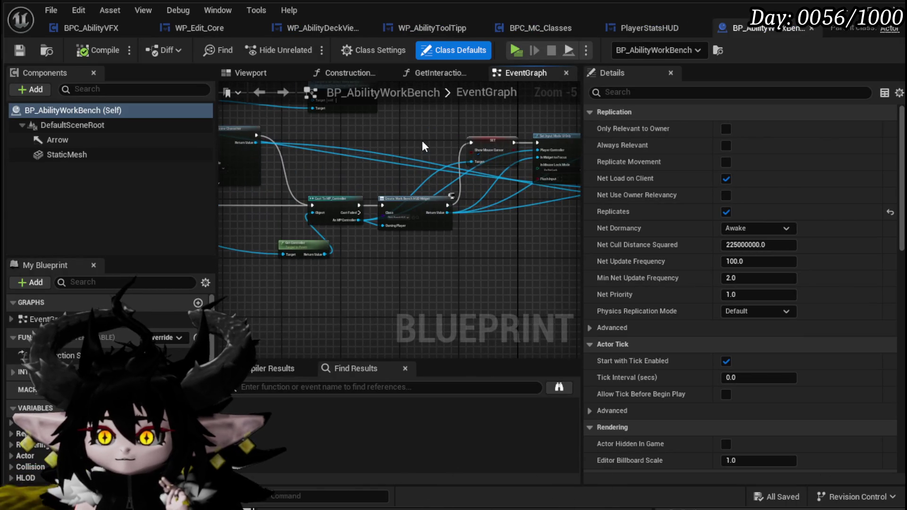
pyautogui.scroll(-3, 351, 164)
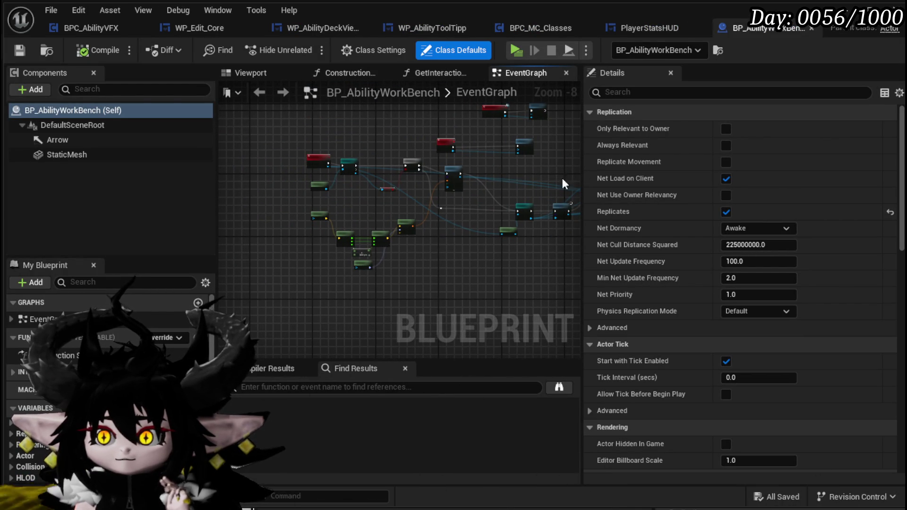
pyautogui.scroll(3, 463, 237)
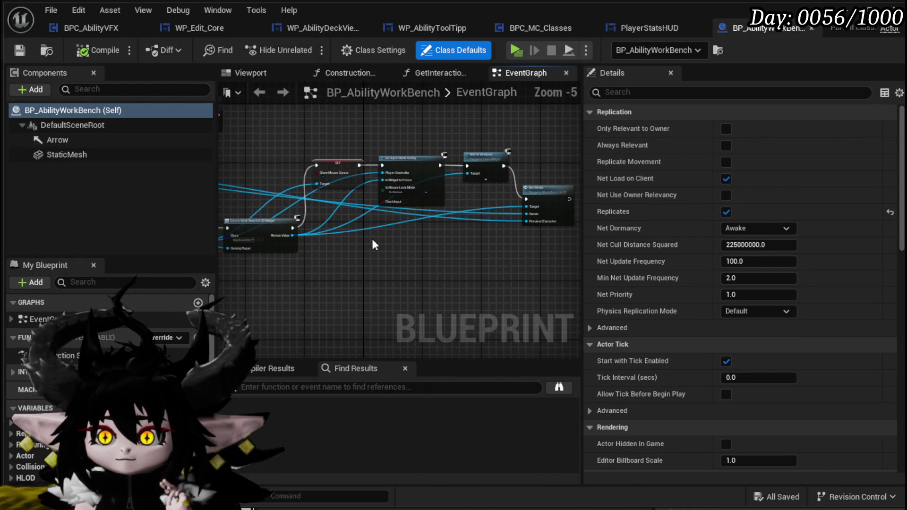
pyautogui.scroll(4, 463, 238)
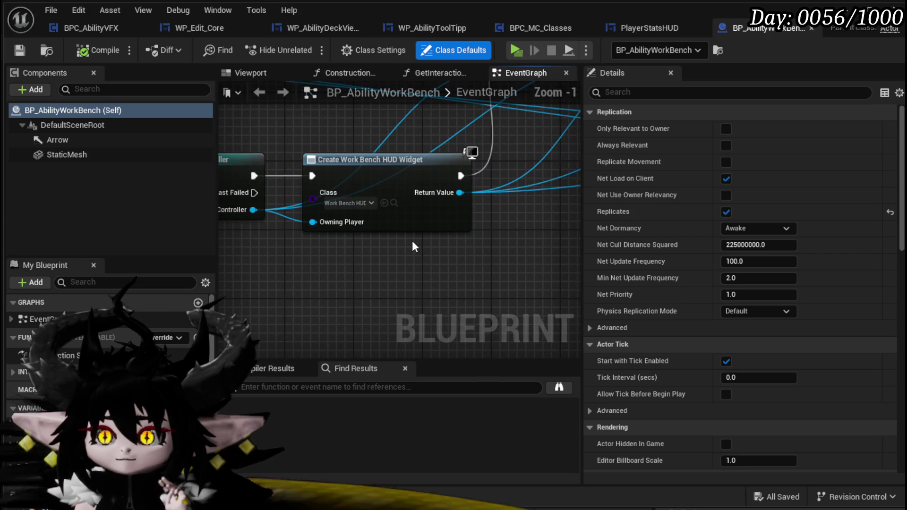
pyautogui.click(394, 203)
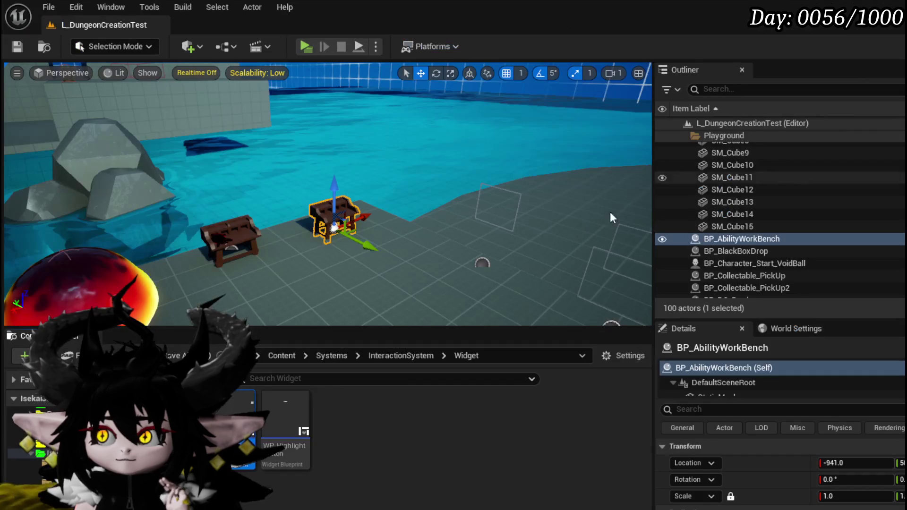
pyautogui.doubleClick(225, 406)
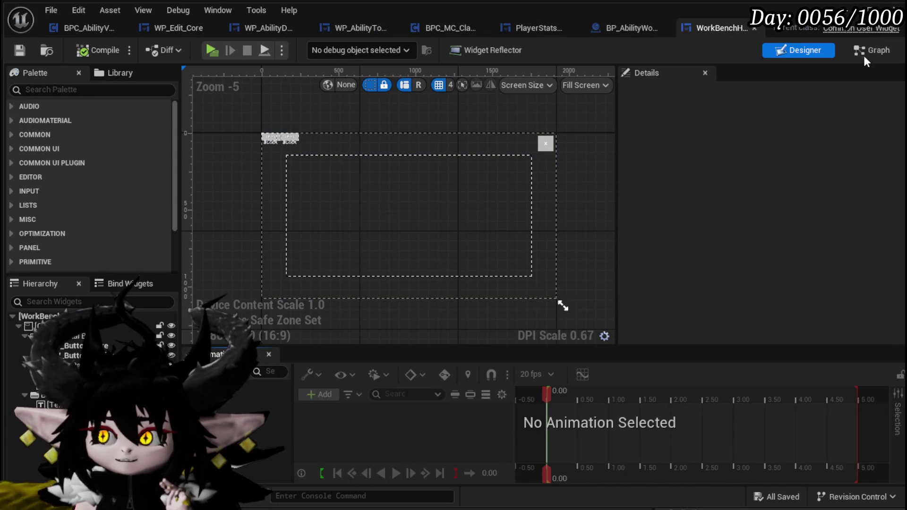
pyautogui.click(866, 56)
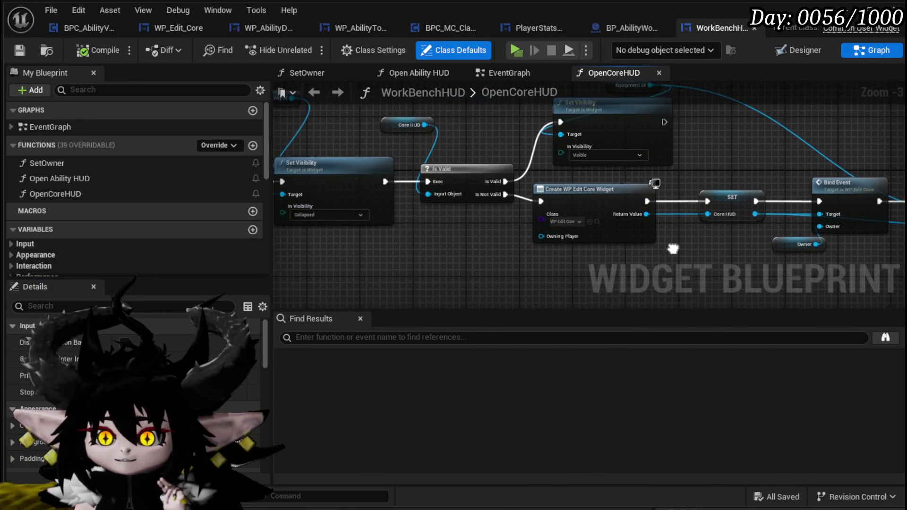
# Step: Move the Owner node left in OpenCoreHUD, review Bind Event and Add Child, and save WorkBenchHUD
pyautogui.moveTo(401, 265); pyautogui.dragTo(336, 243)
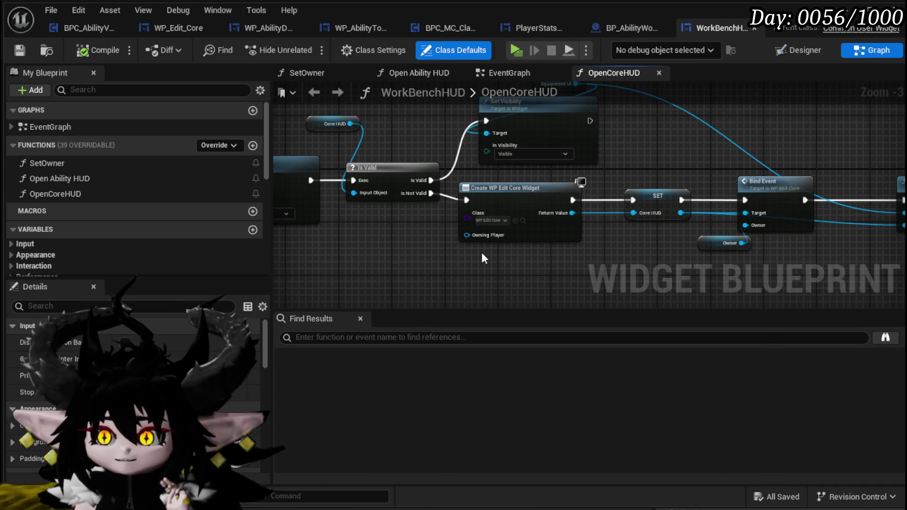
pyautogui.moveTo(408, 244); pyautogui.dragTo(360, 240)
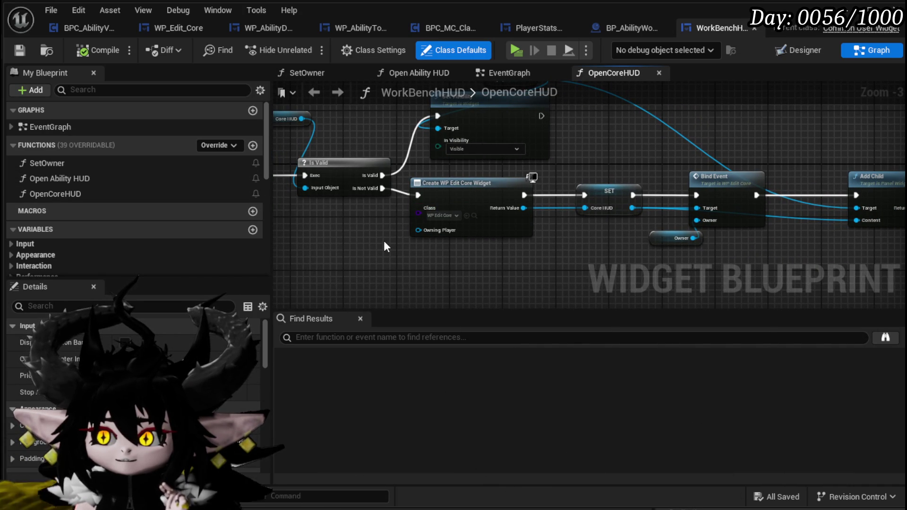
pyautogui.moveTo(660, 245)
pyautogui.mouseDown()
pyautogui.moveTo(370, 245)
pyautogui.moveTo(629, 204)
pyautogui.moveTo(685, 228)
pyautogui.moveTo(699, 199)
pyautogui.moveTo(881, 193)
pyautogui.mouseUp()
pyautogui.moveTo(463, 244); pyautogui.dragTo(342, 258)
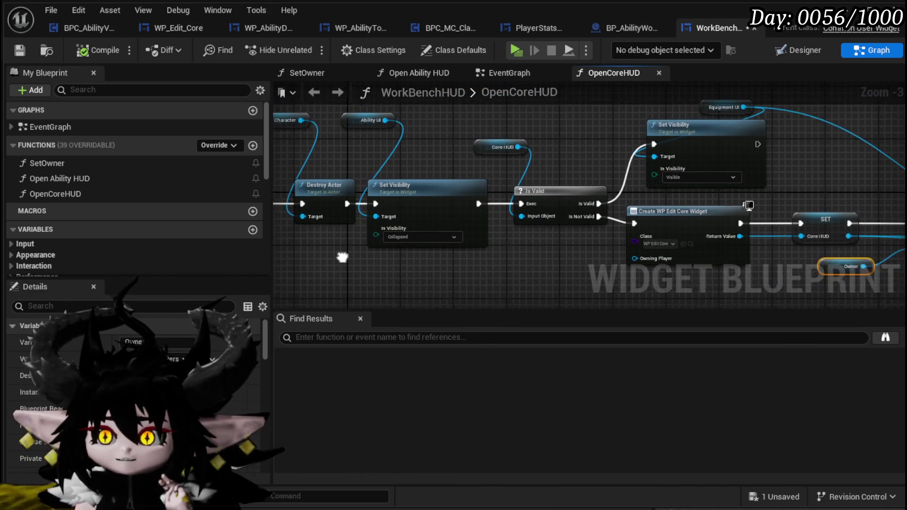
pyautogui.moveTo(417, 261)
pyautogui.mouseDown()
pyautogui.moveTo(483, 250)
pyautogui.moveTo(414, 243)
pyautogui.moveTo(744, 234)
pyautogui.moveTo(639, 240)
pyautogui.mouseUp()
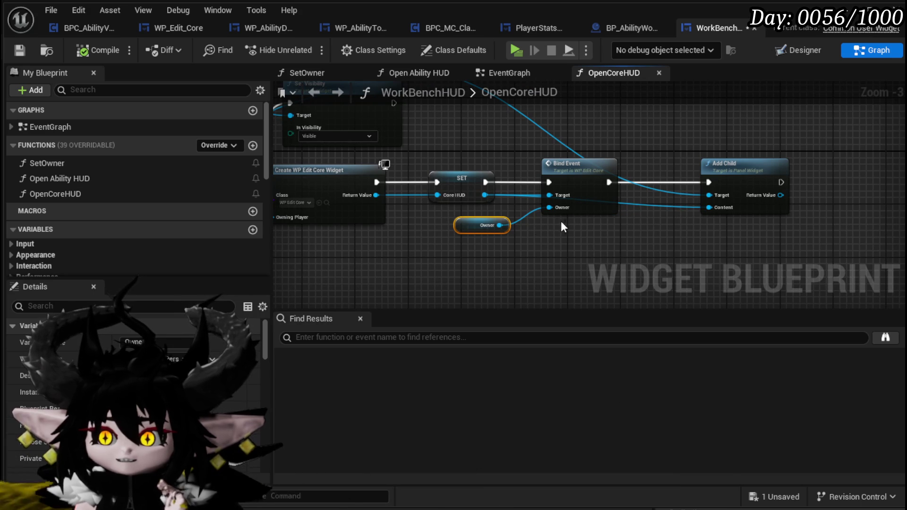
pyautogui.click(24, 53)
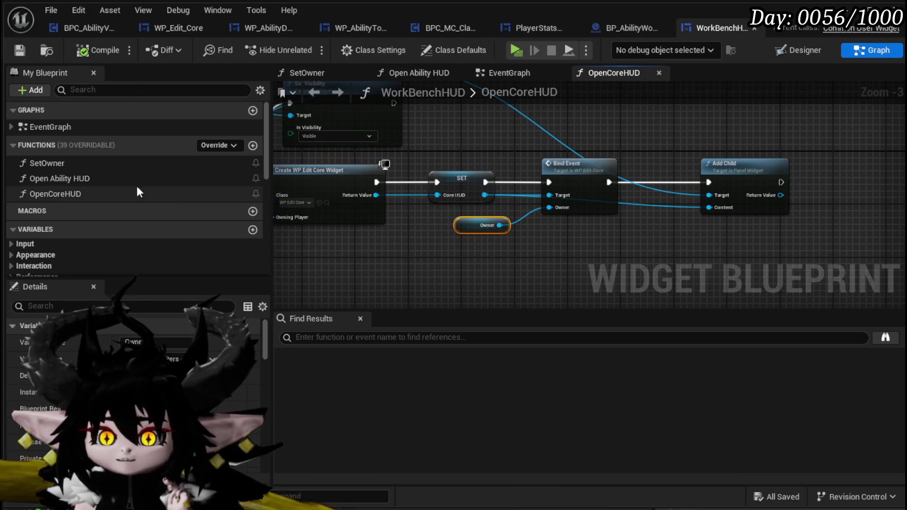
# Step: Open the Open Ability HUD function and inspect its Create Widget, SET and Add Child nodes
pyautogui.doubleClick(93, 174)
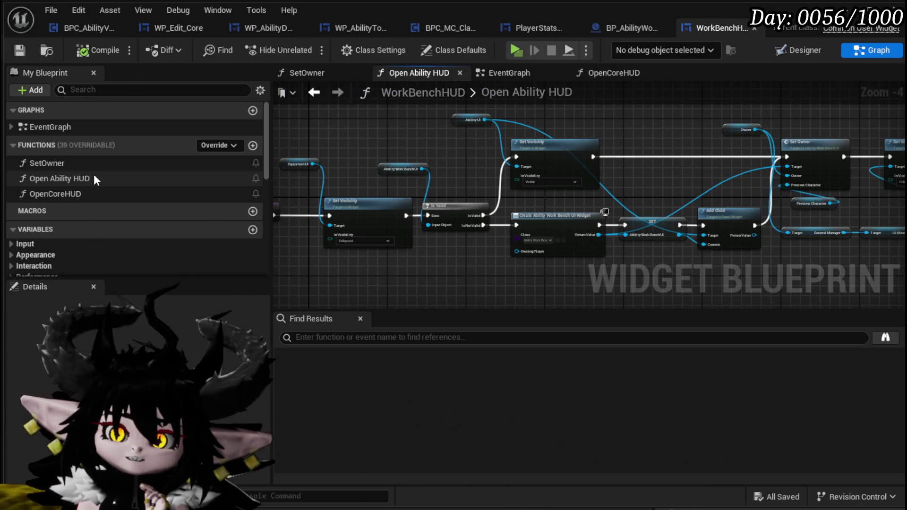
pyautogui.scroll(5, 526, 273)
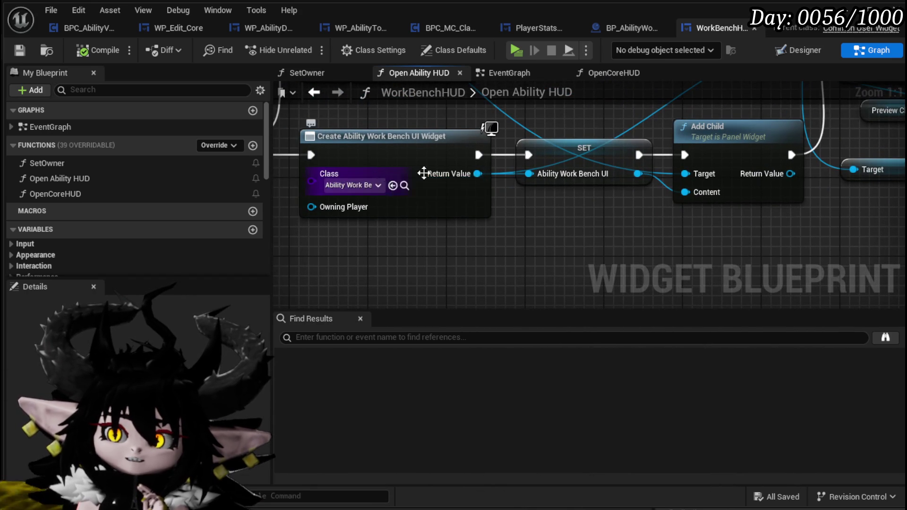
pyautogui.scroll(-1, 416, 170)
pyautogui.scroll(1, 418, 156)
pyautogui.moveTo(539, 184); pyautogui.dragTo(405, 173)
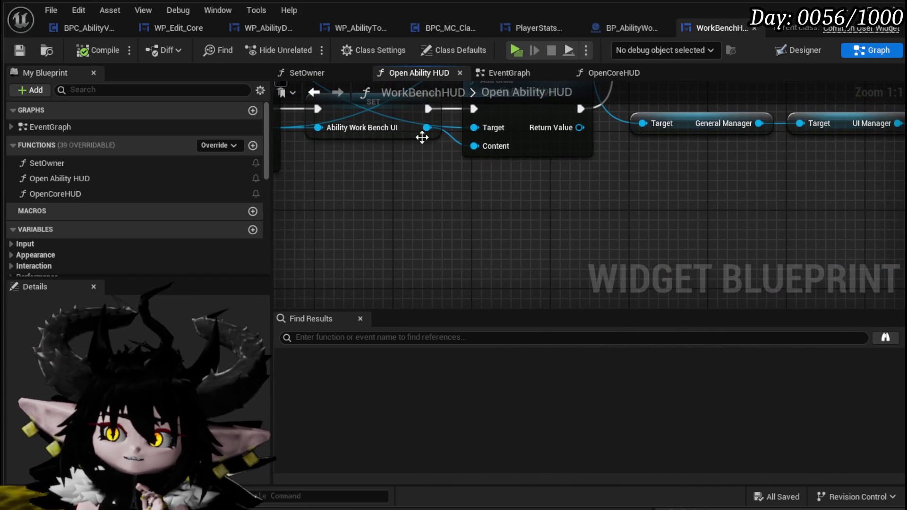
pyautogui.moveTo(427, 127); pyautogui.dragTo(466, 253)
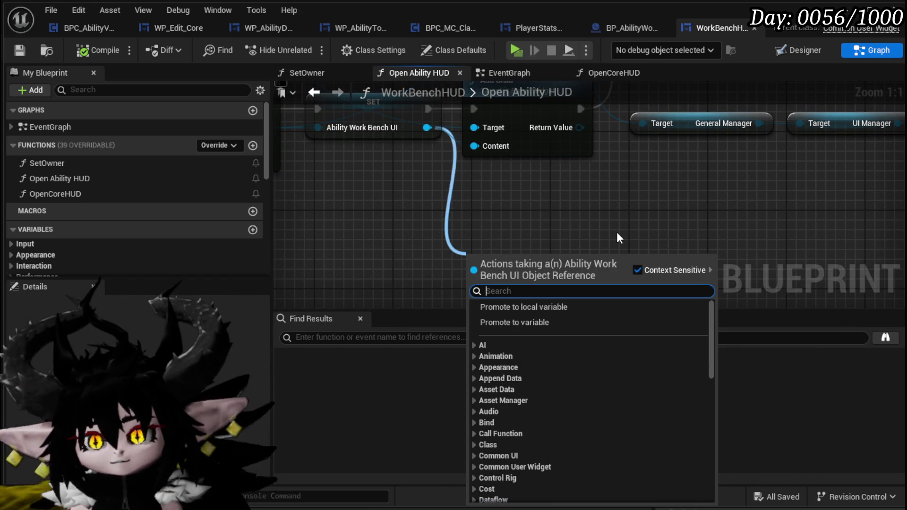
pyautogui.click(486, 184)
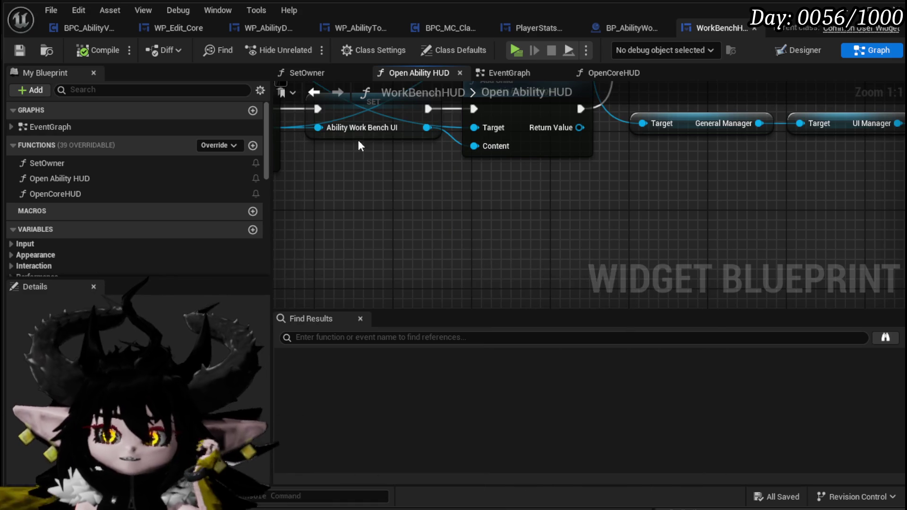
pyautogui.moveTo(338, 200); pyautogui.dragTo(527, 221)
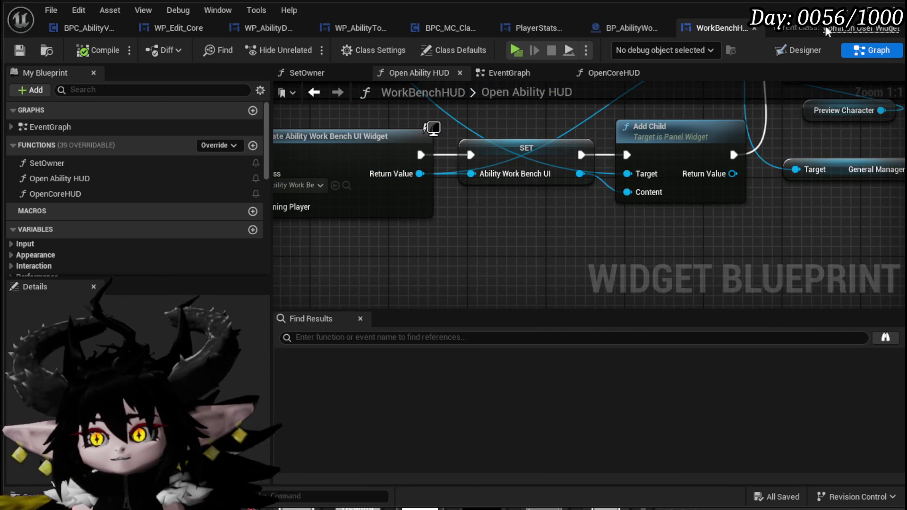
pyautogui.click(431, 128)
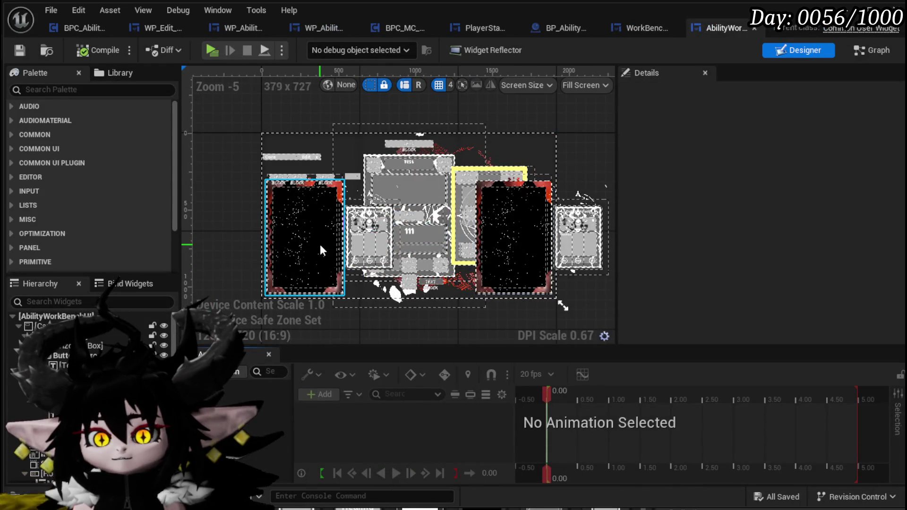
# Step: Select ComboBoxString_CoreSelection in the Designer and jump to its On Selection Changed event
pyautogui.scroll(4, 301, 152)
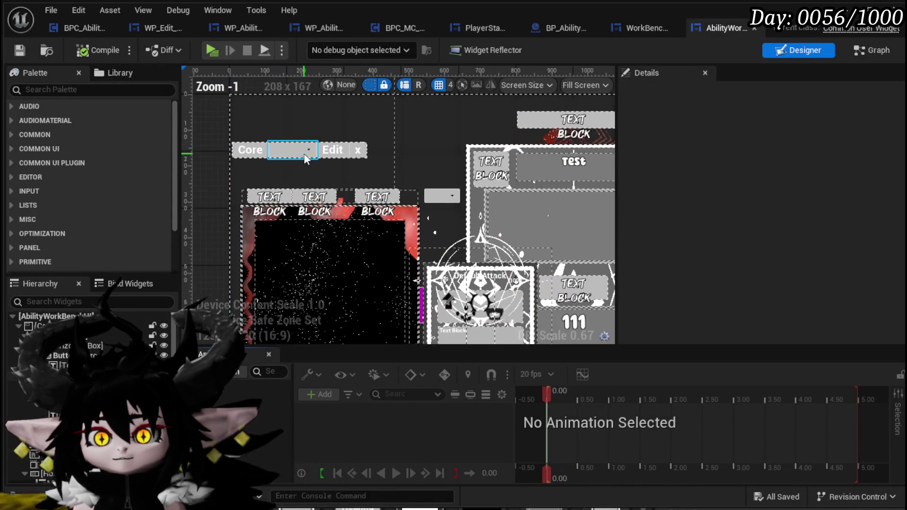
pyautogui.click(302, 152)
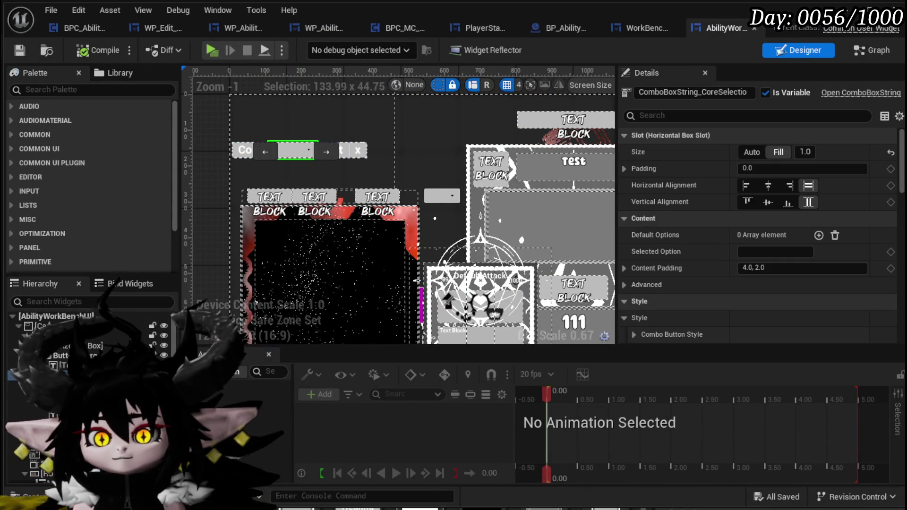
pyautogui.scroll(-15, 756, 236)
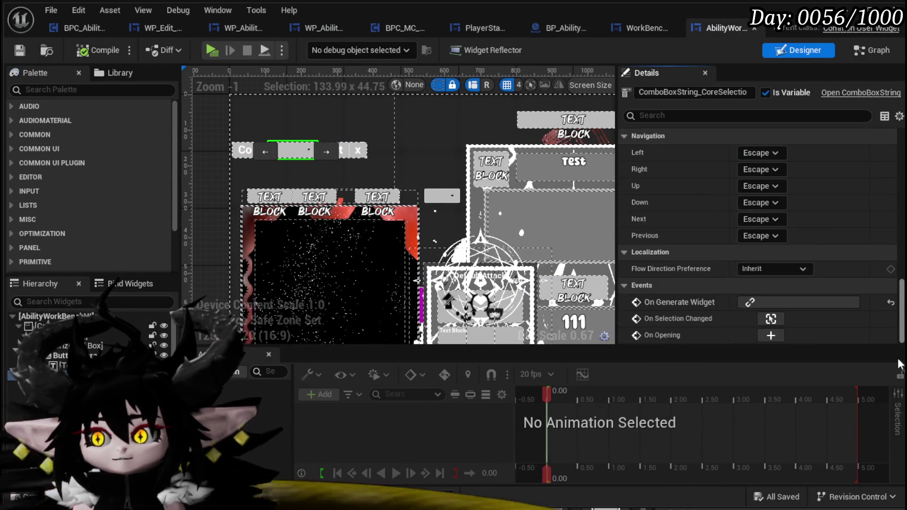
pyautogui.click(771, 320)
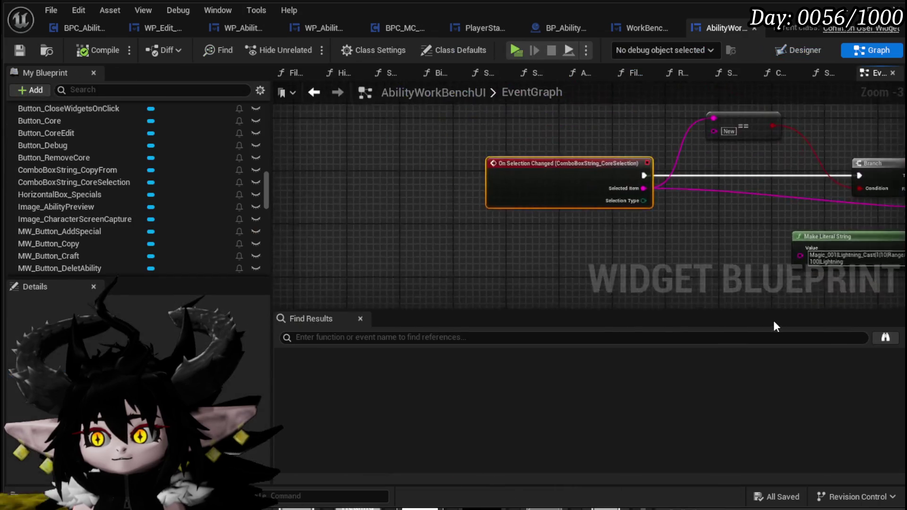
# Step: Marquee-select the SET and Fill Card Deck Box nodes after the On Selection Changed Branch
pyautogui.scroll(-3, 673, 254)
pyautogui.moveTo(674, 253); pyautogui.dragTo(294, 206)
pyautogui.moveTo(435, 193)
pyautogui.mouseDown()
pyautogui.moveTo(503, 280)
pyautogui.moveTo(482, 307)
pyautogui.moveTo(449, 129)
pyautogui.moveTo(712, 149)
pyautogui.mouseUp()
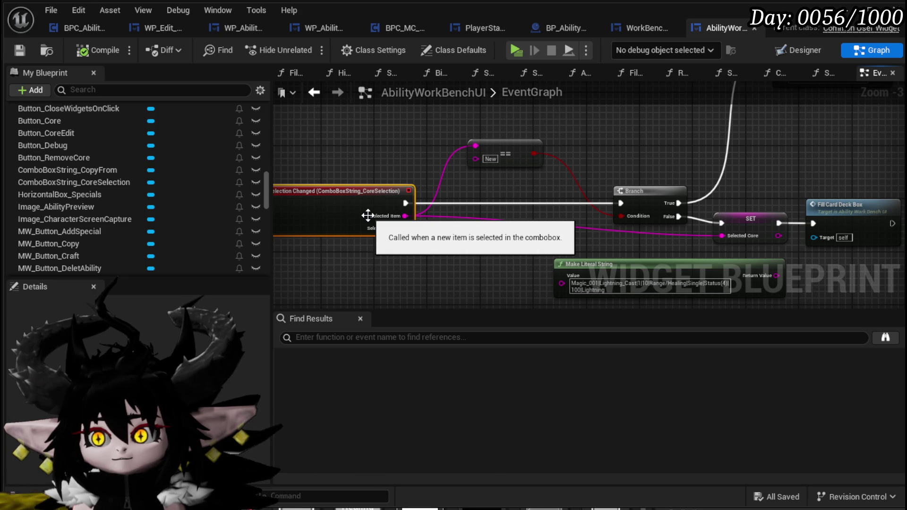
pyautogui.moveTo(381, 220); pyautogui.dragTo(469, 205)
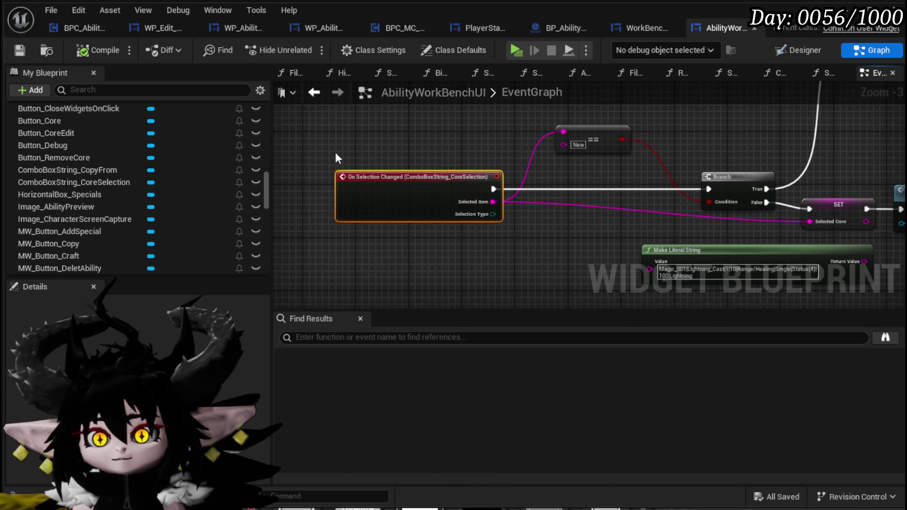
pyautogui.moveTo(518, 234)
pyautogui.mouseDown()
pyautogui.moveTo(428, 215)
pyautogui.moveTo(319, 209)
pyautogui.mouseUp()
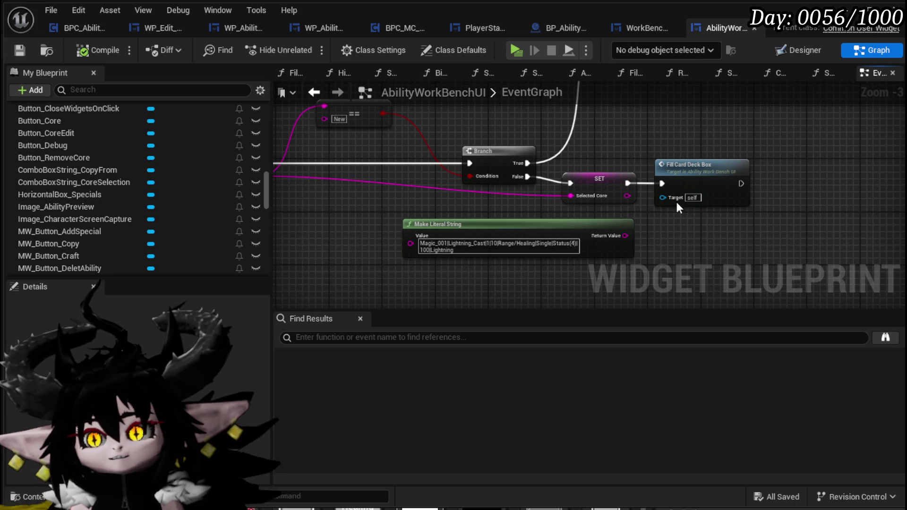
pyautogui.moveTo(620, 180); pyautogui.dragTo(707, 197)
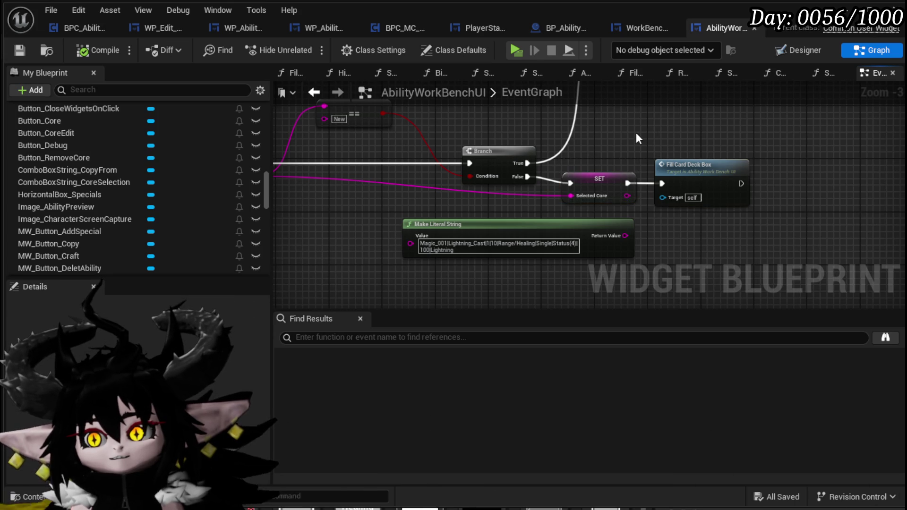
pyautogui.moveTo(611, 143)
pyautogui.mouseDown()
pyautogui.moveTo(743, 213)
pyautogui.moveTo(735, 210)
pyautogui.mouseUp()
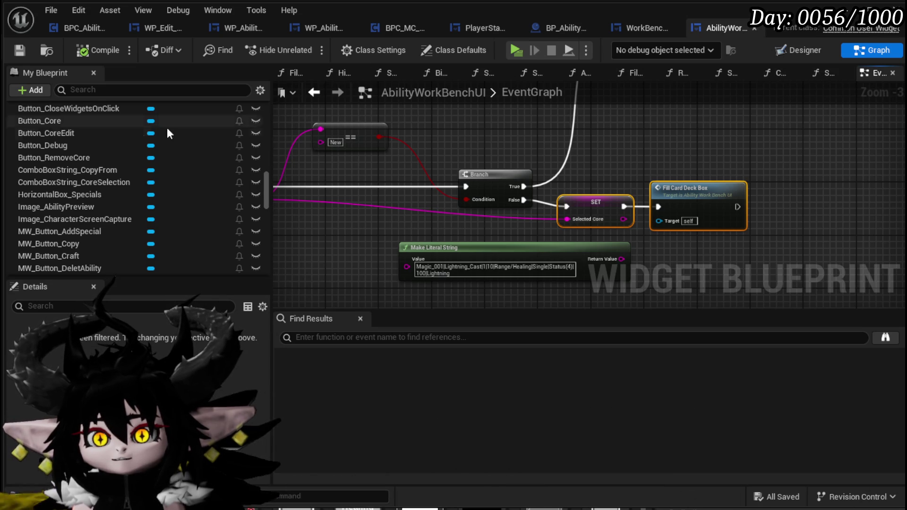
# Step: Return to WorkBenchHUD's Open Ability HUD graph and frame the Set Visibility node
pyautogui.scroll(10, 134, 133)
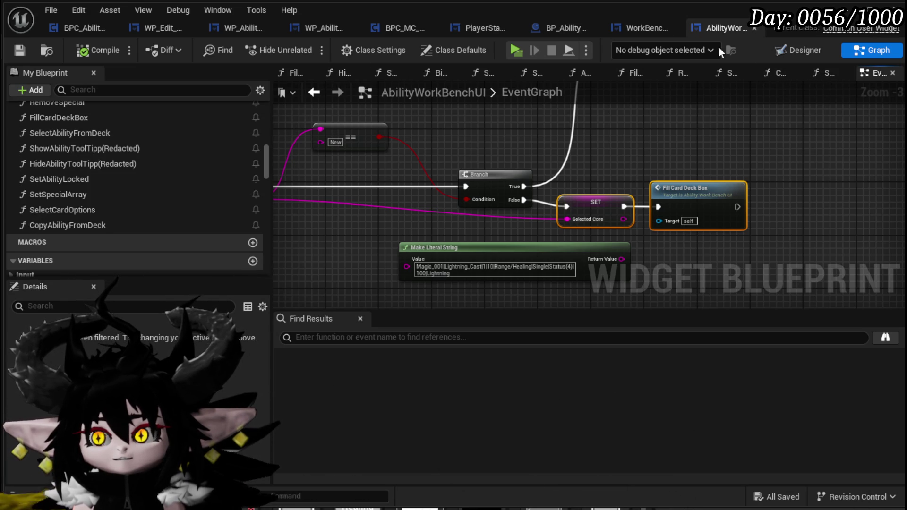
pyautogui.click(643, 23)
pyautogui.scroll(-3, 527, 209)
pyautogui.moveTo(582, 217); pyautogui.dragTo(623, 218)
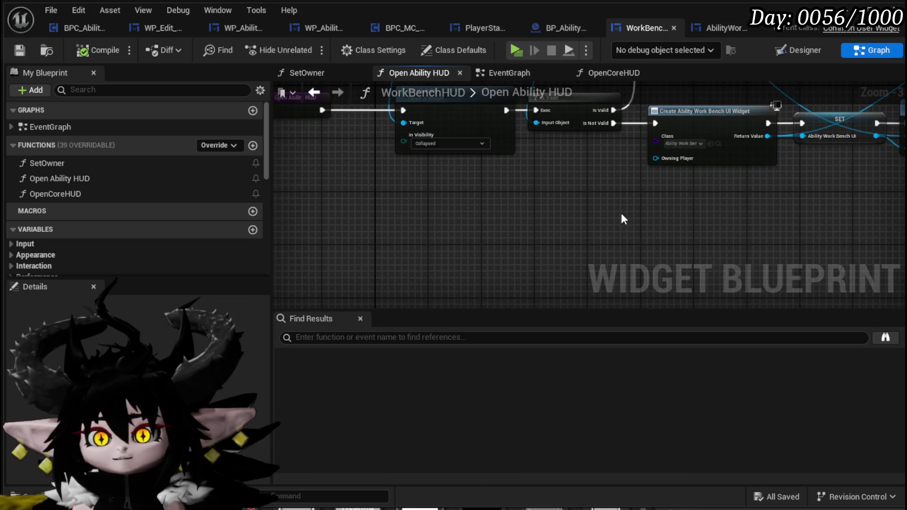
# Step: Paste the copied SET and Fill Card Deck Box nodes, dismissing the Fix Self Context prompt
pyautogui.scroll(-1, 623, 218)
pyautogui.hotkey('ctrl', 'v')
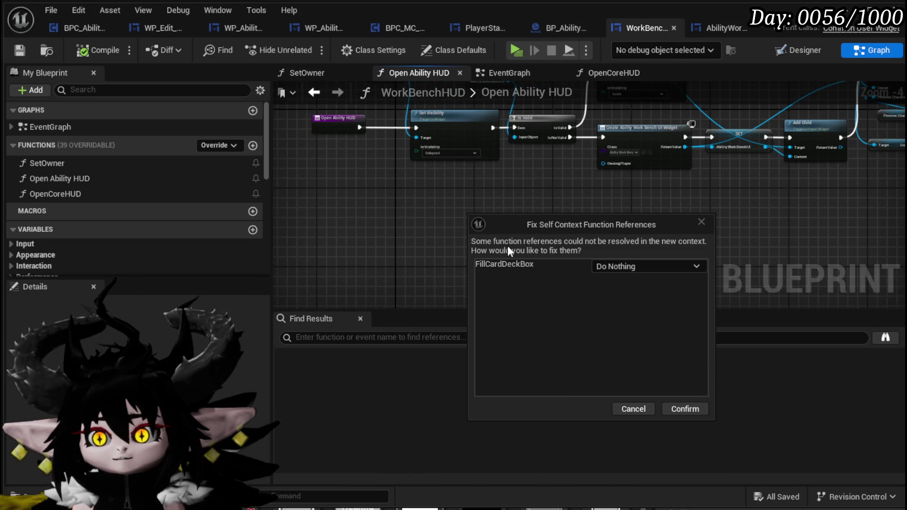
pyautogui.click(631, 407)
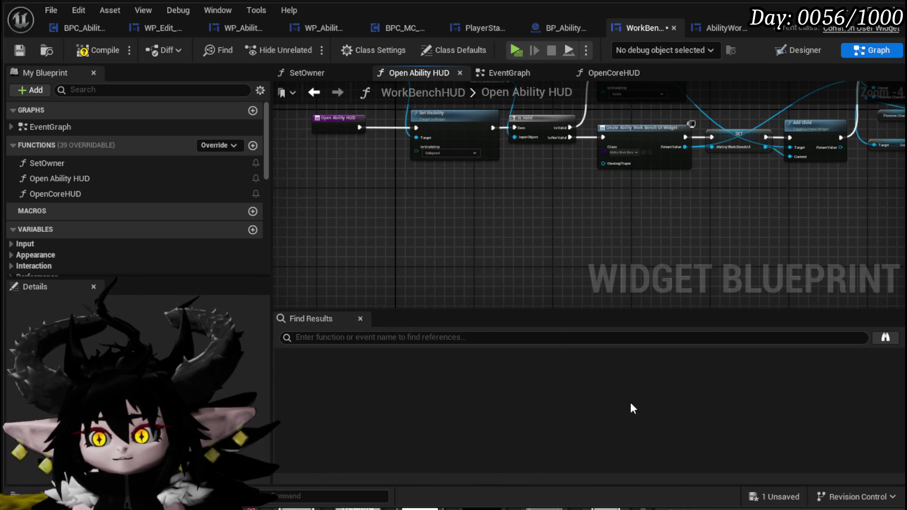
# Step: Create and save a new function named EditAbilitiesFromCoreHUD, then paste the nodes into it
pyautogui.click(253, 146)
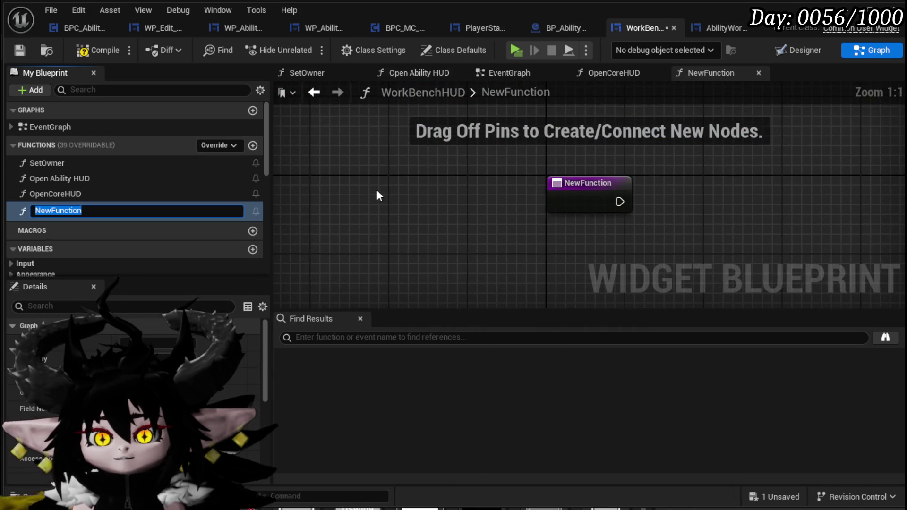
pyautogui.write('Edit')
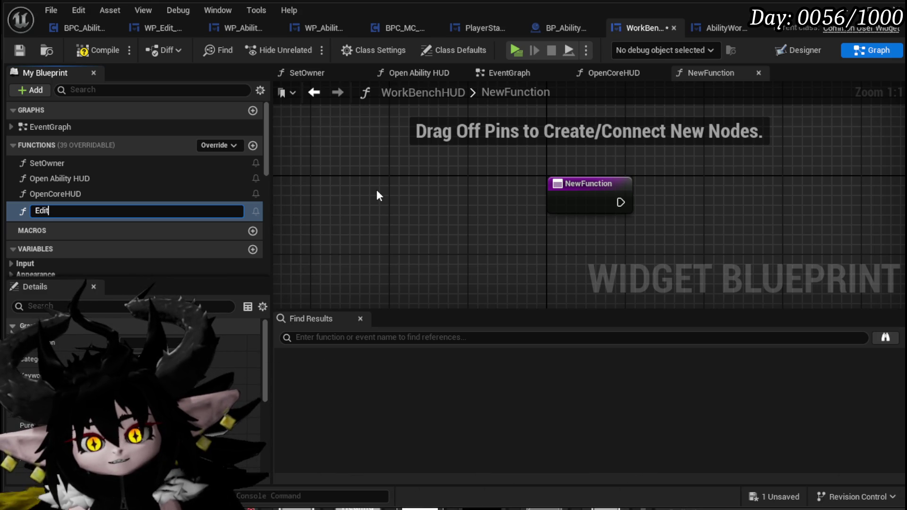
pyautogui.write('Ability')
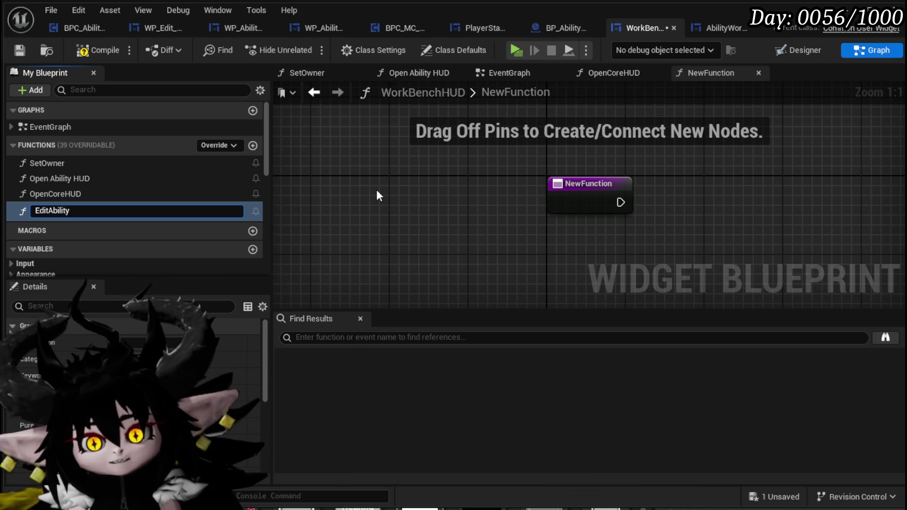
pyautogui.press('BackSpace')
pyautogui.press('BackSpace')
pyautogui.press('BackSpace')
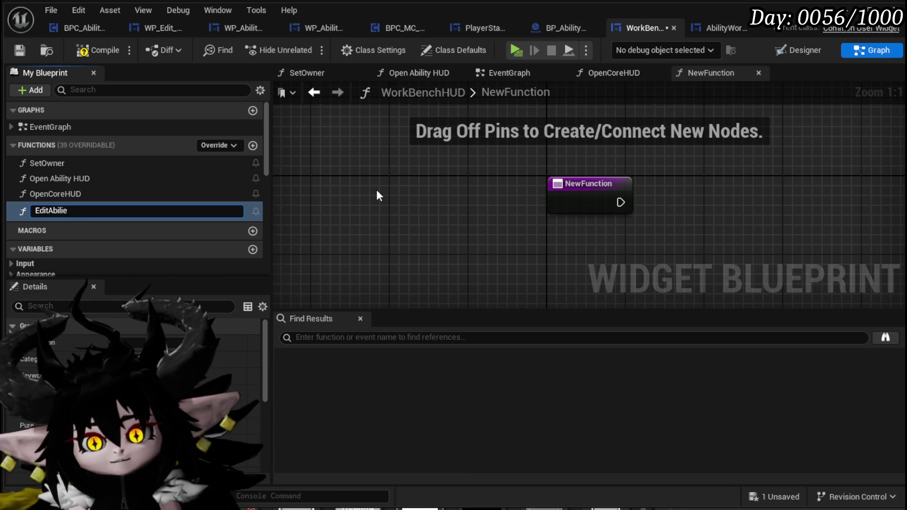
pyautogui.press('BackSpace')
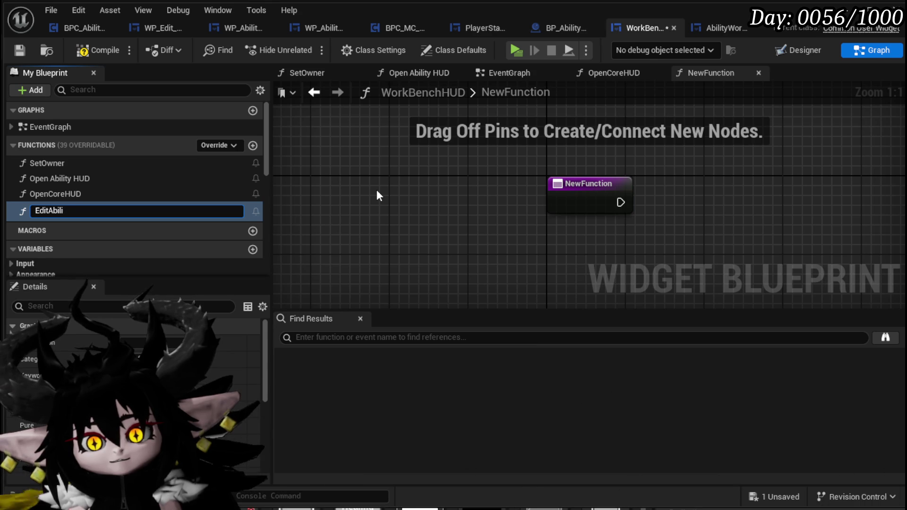
pyautogui.press('BackSpace')
pyautogui.press('BackSpace')
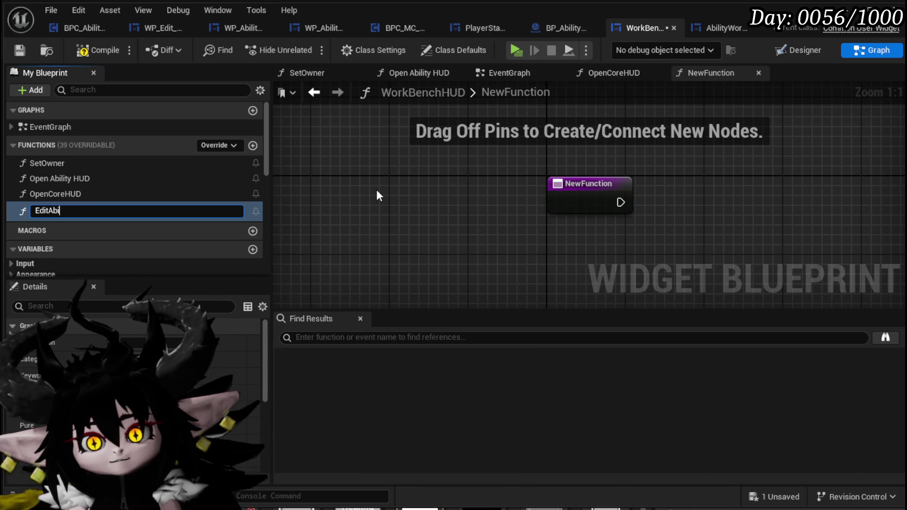
pyautogui.write('litiesF')
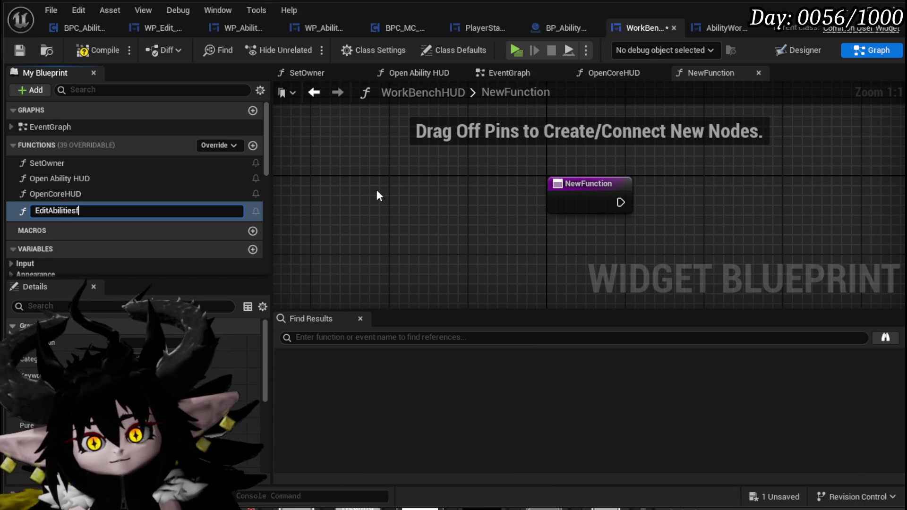
pyautogui.write('romCo')
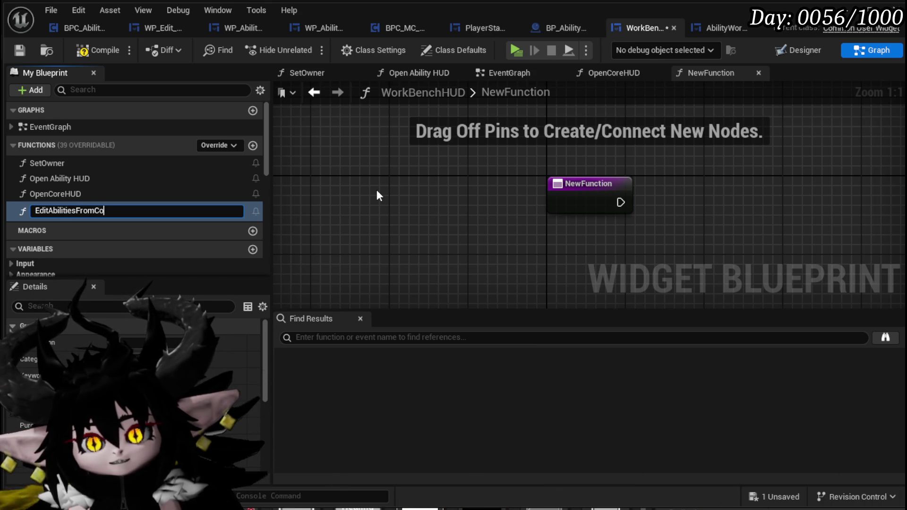
pyautogui.write('reHUD')
pyautogui.press('Return')
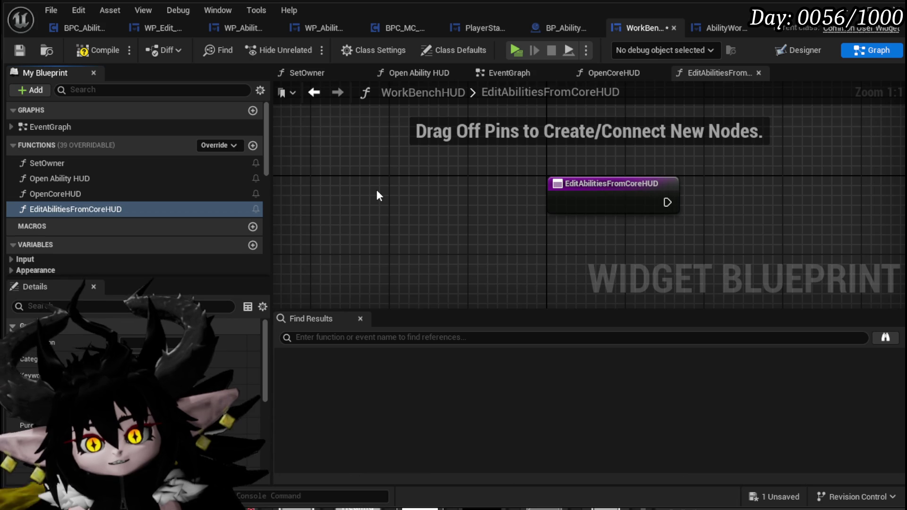
pyautogui.click(20, 50)
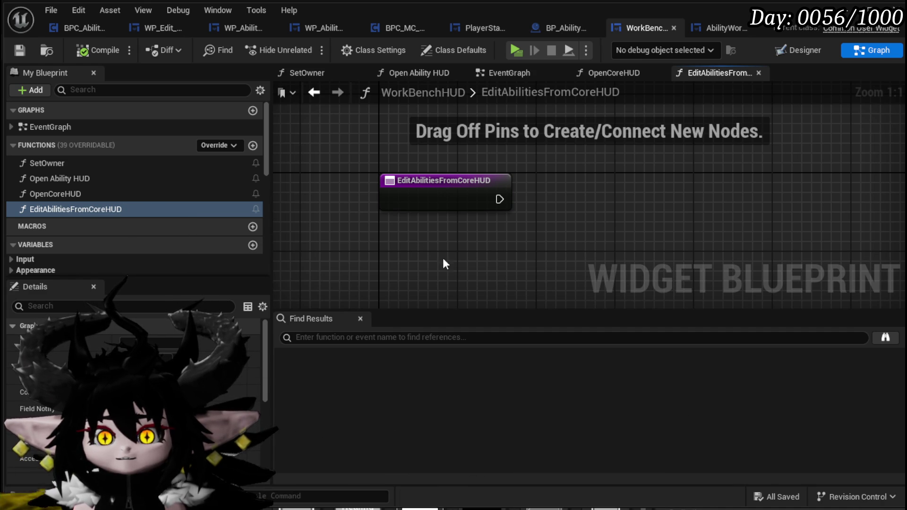
pyautogui.hotkey('ctrl', 'v')
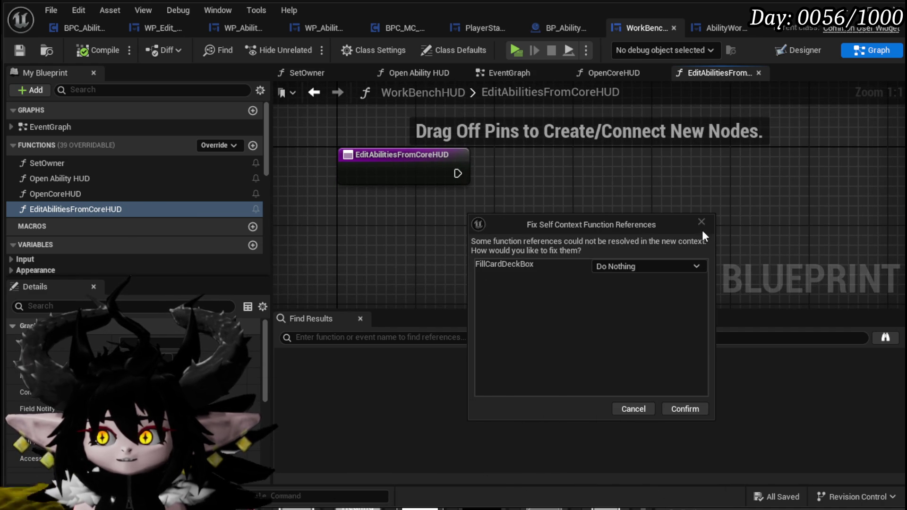
# Step: Dismiss the Fix Self Context prompt and place Open Ability HUD right after the function entry node
pyautogui.click(625, 406)
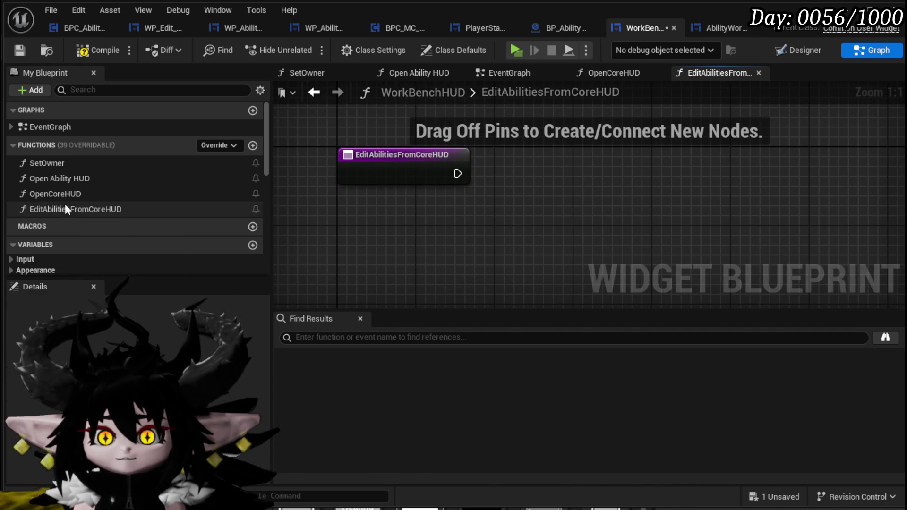
pyautogui.moveTo(59, 178); pyautogui.dragTo(459, 173)
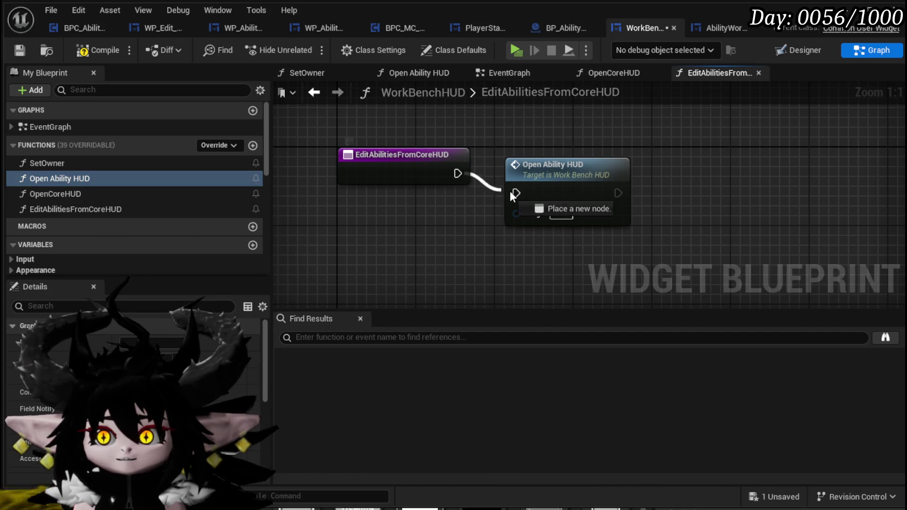
pyautogui.moveTo(593, 178); pyautogui.dragTo(480, 162)
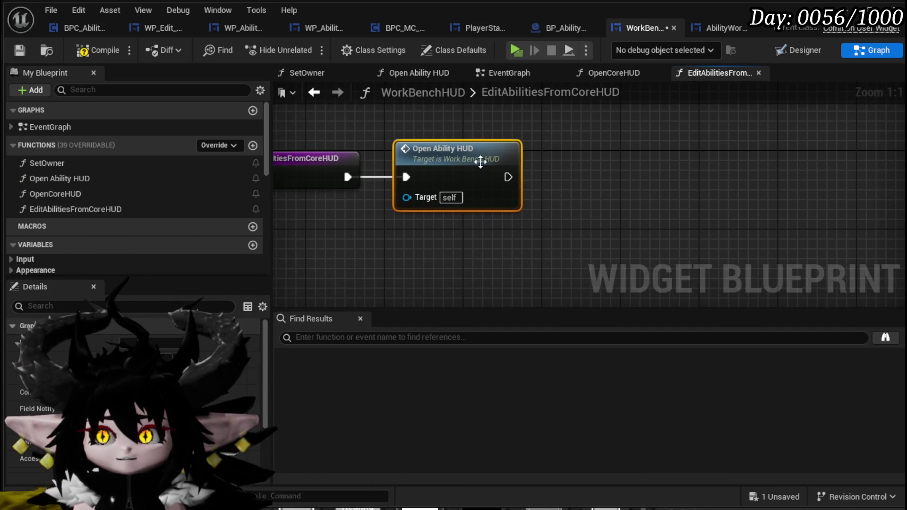
# Step: Inspect the Open Ability HUD function, then return to the EditAbilitiesFromCoreHUD graph
pyautogui.doubleClick(481, 161)
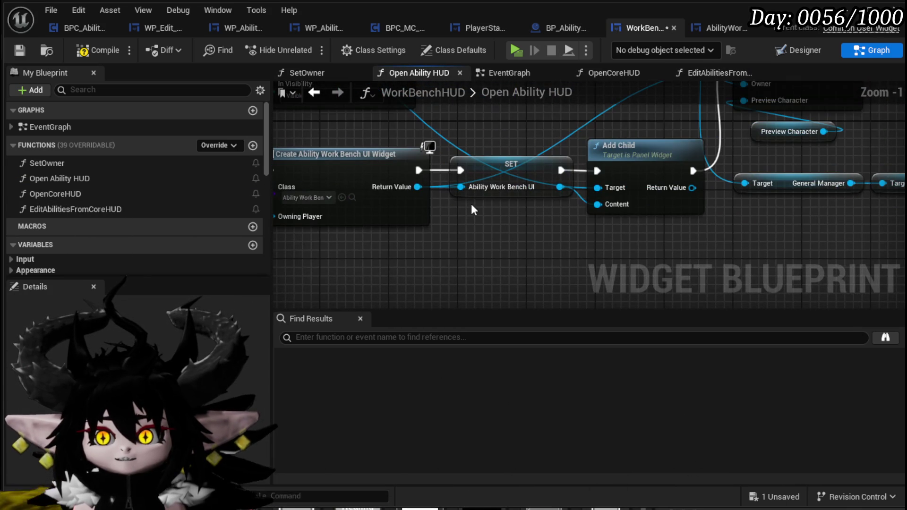
pyautogui.scroll(-5, 189, 208)
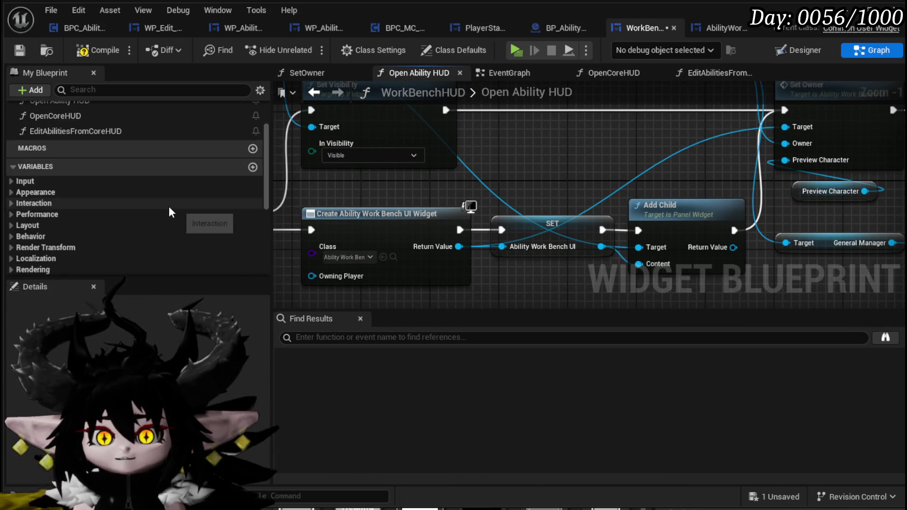
pyautogui.scroll(-2, 169, 206)
pyautogui.scroll(6, 132, 197)
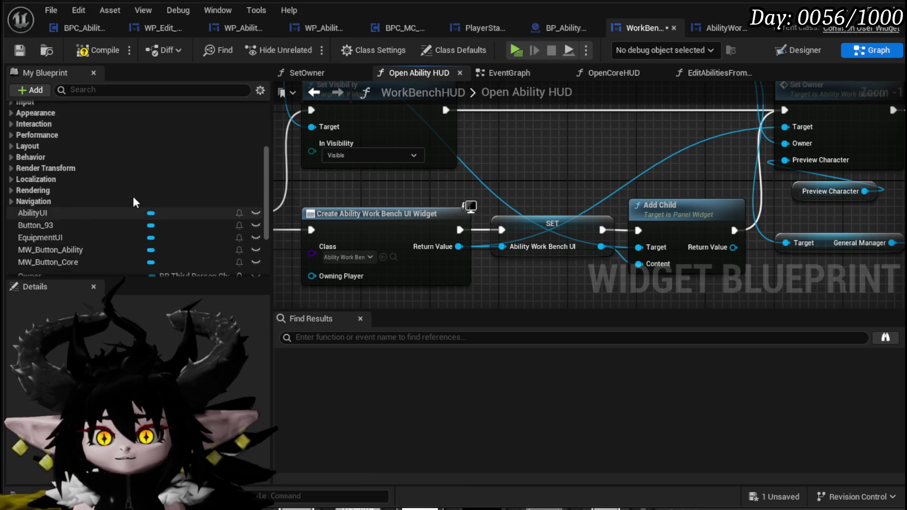
pyautogui.scroll(2, 137, 202)
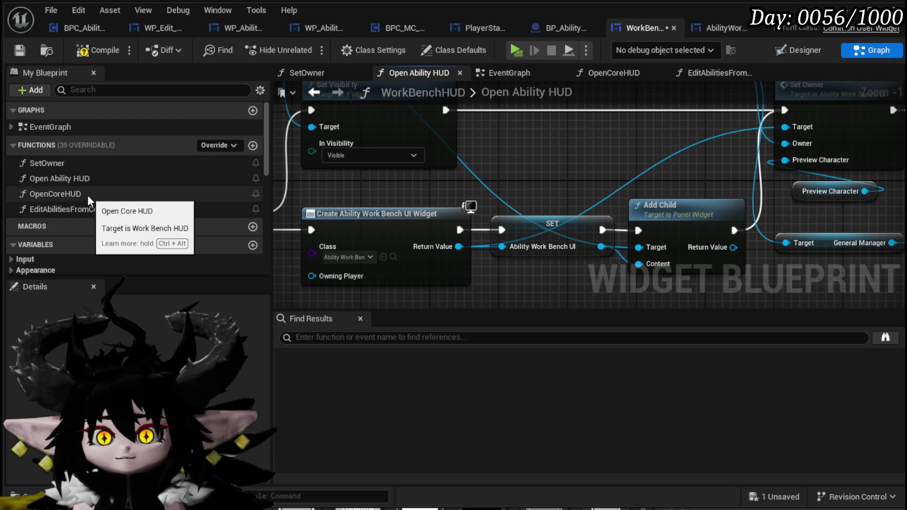
pyautogui.doubleClick(85, 208)
pyautogui.scroll(-5, 189, 222)
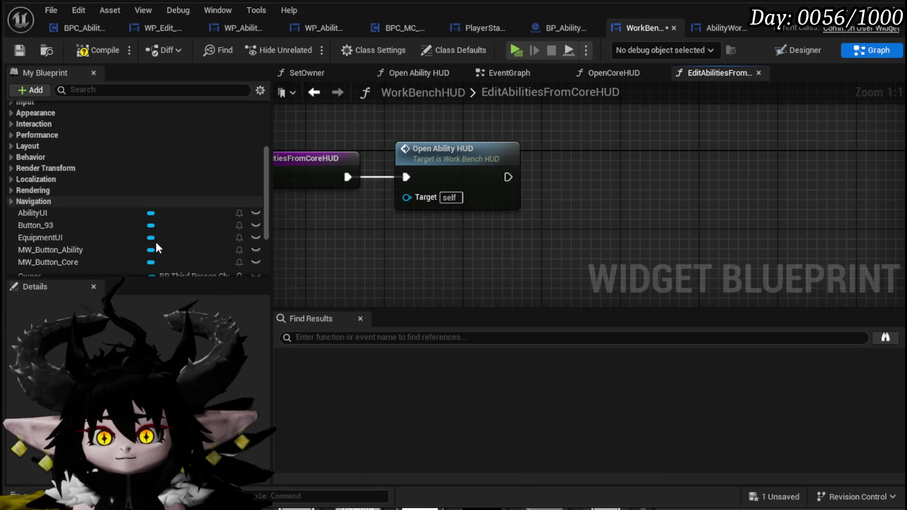
# Step: Add an AbilityWorkBenchUI getter and paste in the copied Selected Core and card deck nodes
pyautogui.moveTo(137, 213)
pyautogui.mouseDown()
pyautogui.moveTo(508, 138)
pyautogui.moveTo(500, 134)
pyautogui.mouseUp()
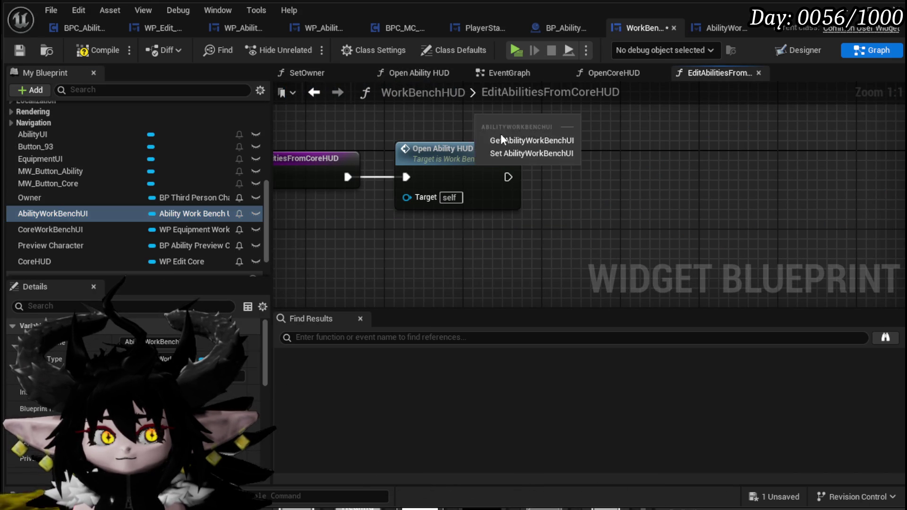
pyautogui.click(525, 140)
pyautogui.moveTo(395, 132); pyautogui.dragTo(588, 160)
pyautogui.press('Escape')
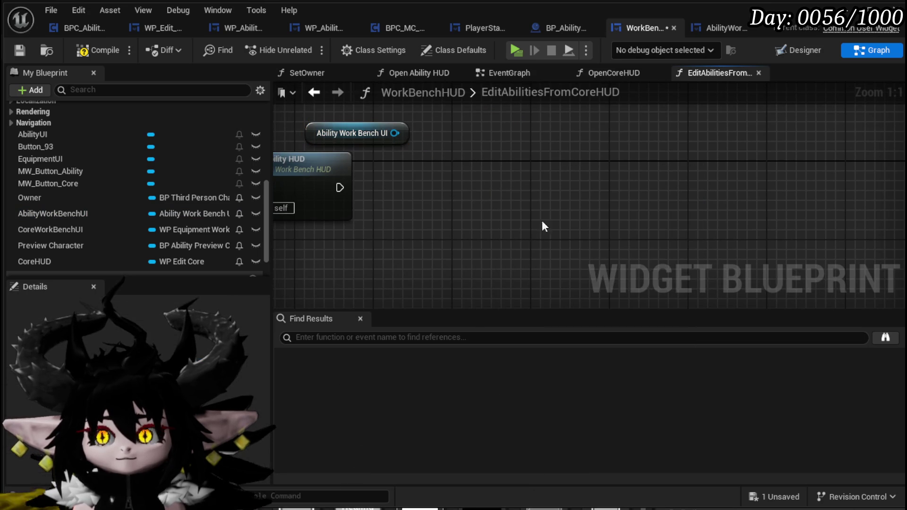
pyautogui.hotkey('ctrl', 'v')
pyautogui.click(685, 409)
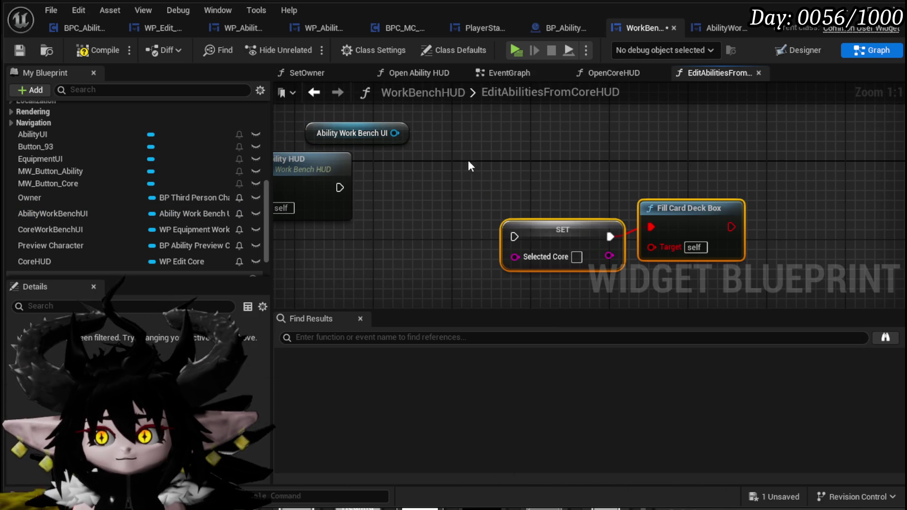
# Step: Add Set Selected Core and Fill Card Deck Box on Ability Work Bench UI, deleting the old pasted nodes
pyautogui.moveTo(395, 133); pyautogui.dragTo(431, 179)
pyautogui.write('Se')
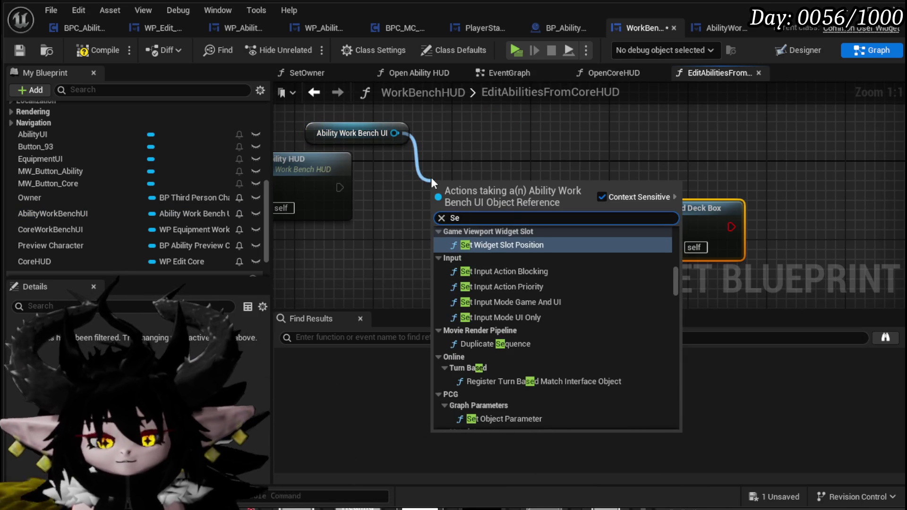
pyautogui.write('lected Core')
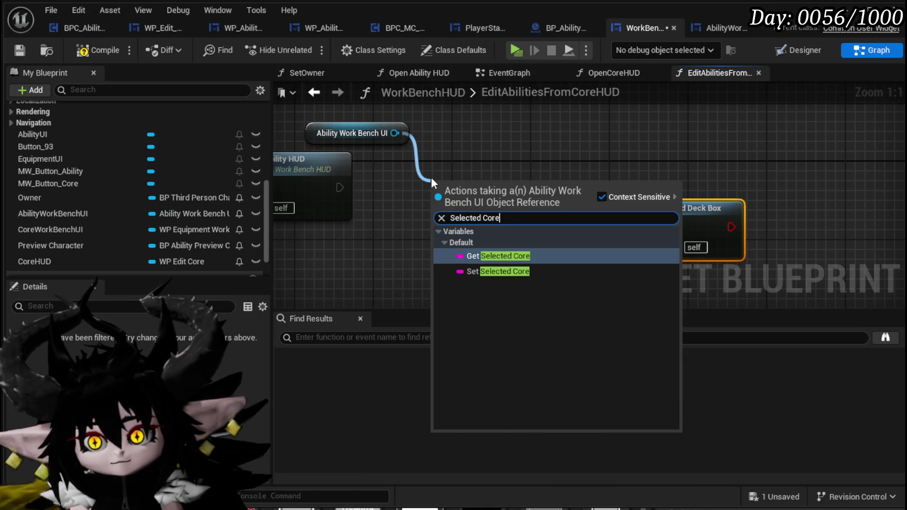
pyautogui.click(496, 272)
pyautogui.moveTo(471, 215); pyautogui.dragTo(431, 173)
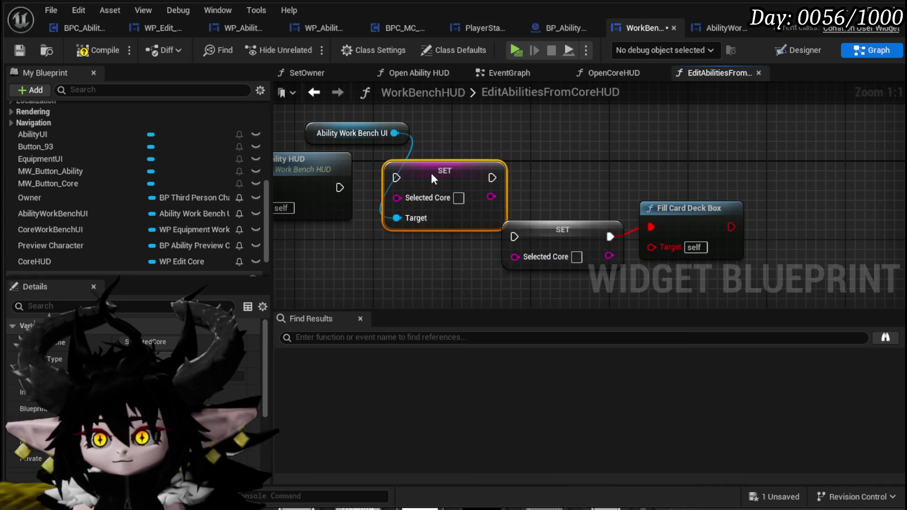
pyautogui.moveTo(484, 163); pyautogui.dragTo(448, 162)
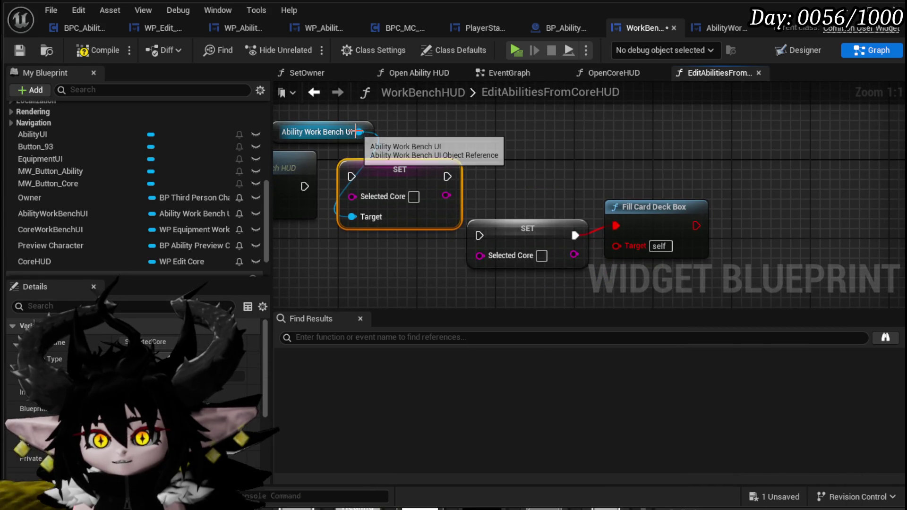
pyautogui.moveTo(358, 132); pyautogui.dragTo(495, 135)
pyautogui.write('Fill Car')
pyautogui.click(542, 196)
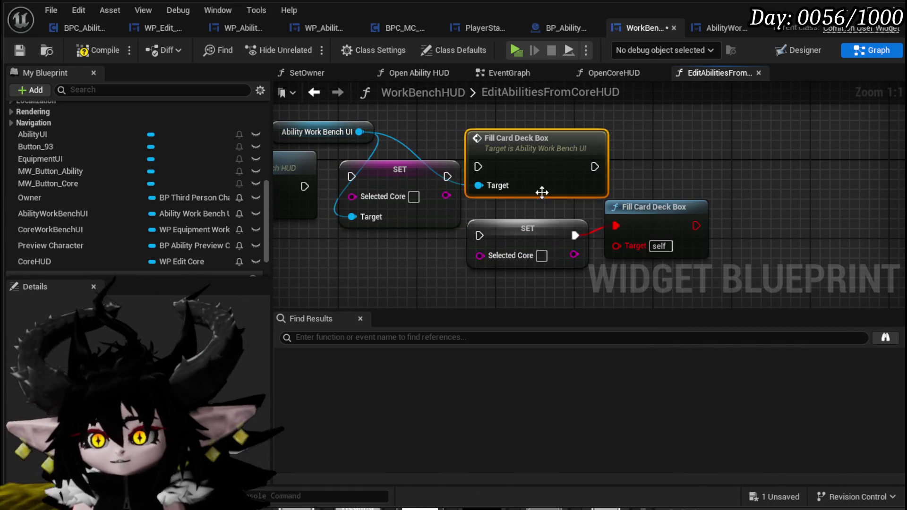
pyautogui.click(523, 202)
pyautogui.keyDown('ctrl'); pyautogui.click(649, 168); pyautogui.keyUp('ctrl')
pyautogui.press('Delete')
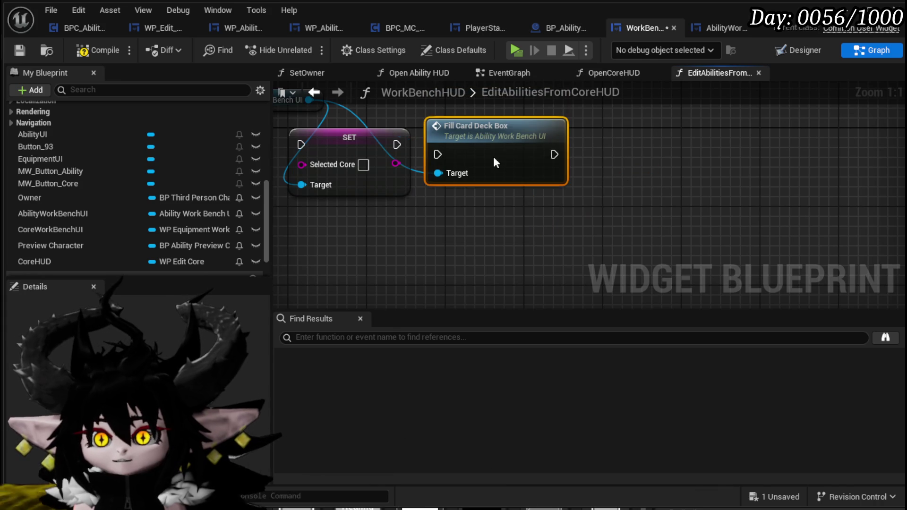
# Step: Wire Open Ability HUD into Set Selected Core, then Fill Card Deck Box, with a Selected Core function input
pyautogui.moveTo(441, 155)
pyautogui.mouseDown()
pyautogui.moveTo(735, 201)
pyautogui.moveTo(629, 236)
pyautogui.mouseUp()
pyautogui.moveTo(651, 189); pyautogui.dragTo(400, 182)
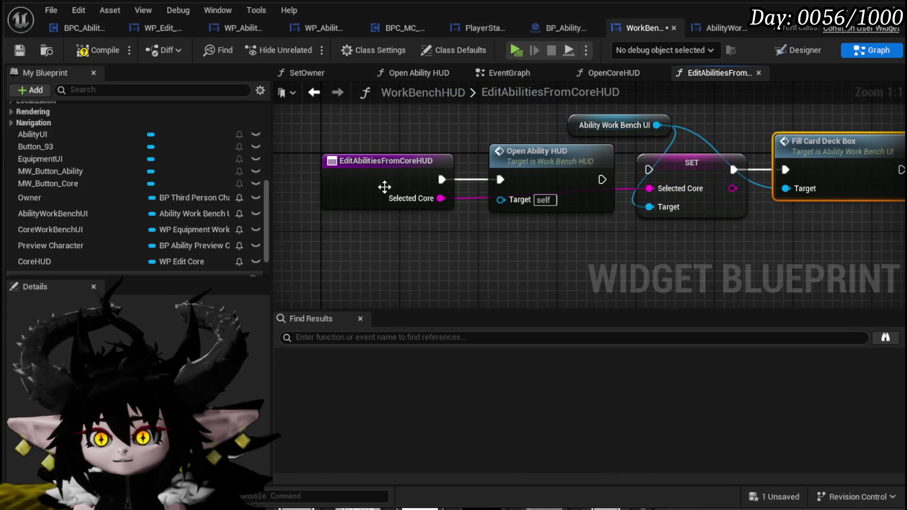
pyautogui.moveTo(505, 187)
pyautogui.mouseDown()
pyautogui.moveTo(548, 178)
pyautogui.moveTo(576, 190)
pyautogui.mouseUp()
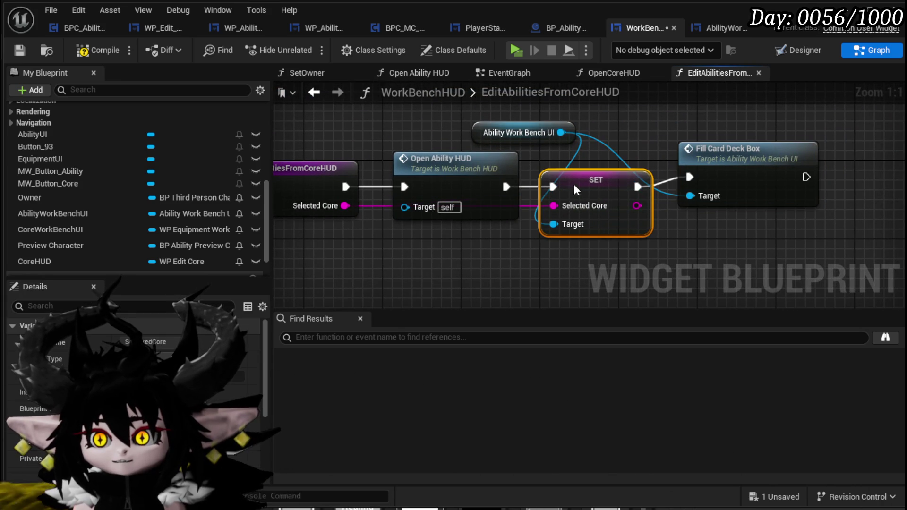
pyautogui.moveTo(733, 168); pyautogui.dragTo(732, 177)
pyautogui.moveTo(502, 131); pyautogui.dragTo(570, 150)
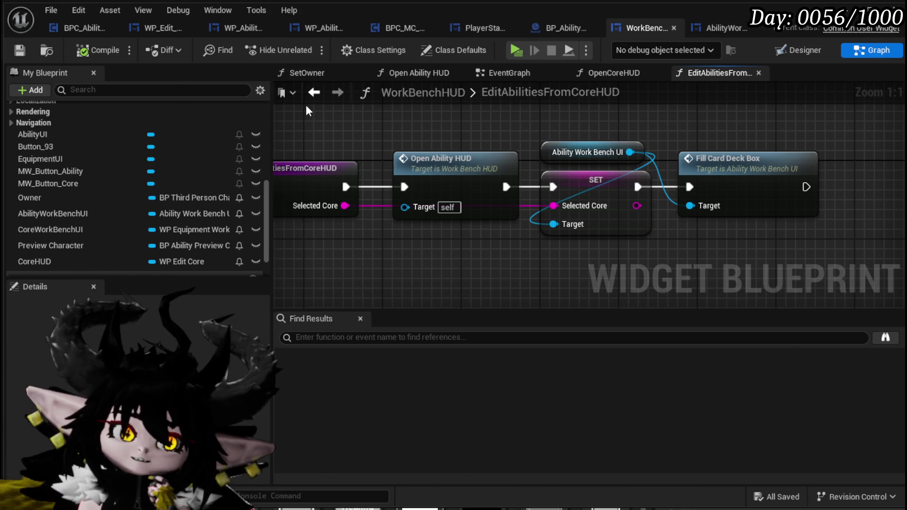
pyautogui.scroll(10, 147, 205)
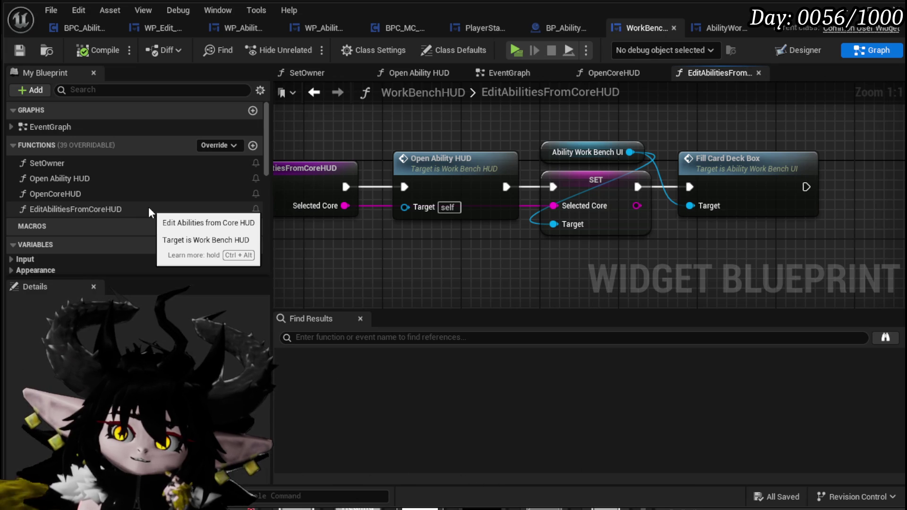
# Step: Bring up WP_Edit_Core's BindEvent graph and select its entry node
pyautogui.doubleClick(91, 194)
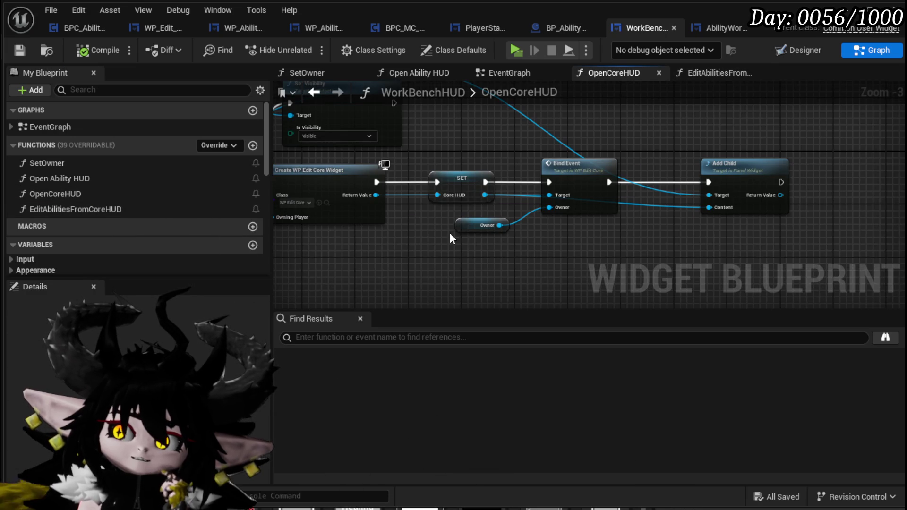
pyautogui.moveTo(493, 246); pyautogui.dragTo(490, 194)
pyautogui.moveTo(516, 176); pyautogui.dragTo(386, 175)
pyautogui.click(386, 174)
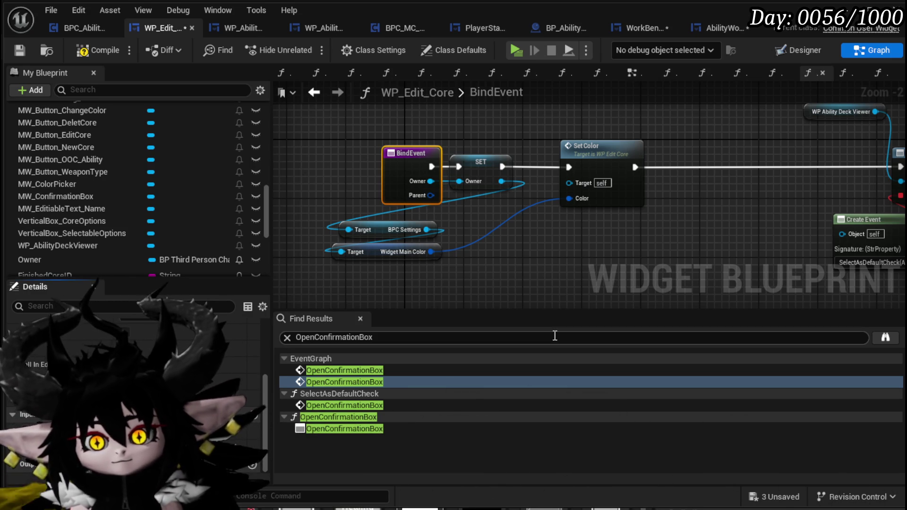
# Step: Make BindEvent's second input an Ability Work Bench UI reference, then compile and save
pyautogui.click(233, 448)
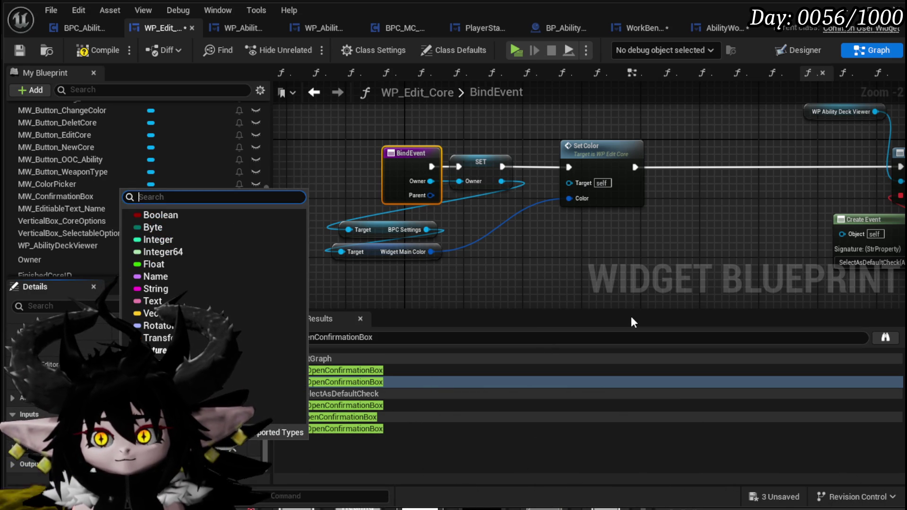
pyautogui.write('Ab')
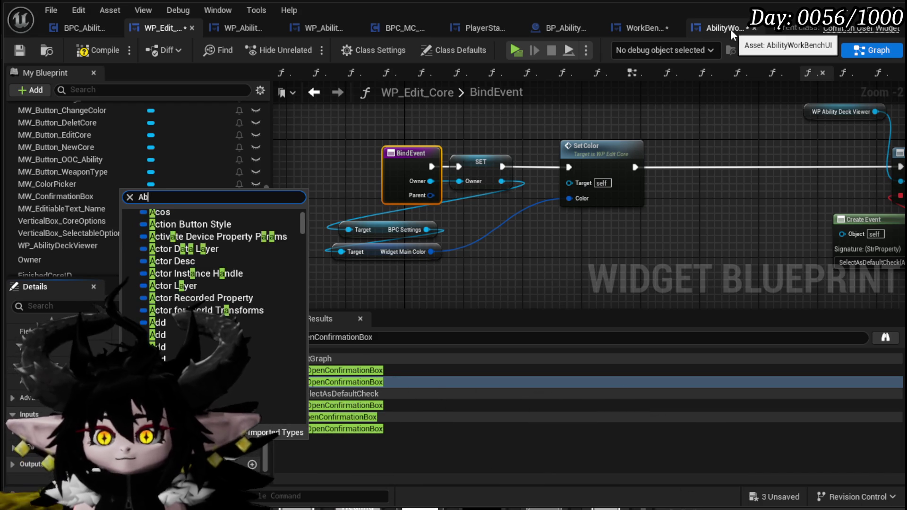
pyautogui.write('ilityWork')
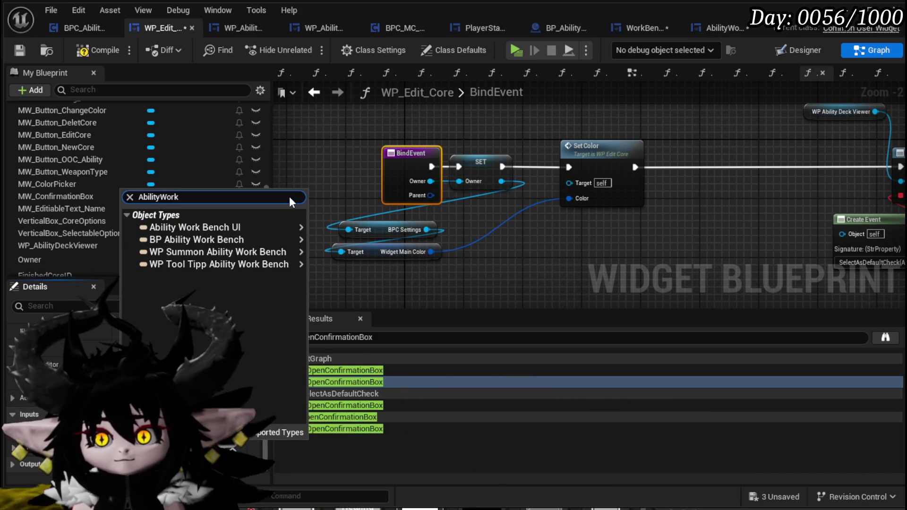
pyautogui.moveTo(260, 226)
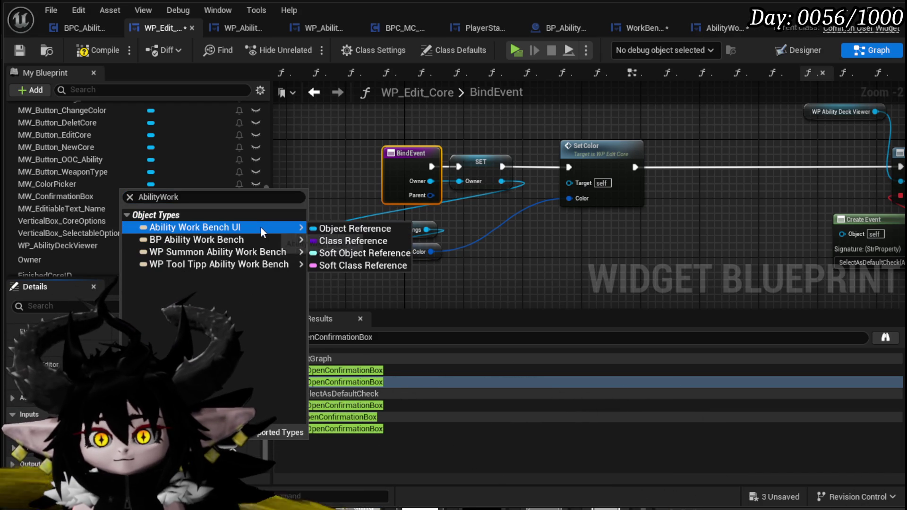
pyautogui.click(330, 228)
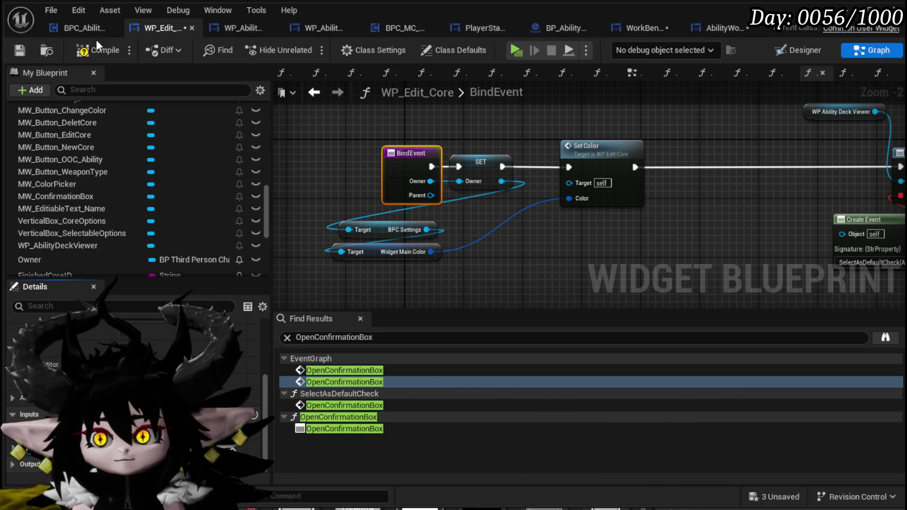
pyautogui.click(21, 50)
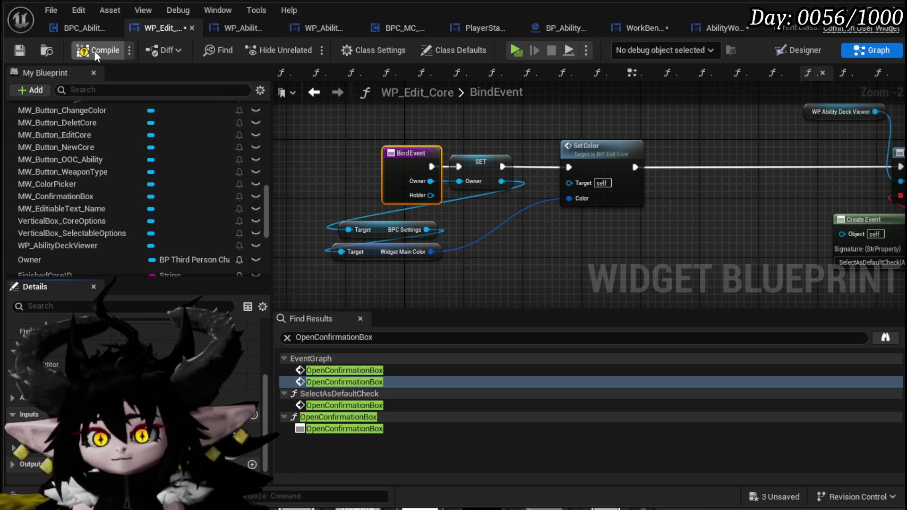
pyautogui.click(22, 53)
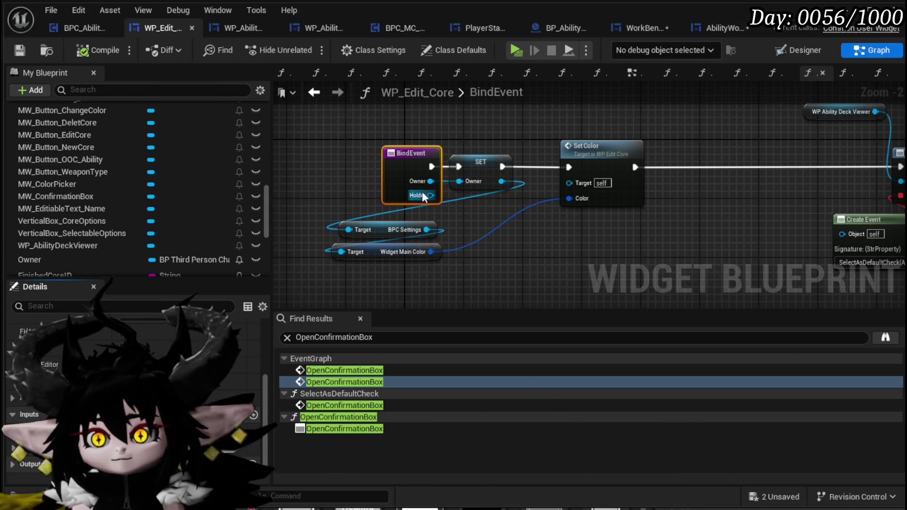
# Step: Promote the Holder input to a variable, chain SET Holder between SET Owner and Set Color, and save
pyautogui.moveTo(562, 233); pyautogui.dragTo(561, 233)
pyautogui.rightClick(431, 195)
pyautogui.click(473, 235)
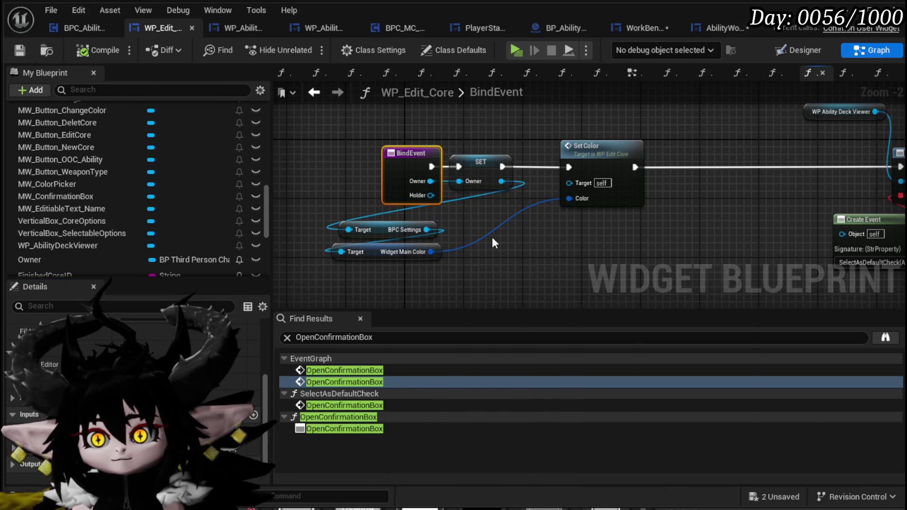
pyautogui.moveTo(617, 113)
pyautogui.mouseDown()
pyautogui.moveTo(504, 148)
pyautogui.moveTo(556, 165)
pyautogui.mouseUp()
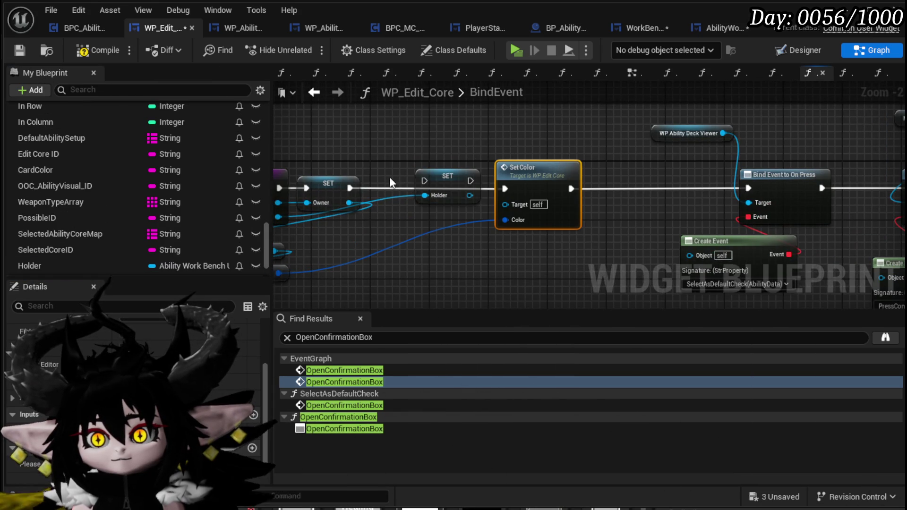
pyautogui.moveTo(425, 186); pyautogui.dragTo(425, 186)
pyautogui.moveTo(443, 180); pyautogui.dragTo(434, 187)
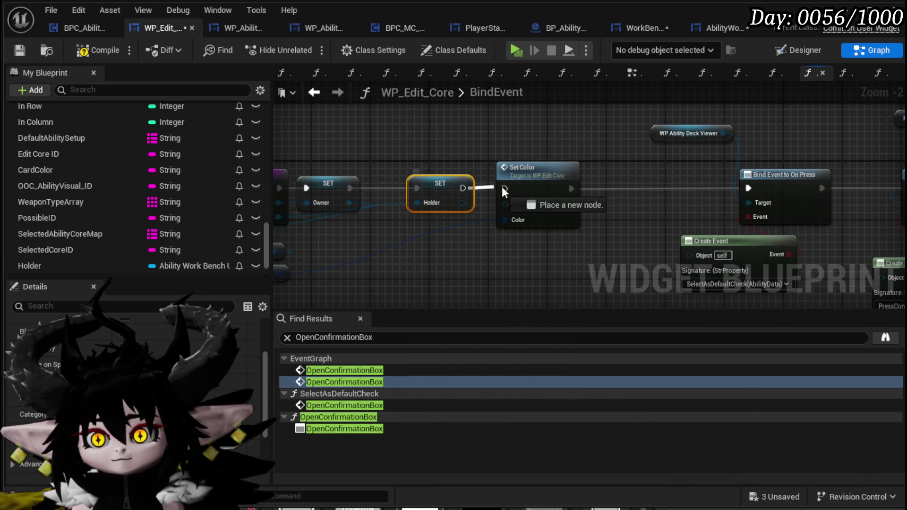
pyautogui.click(23, 51)
pyautogui.moveTo(333, 237)
pyautogui.mouseDown()
pyautogui.moveTo(415, 231)
pyautogui.moveTo(433, 209)
pyautogui.mouseUp()
pyautogui.scroll(3, 206, 182)
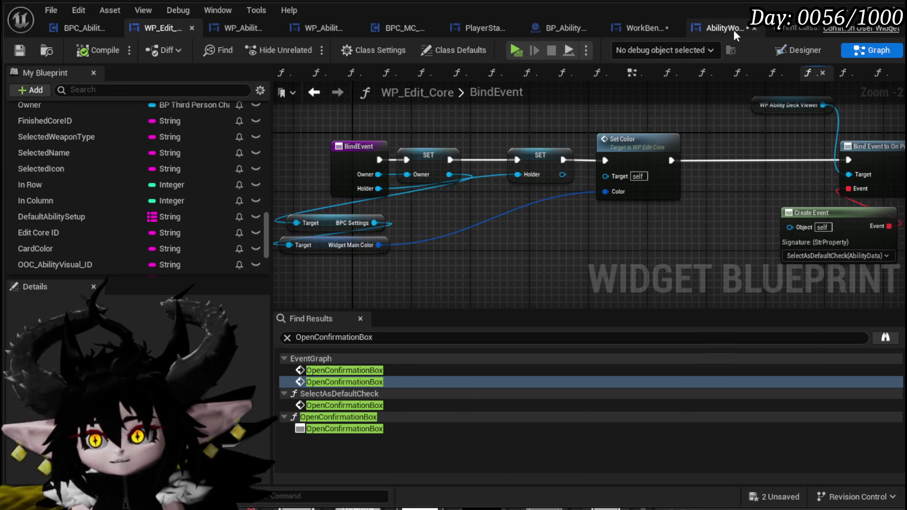
pyautogui.click(730, 29)
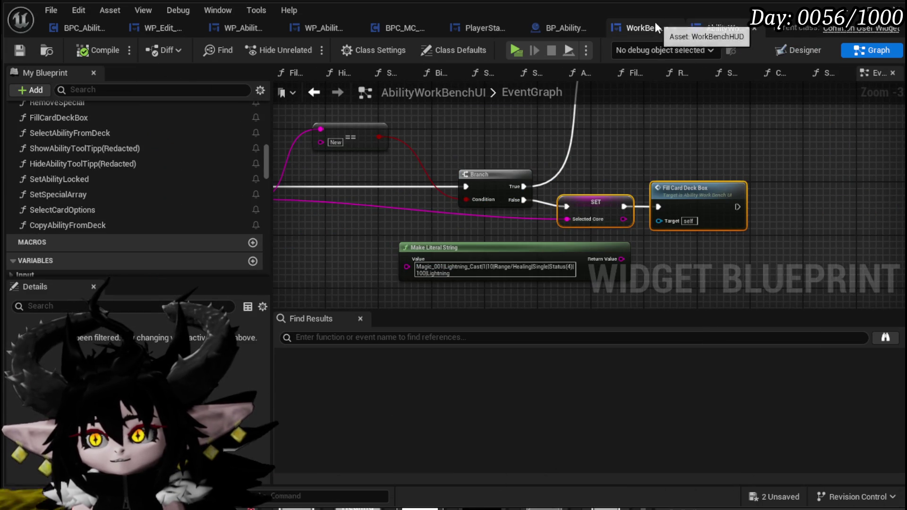
pyautogui.click(657, 29)
pyautogui.moveTo(484, 229); pyautogui.dragTo(436, 237)
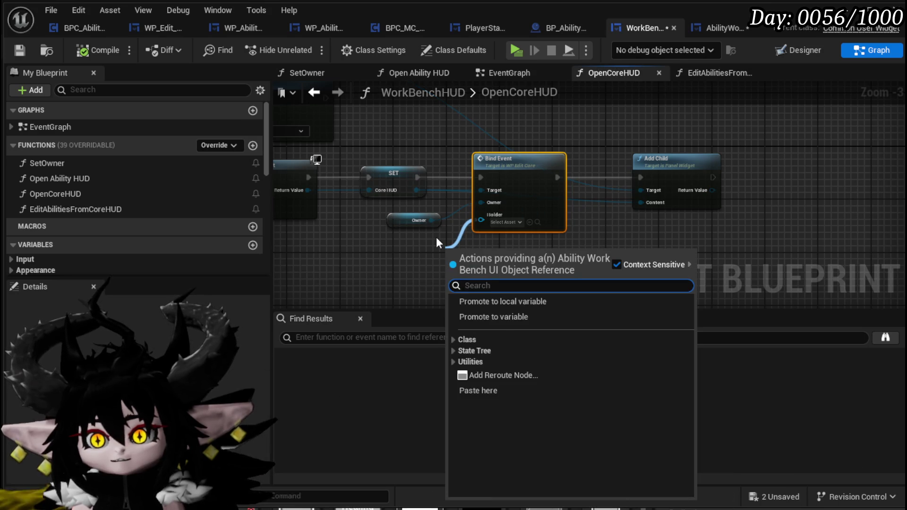
pyautogui.write('Self')
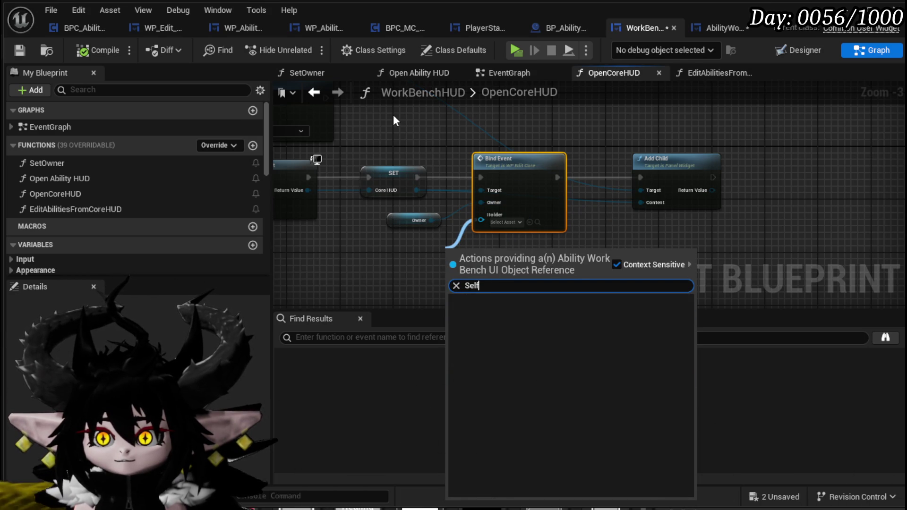
pyautogui.doubleClick(516, 165)
pyautogui.click(523, 156)
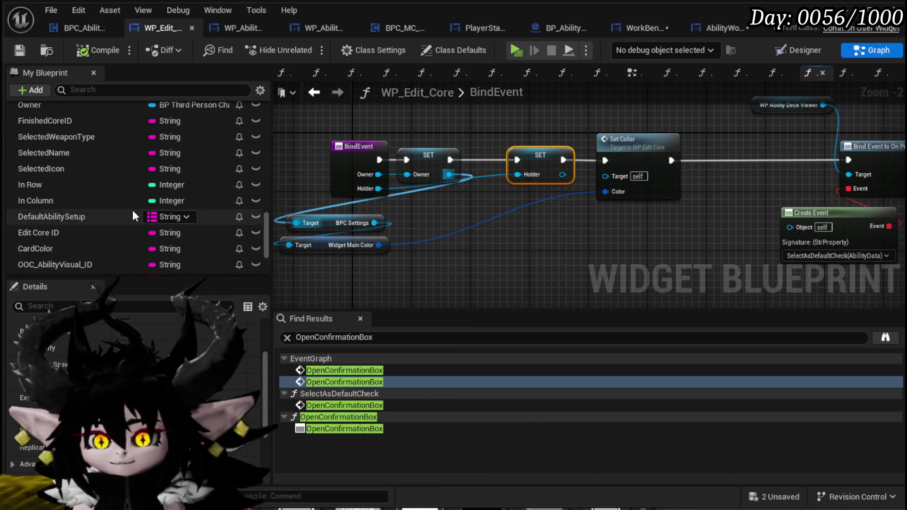
# Step: Delete the Holder variable and its SET node, and rename the input to Main HUD
pyautogui.scroll(-2, 98, 244)
pyautogui.click(98, 223)
pyautogui.press('Delete')
pyautogui.click(368, 188)
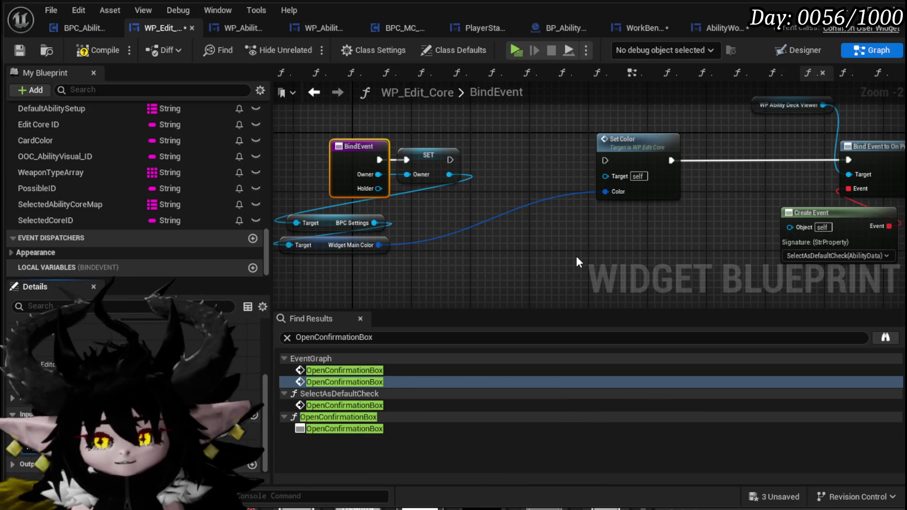
pyautogui.press('Return')
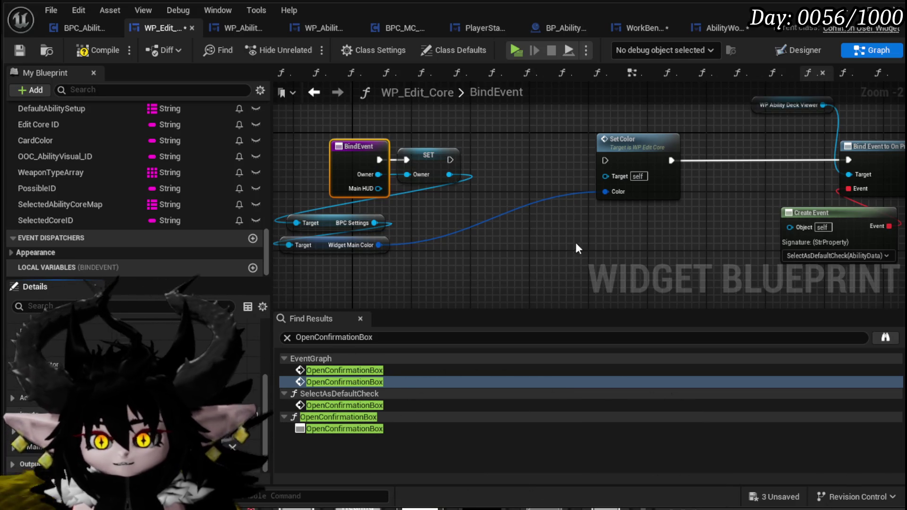
# Step: Promote Main HUD to a variable, run Set Color after SET Main HUD, compile, and save all assets
pyautogui.rightClick(379, 189)
pyautogui.click(425, 229)
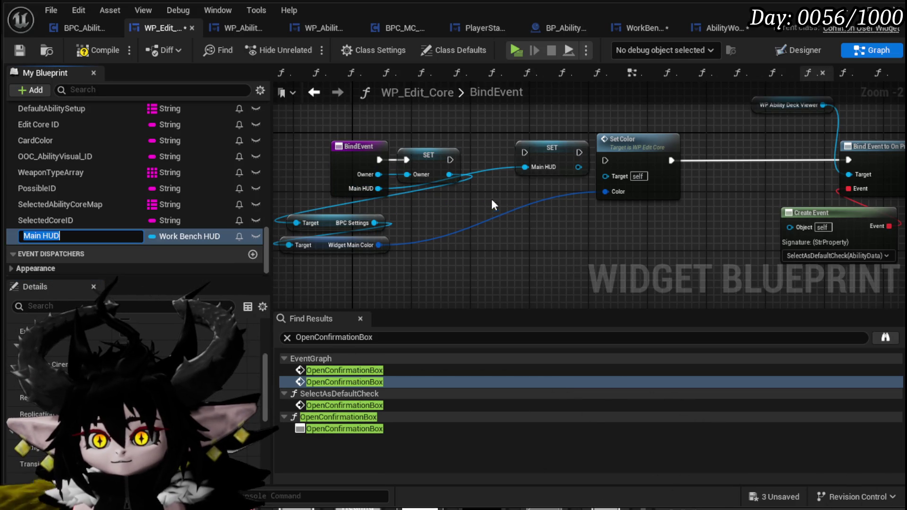
pyautogui.moveTo(553, 149); pyautogui.dragTo(463, 165)
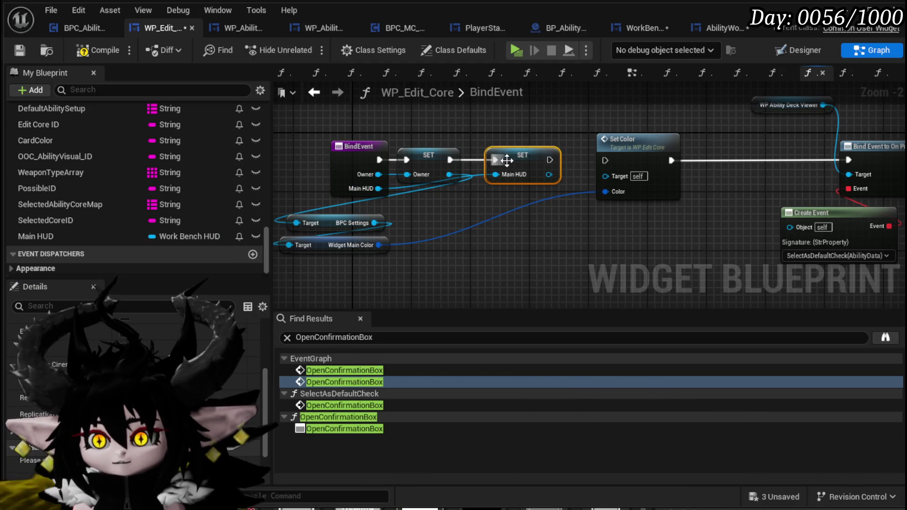
pyautogui.moveTo(598, 161); pyautogui.dragTo(604, 161)
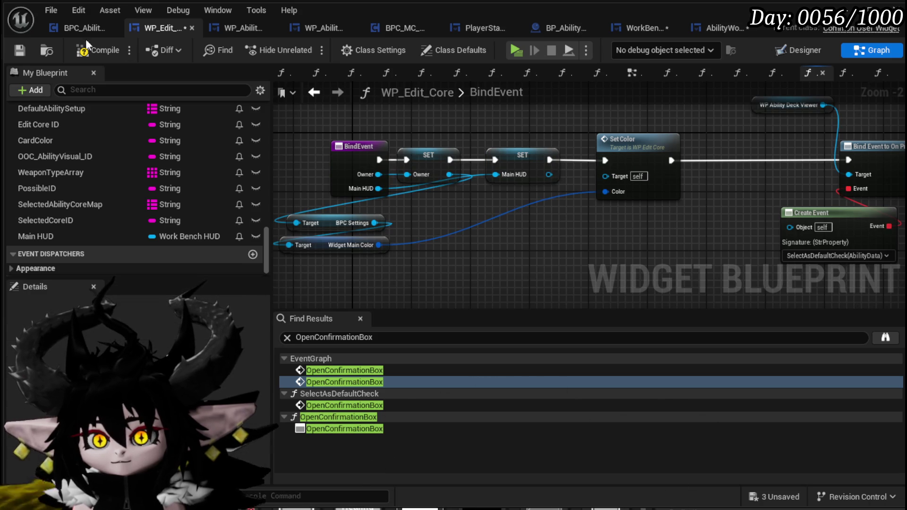
pyautogui.click(19, 50)
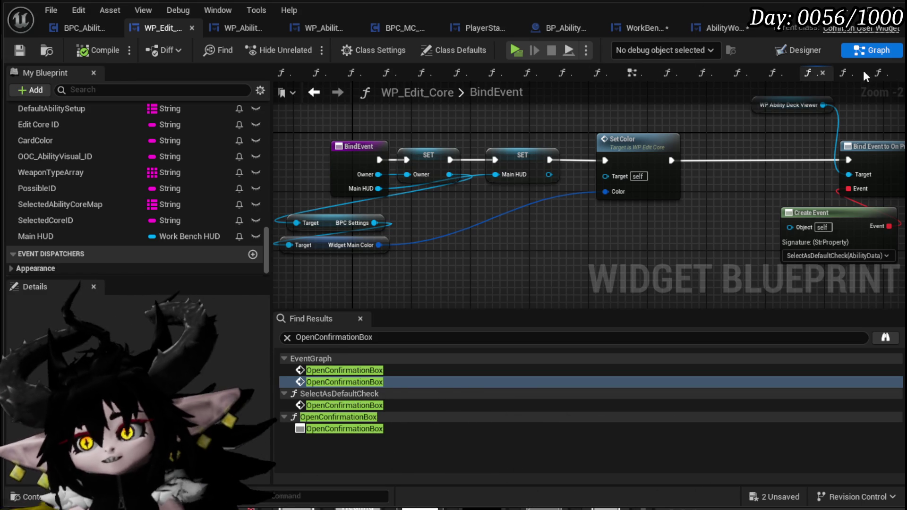
pyautogui.click(775, 492)
pyautogui.click(678, 459)
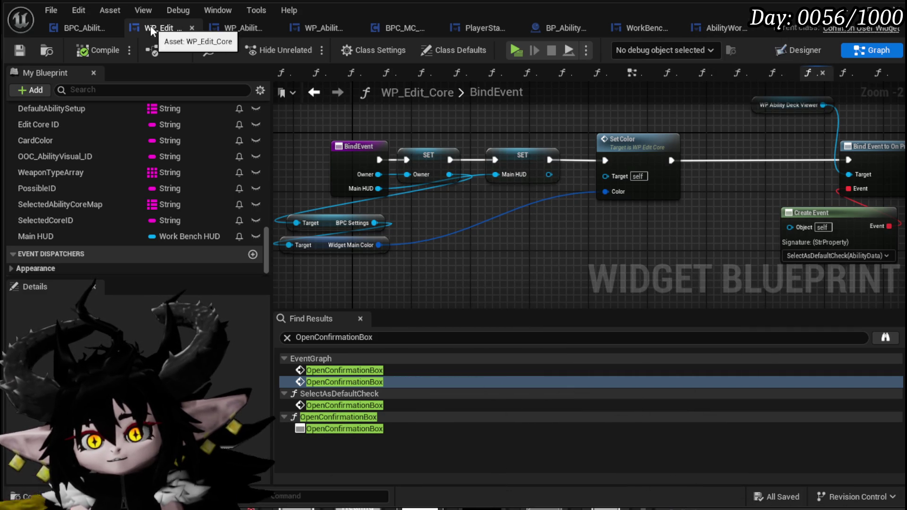
# Step: In Designer, place an MW Button below the card deck panel and name it MW_Button_EditAbilities
pyautogui.hotkey('shift', 'F12')
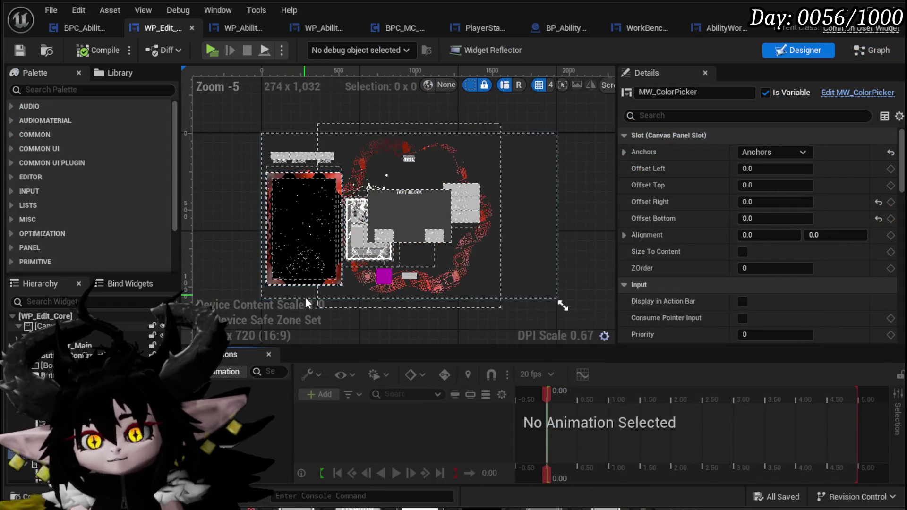
pyautogui.scroll(2, 294, 228)
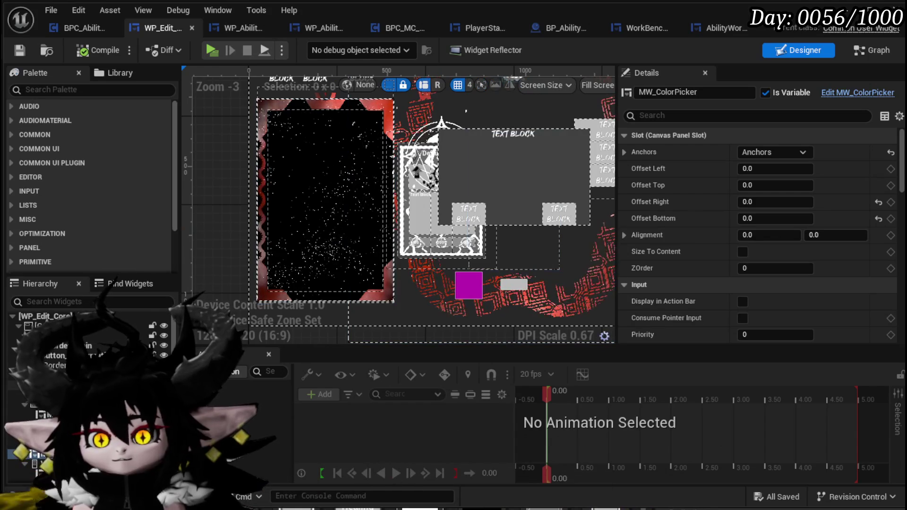
pyautogui.click(96, 90)
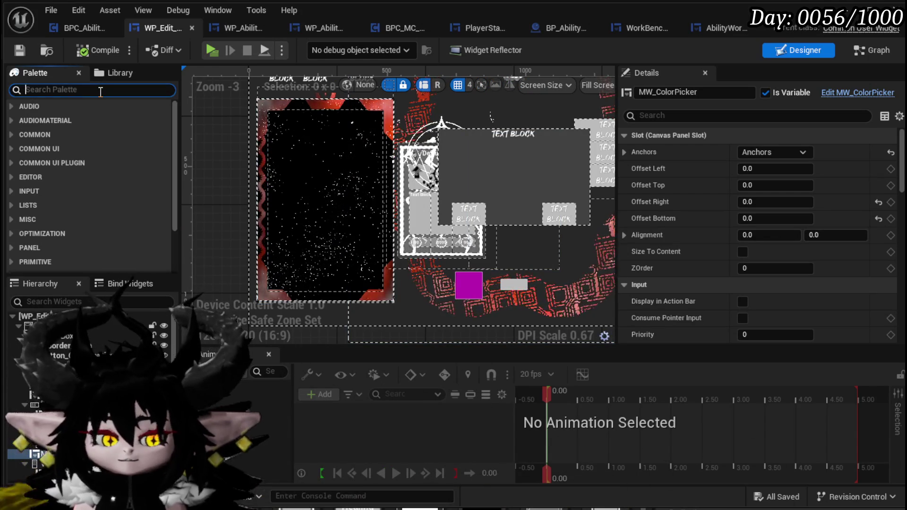
pyautogui.write('MW')
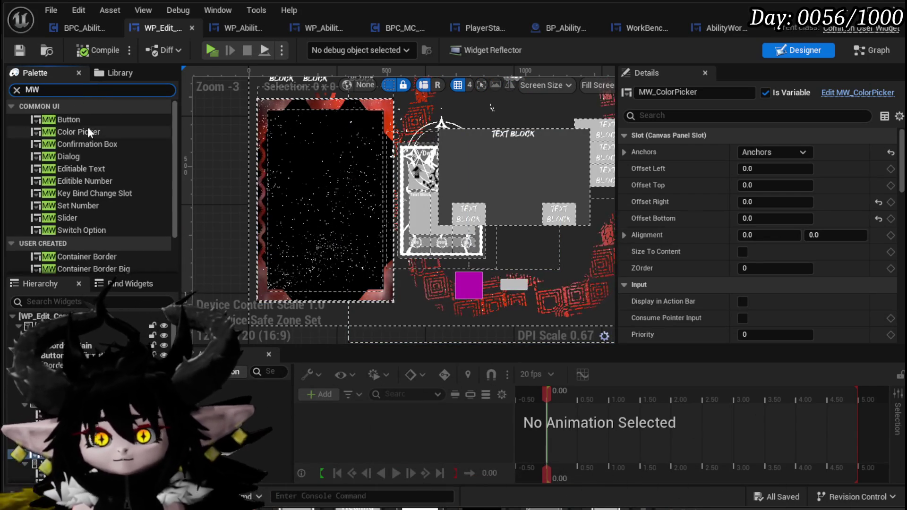
pyautogui.moveTo(81, 120)
pyautogui.mouseDown()
pyautogui.moveTo(297, 311)
pyautogui.moveTo(322, 314)
pyautogui.mouseUp()
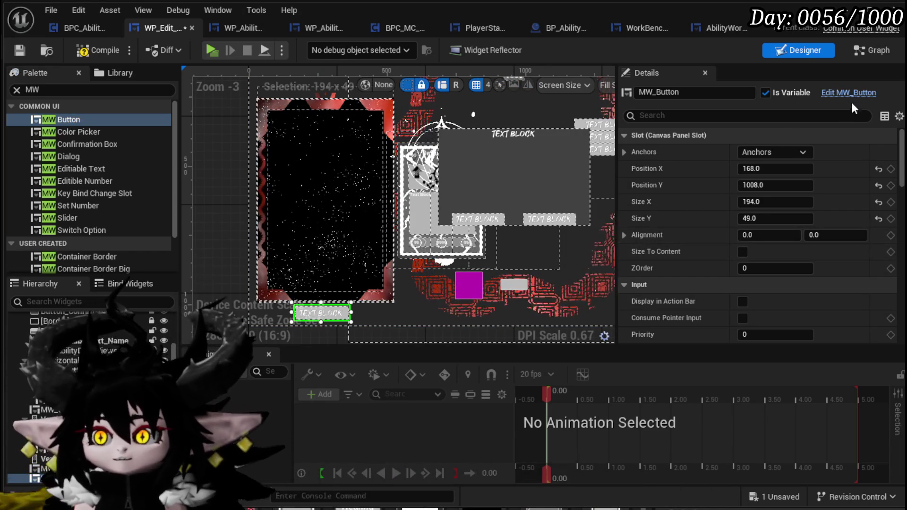
pyautogui.click(712, 92)
pyautogui.click(711, 92)
pyautogui.write('_E')
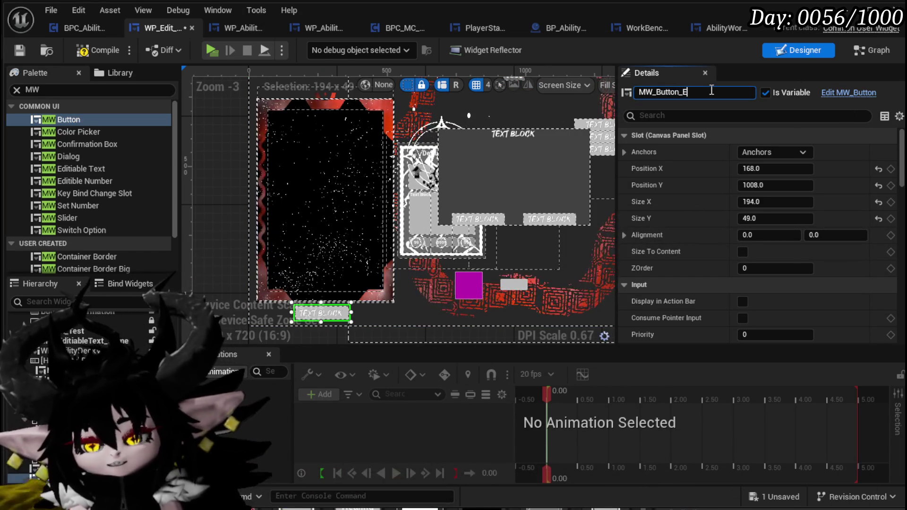
pyautogui.write('ditAbili')
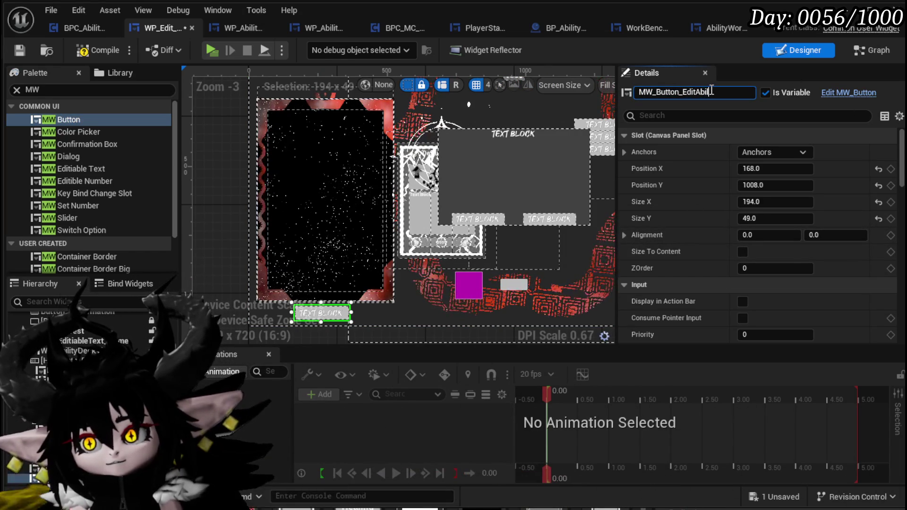
pyautogui.write('ties')
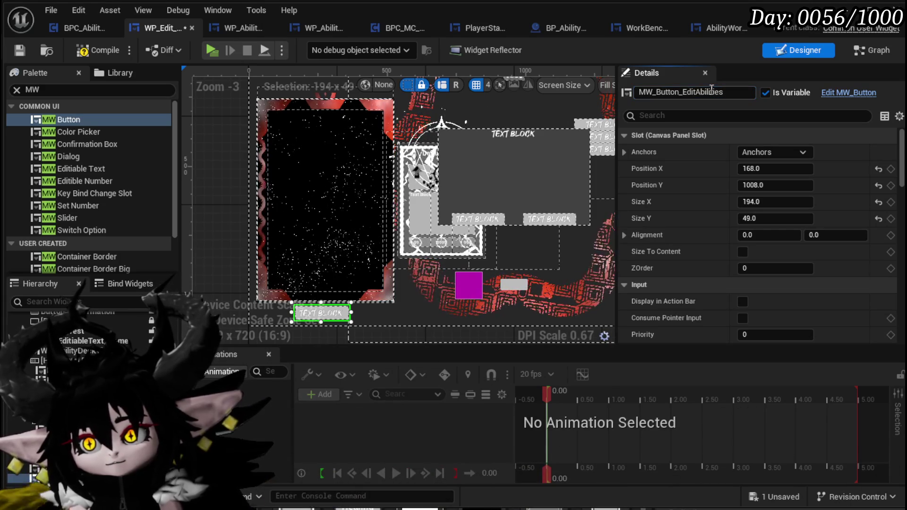
pyautogui.moveTo(902, 151); pyautogui.dragTo(902, 324)
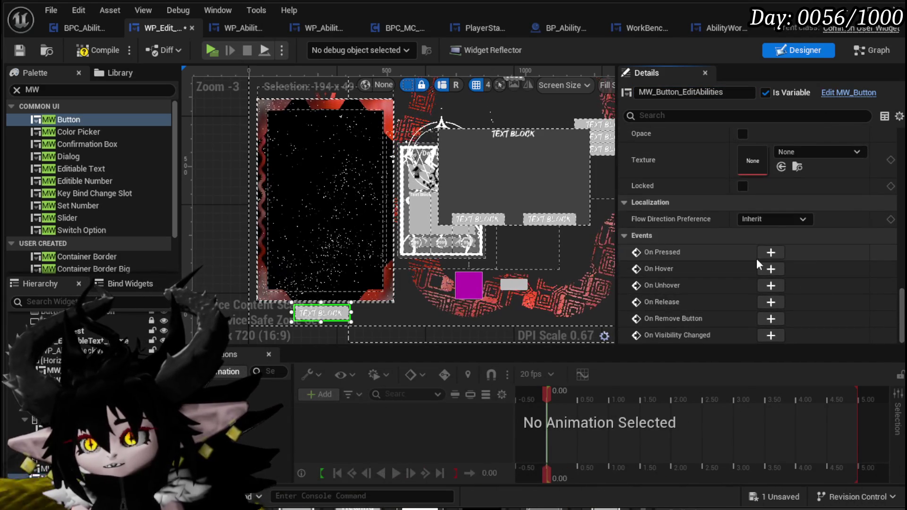
# Step: Set the button's display name to 'Edit Abilities', then compile and save
pyautogui.scroll(3, 756, 259)
pyautogui.click(795, 199)
pyautogui.write('E')
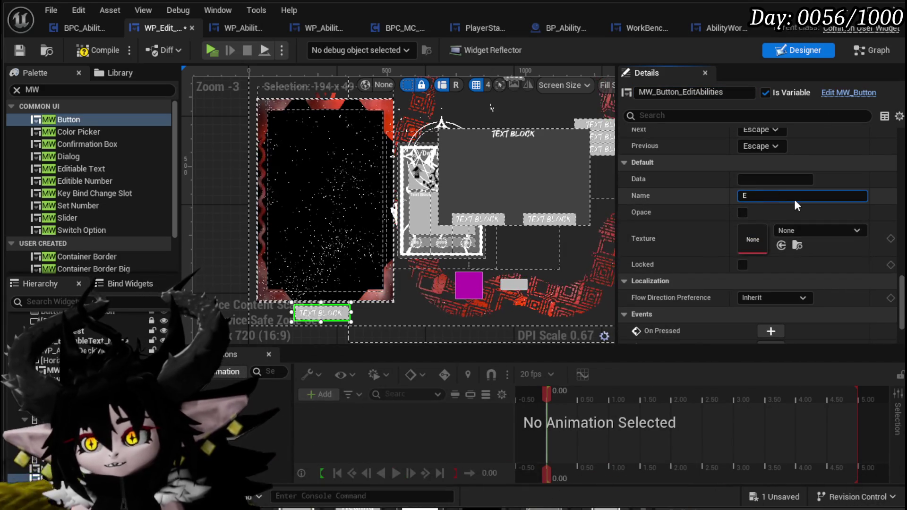
pyautogui.write('dit A')
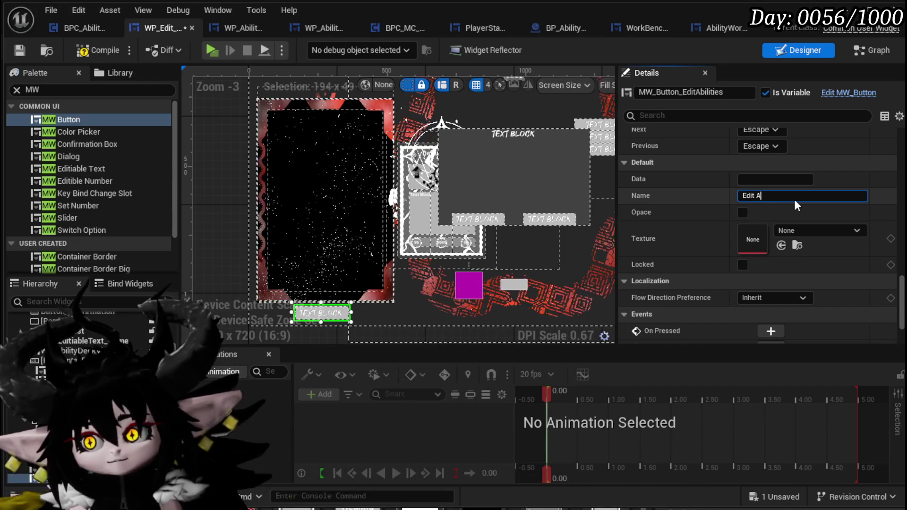
pyautogui.write('bilities')
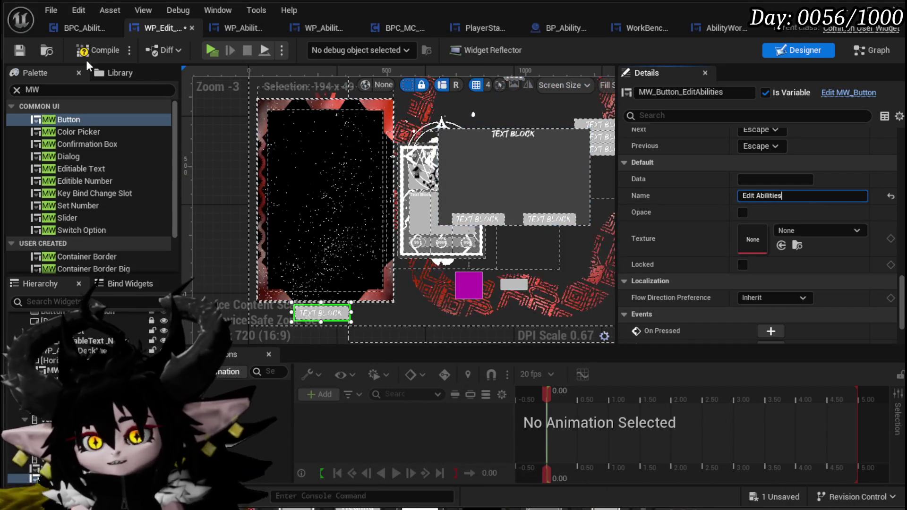
pyautogui.click(18, 52)
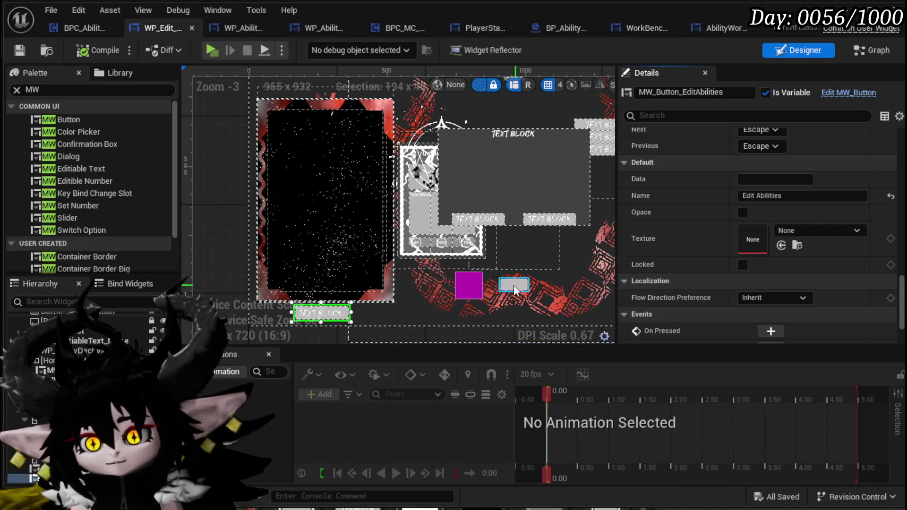
# Step: Anchor MW_Button_EditAbilities to the screen centre, then compile and save the widget
pyautogui.scroll(-1, 514, 291)
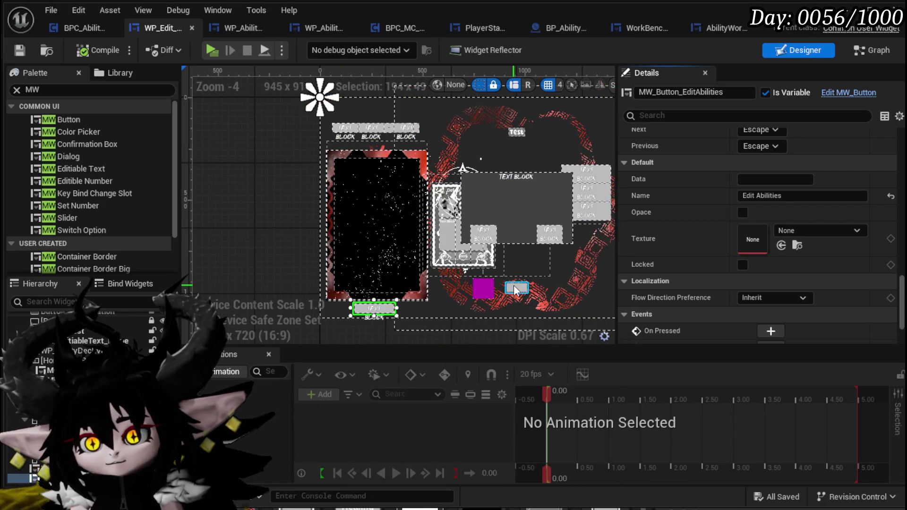
pyautogui.scroll(10, 708, 206)
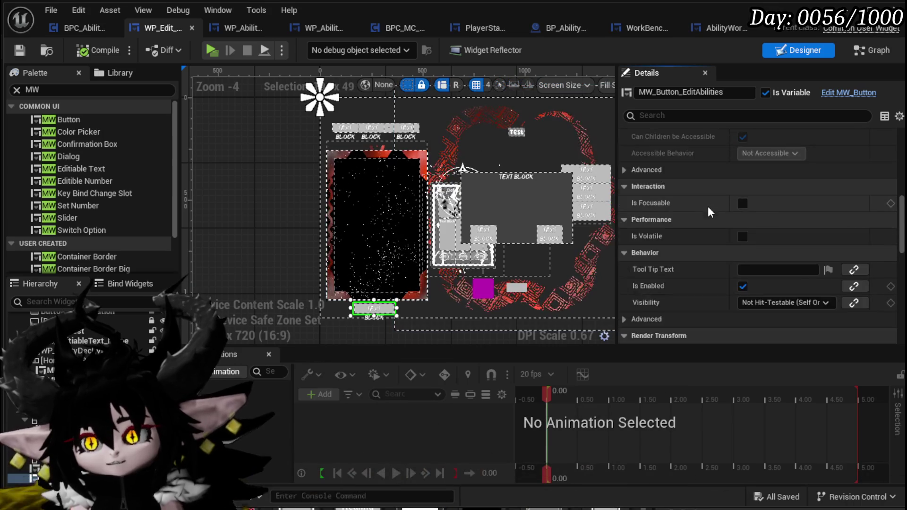
pyautogui.scroll(10, 707, 206)
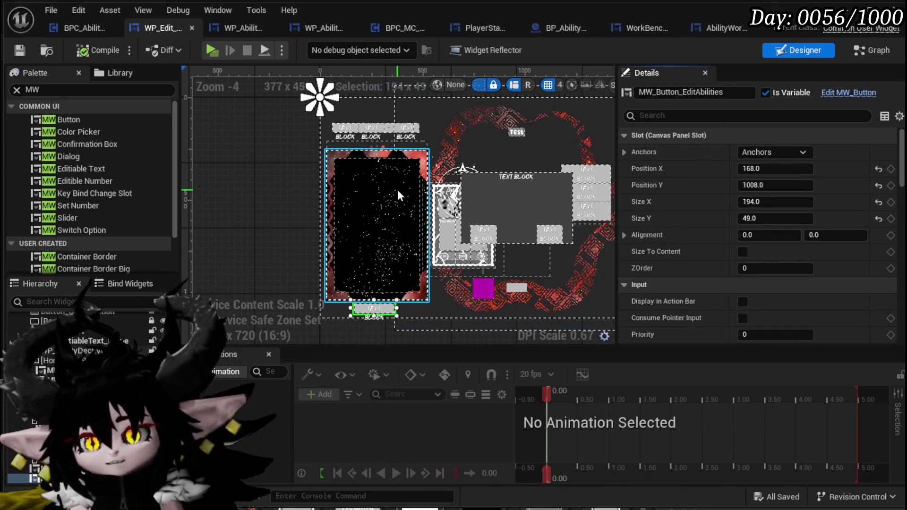
pyautogui.click(409, 201)
pyautogui.click(374, 309)
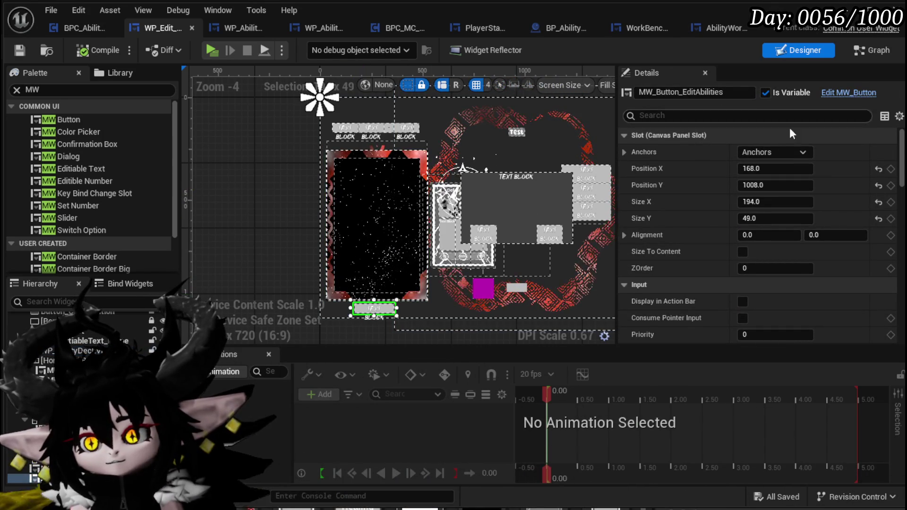
pyautogui.click(777, 152)
pyautogui.click(804, 225)
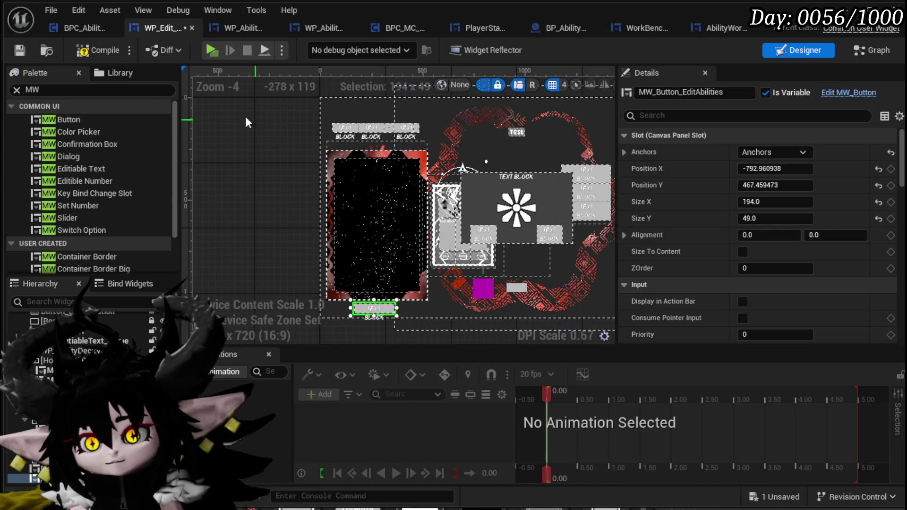
pyautogui.click(88, 51)
pyautogui.click(16, 50)
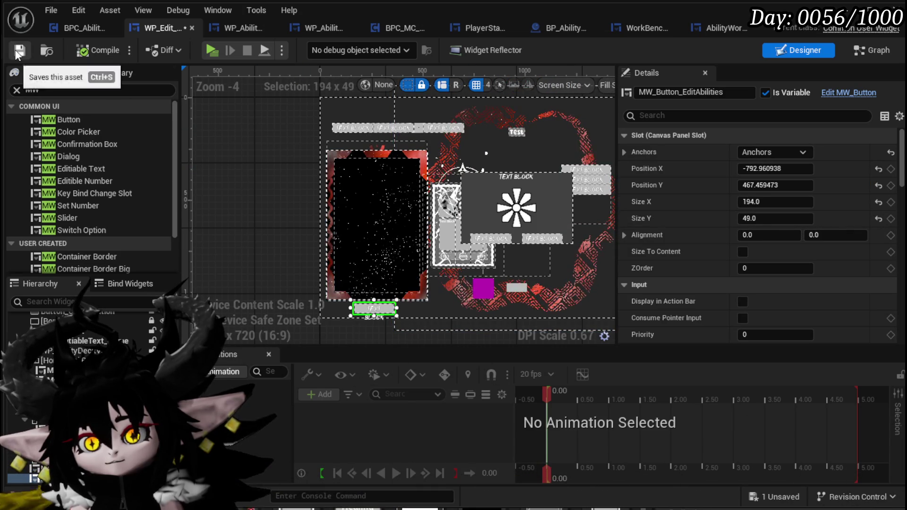
# Step: Delete the full-screen background border from the layout, then compile and save
pyautogui.moveTo(288, 183)
pyautogui.mouseDown()
pyautogui.moveTo(159, 171)
pyautogui.moveTo(144, 209)
pyautogui.mouseUp()
pyautogui.scroll(6, 518, 150)
pyautogui.scroll(-6, 517, 150)
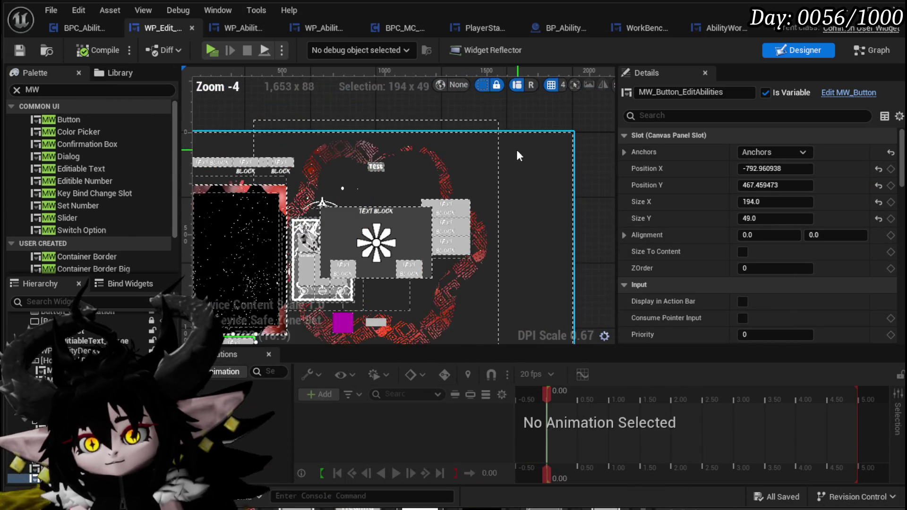
pyautogui.moveTo(410, 162); pyautogui.dragTo(455, 155)
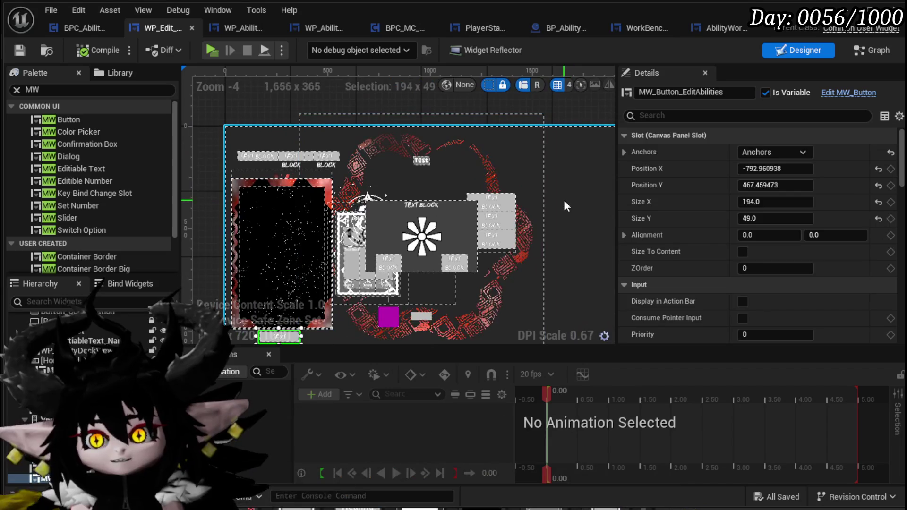
pyautogui.click(563, 200)
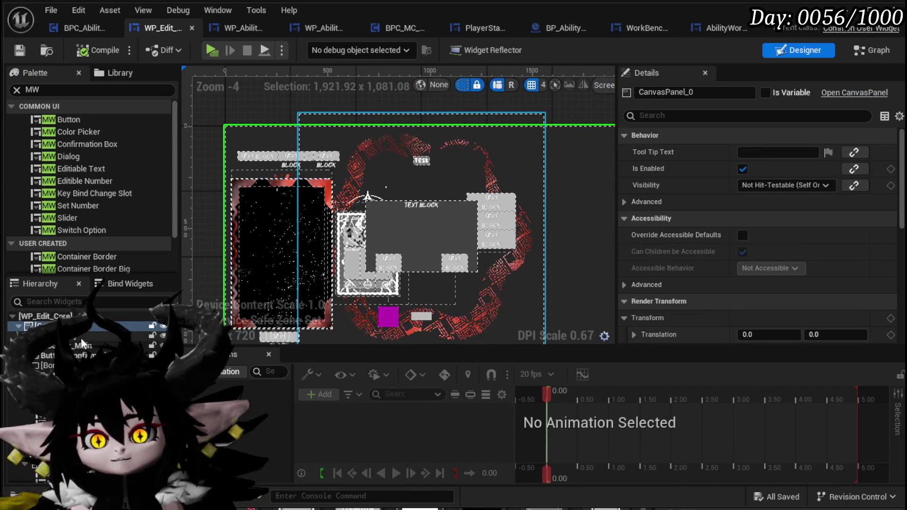
pyautogui.click(212, 257)
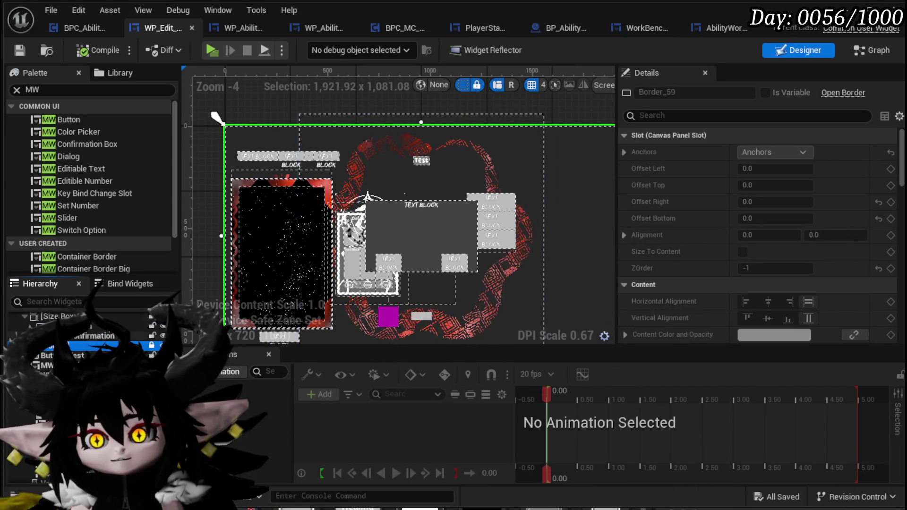
pyautogui.scroll(-2, 211, 256)
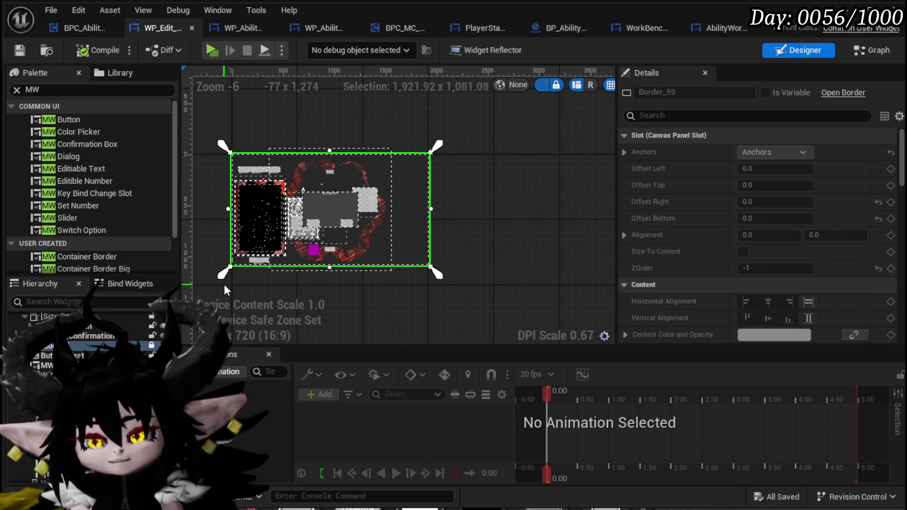
pyautogui.rightClick(224, 284)
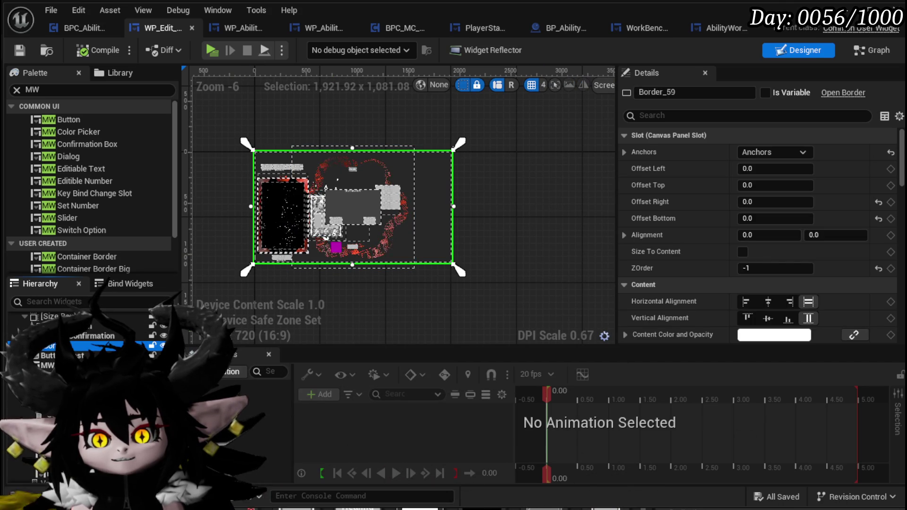
pyautogui.press('Delete')
pyautogui.click(89, 51)
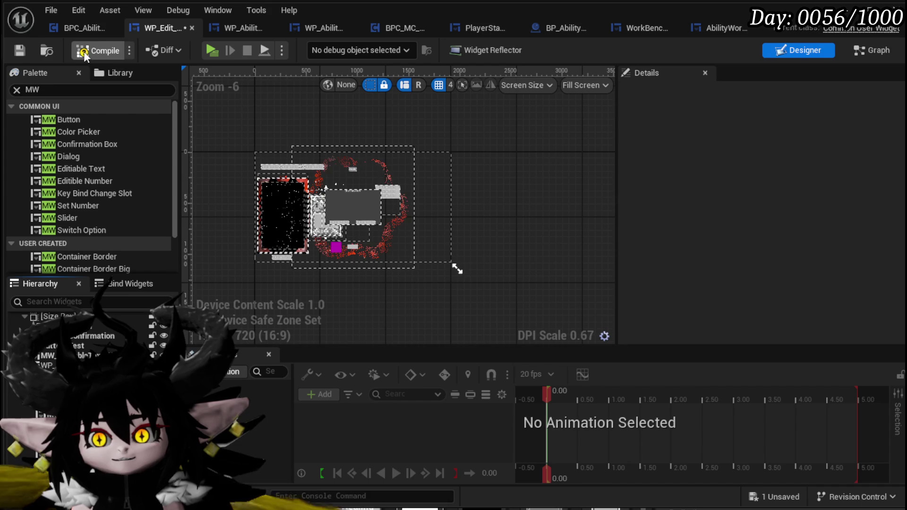
# Step: Add an On Pressed event for the Edit Abilities button
pyautogui.click(281, 255)
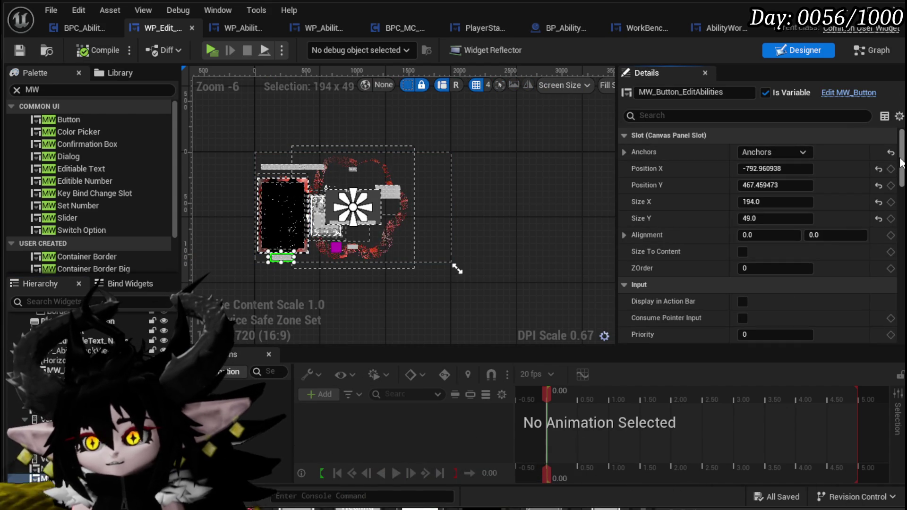
pyautogui.scroll(-15, 901, 163)
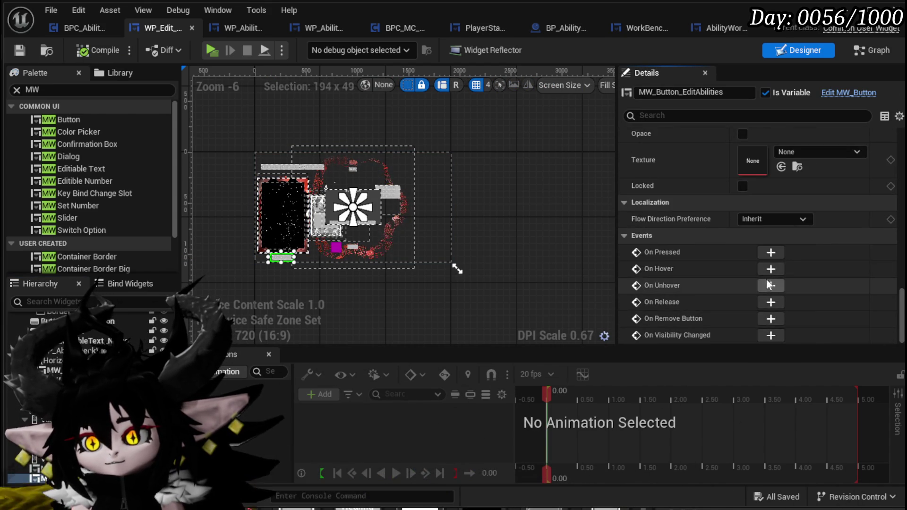
pyautogui.click(775, 253)
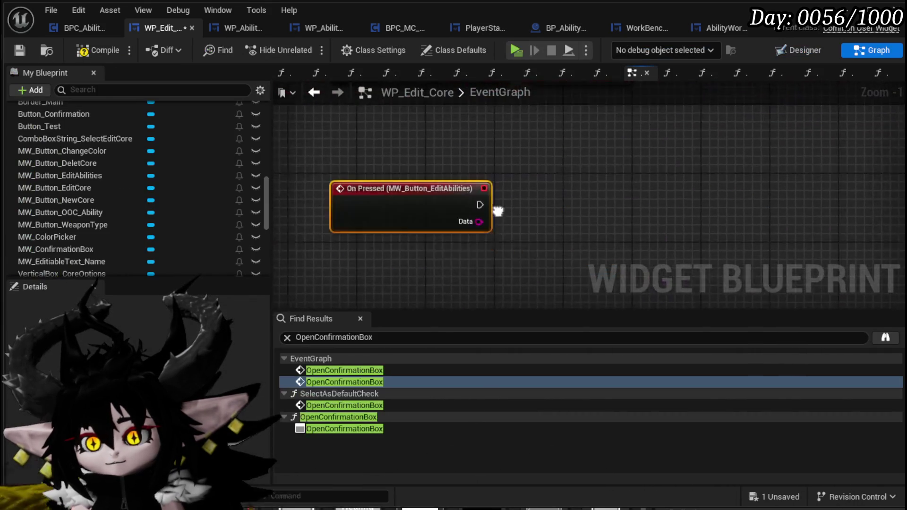
# Step: From On Pressed, call Edit Abilities from Core HUD on a Main HUD reference
pyautogui.scroll(10, 115, 153)
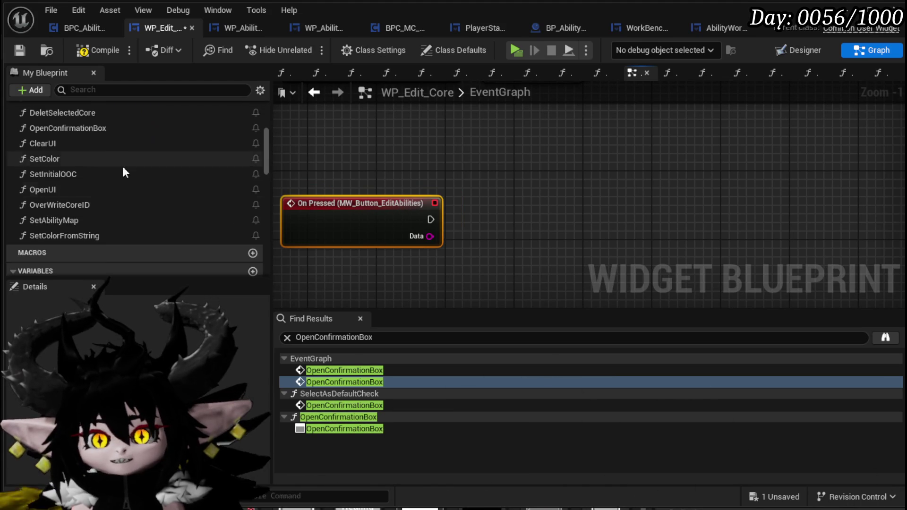
pyautogui.scroll(4, 76, 236)
pyautogui.scroll(-10, 85, 220)
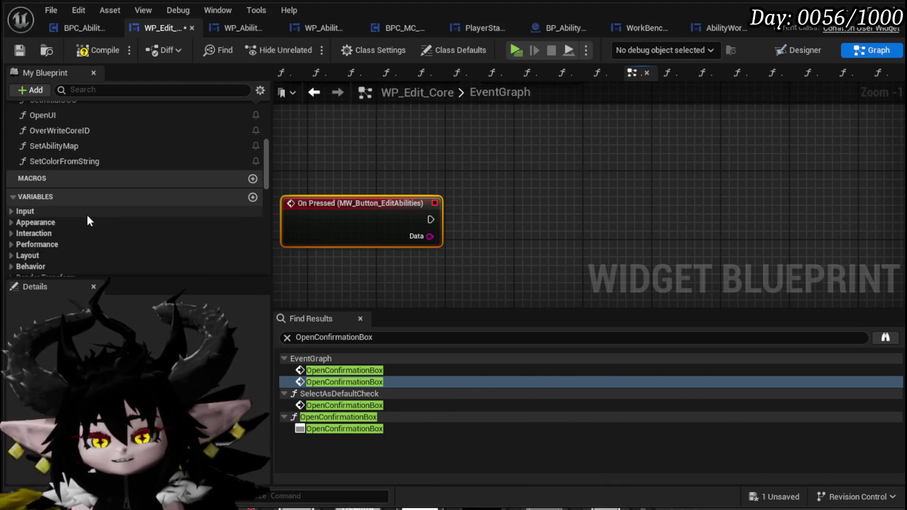
pyautogui.scroll(-10, 87, 227)
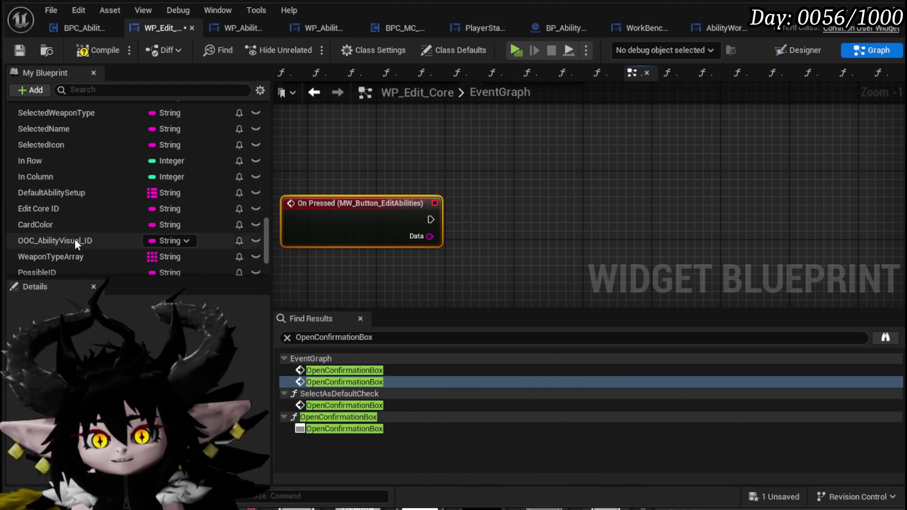
pyautogui.moveTo(349, 151); pyautogui.dragTo(351, 152)
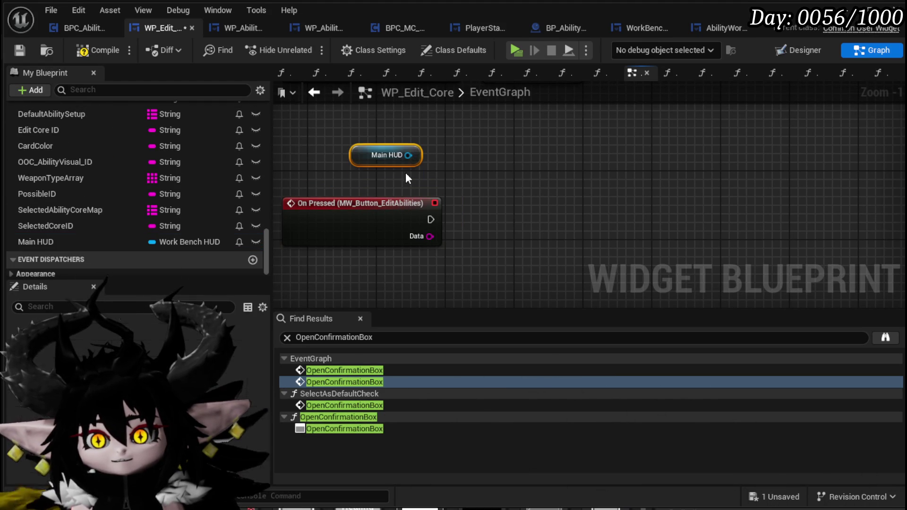
pyautogui.moveTo(450, 170); pyautogui.dragTo(510, 183)
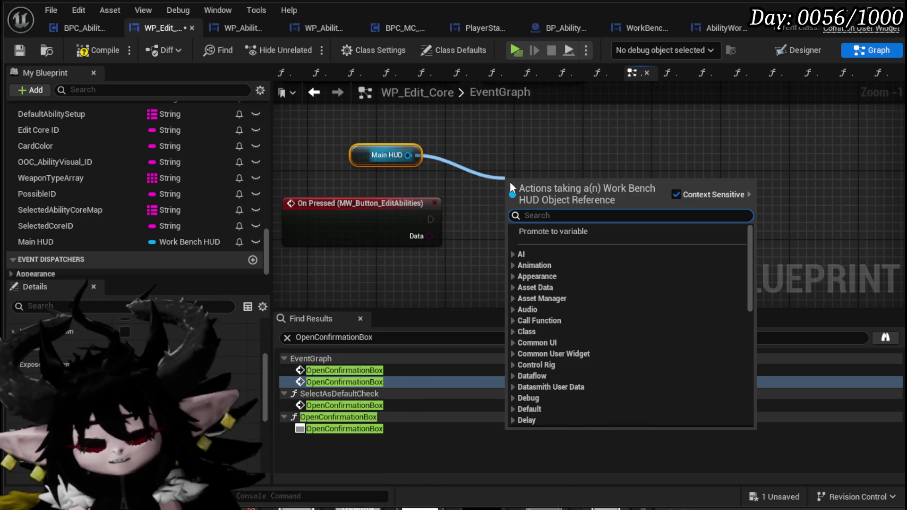
pyautogui.write('Edit')
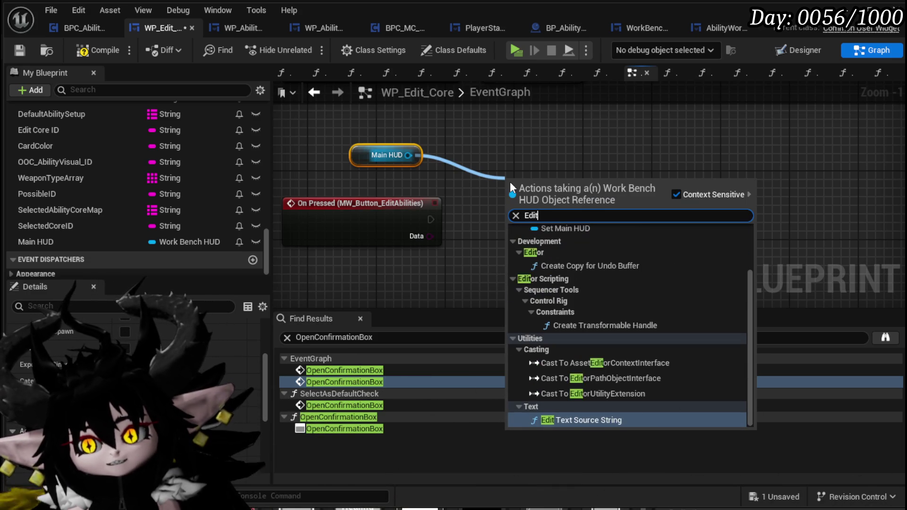
pyautogui.write(' Ab')
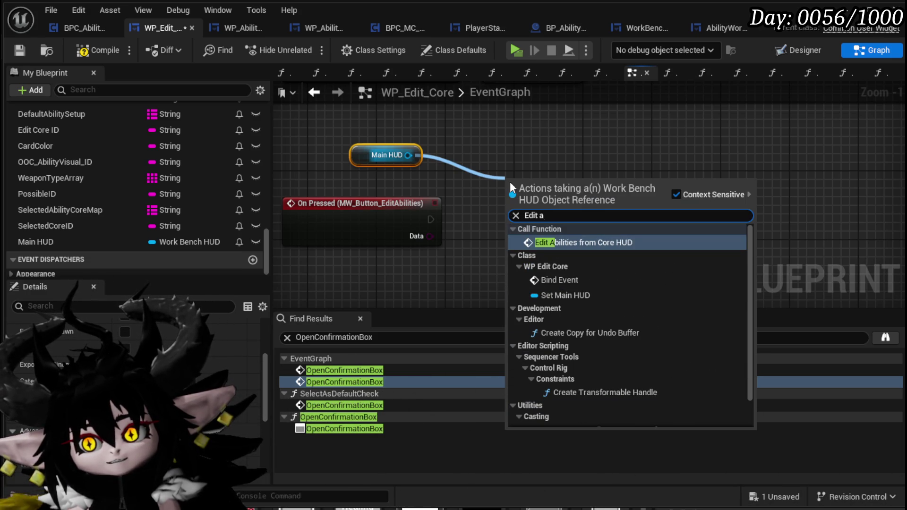
pyautogui.press('Return')
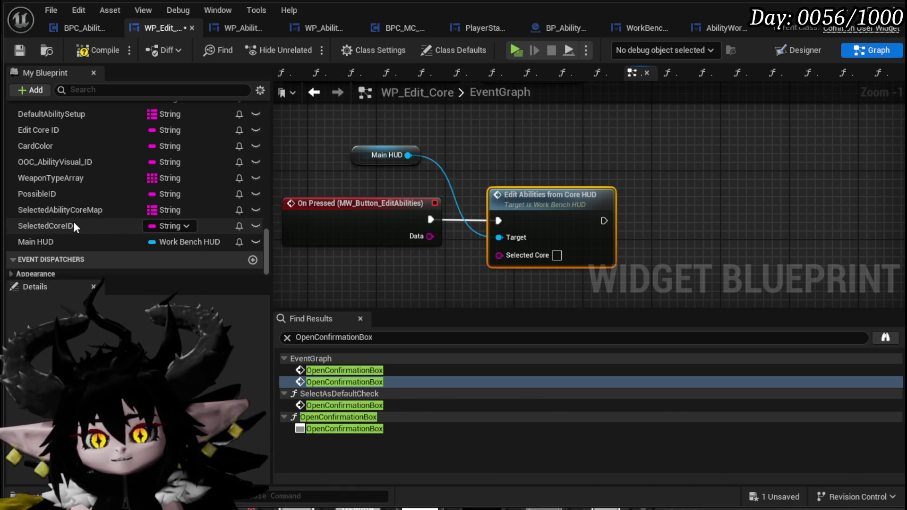
# Step: Feed a SelectedCoreID getter into the Selected Core input, compile and save, and tidy the nodes
pyautogui.moveTo(69, 226)
pyautogui.mouseDown()
pyautogui.moveTo(393, 271)
pyautogui.moveTo(393, 279)
pyautogui.mouseUp()
pyautogui.click(446, 296)
pyautogui.moveTo(453, 275); pyautogui.dragTo(508, 255)
pyautogui.click(358, 254)
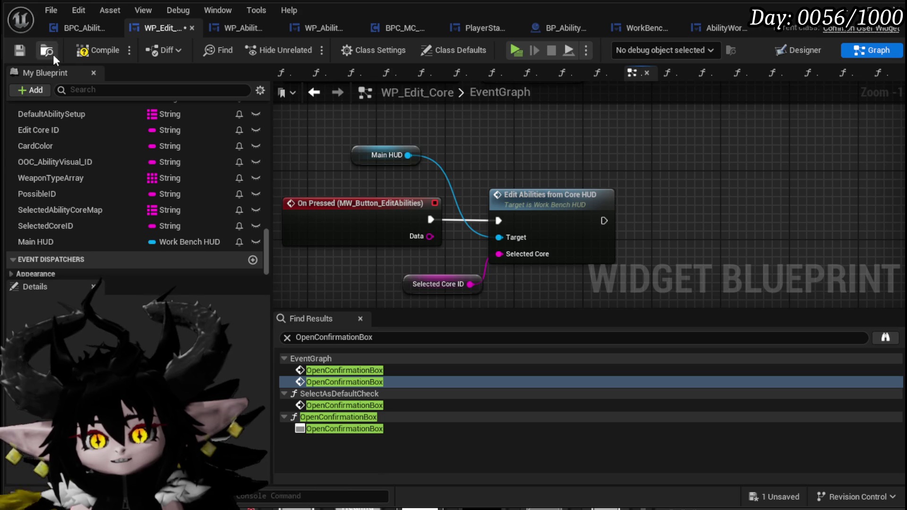
pyautogui.click(24, 50)
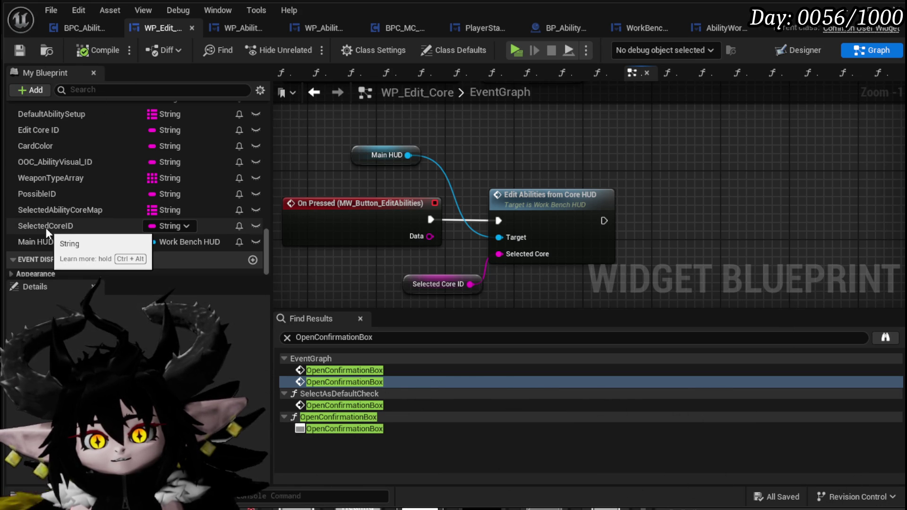
pyautogui.scroll(3, 55, 197)
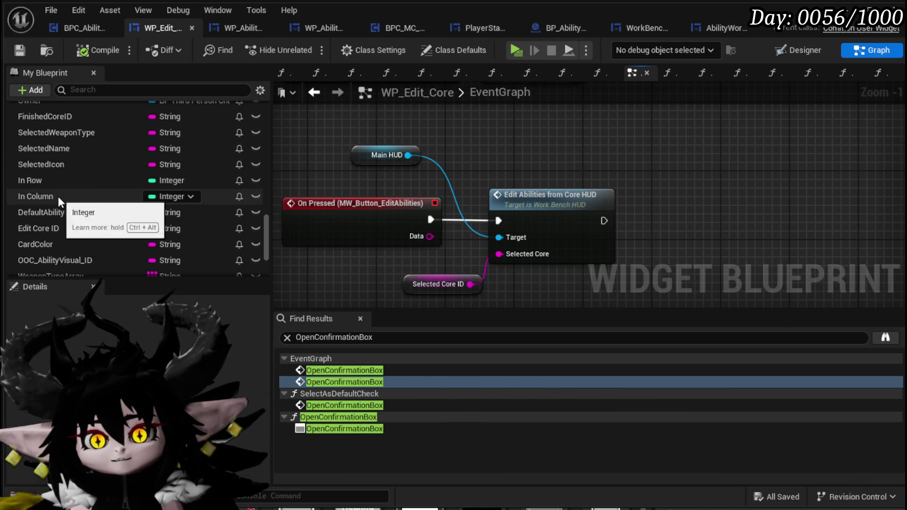
pyautogui.moveTo(439, 208)
pyautogui.mouseDown()
pyautogui.moveTo(373, 208)
pyautogui.moveTo(450, 186)
pyautogui.moveTo(316, 183)
pyautogui.mouseUp()
pyautogui.scroll(-3, 373, 208)
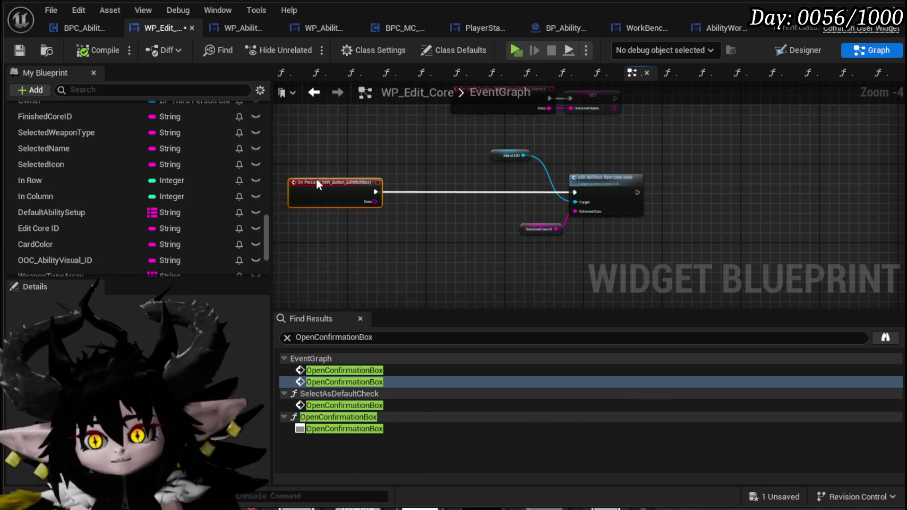
# Step: Wrap the button logic in a 'Make it then Swap UI' comment, compile and save, and return to the level
pyautogui.click(449, 218)
pyautogui.write('c')
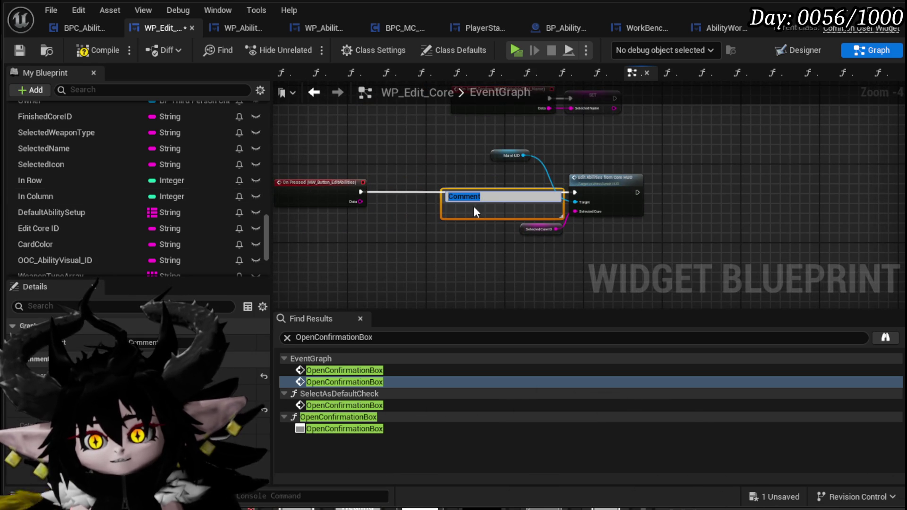
pyautogui.write('Make i')
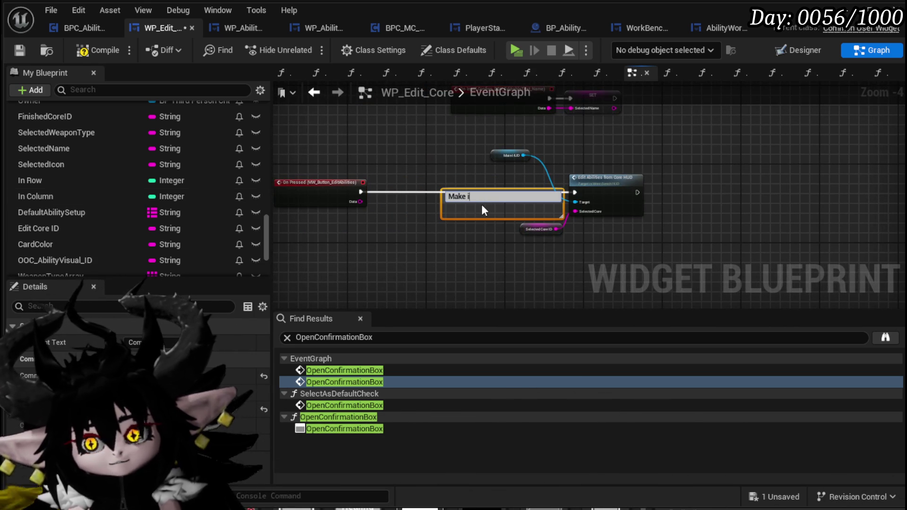
pyautogui.write('t then Saw')
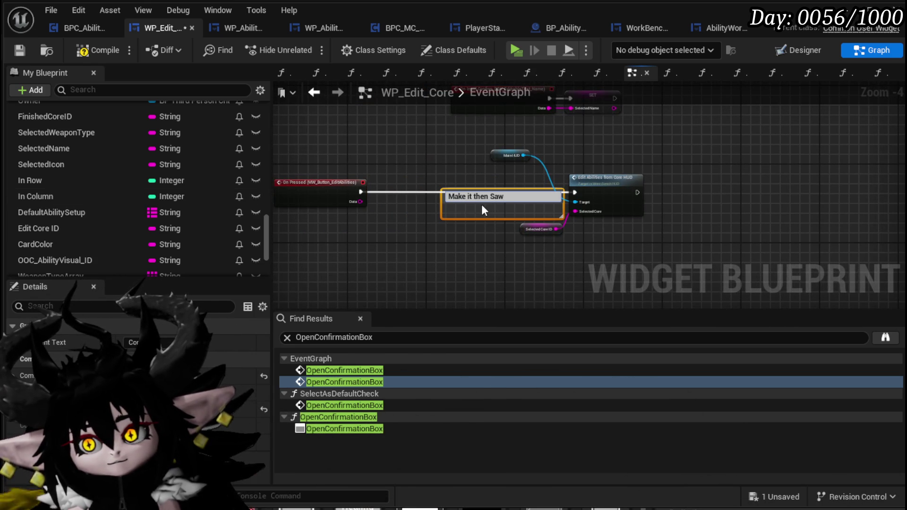
pyautogui.write('p UI')
pyautogui.press('Return')
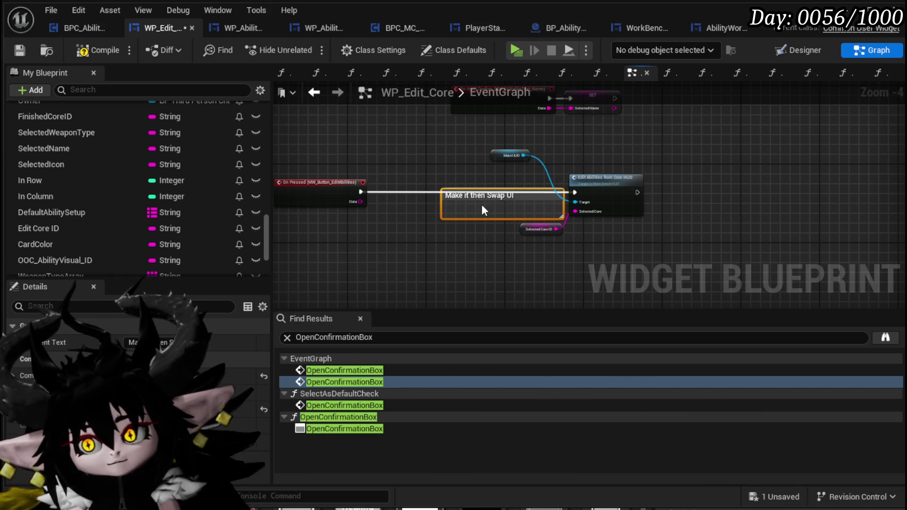
pyautogui.moveTo(485, 192); pyautogui.dragTo(460, 176)
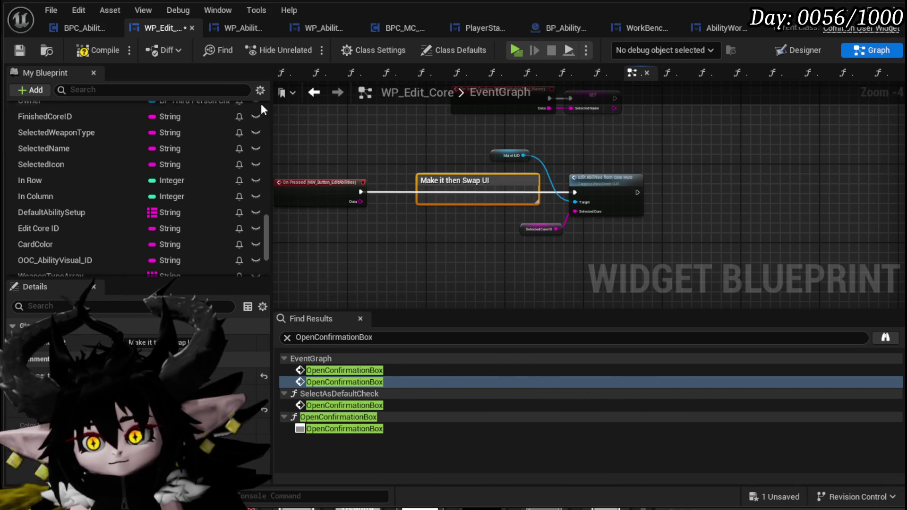
pyautogui.click(22, 49)
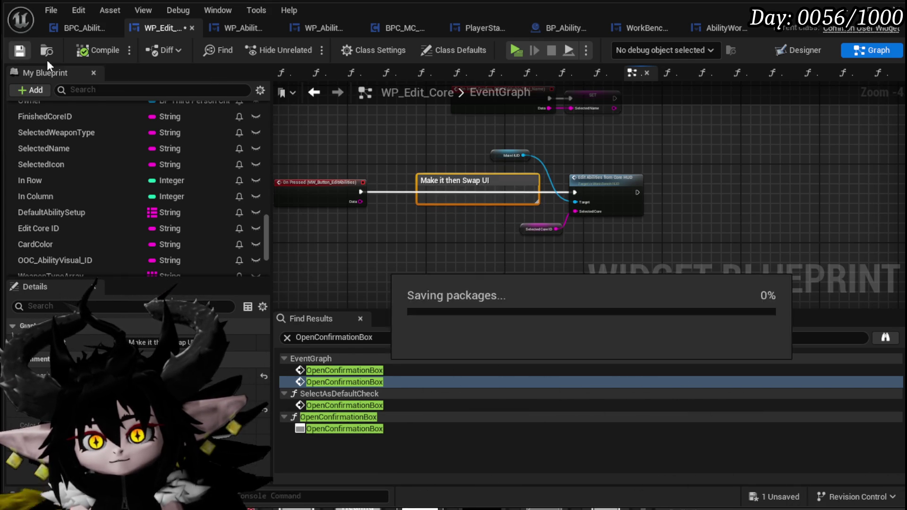
pyautogui.click(848, 12)
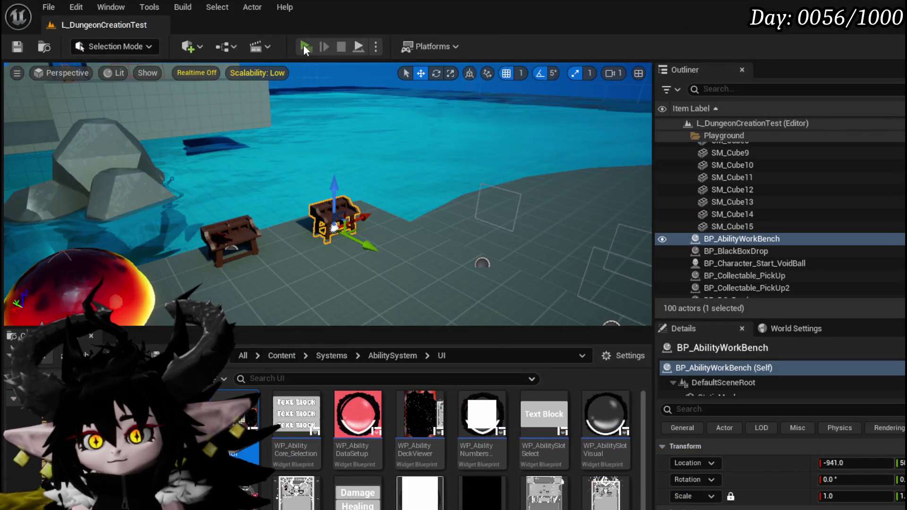
# Step: Play-test the level, using the ability workbench and choosing its Status option
pyautogui.hotkey('alt', 'p')
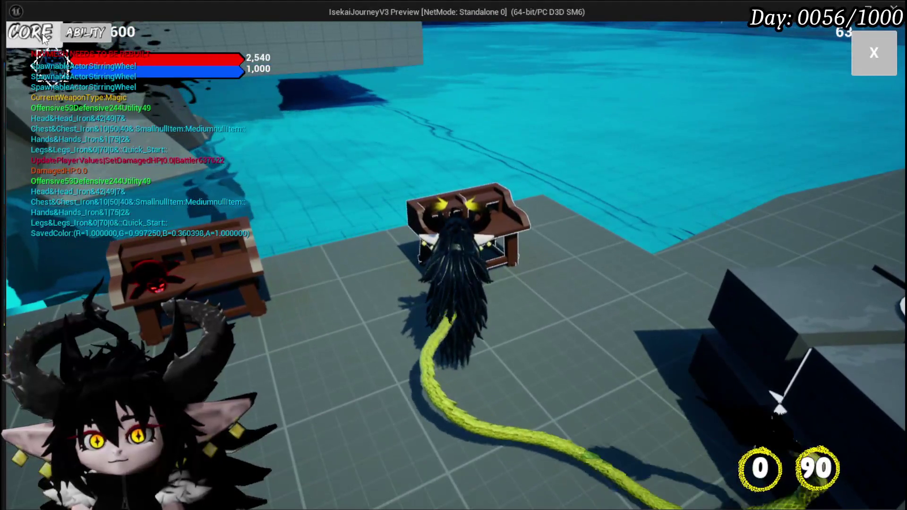
pyautogui.click(237, 100)
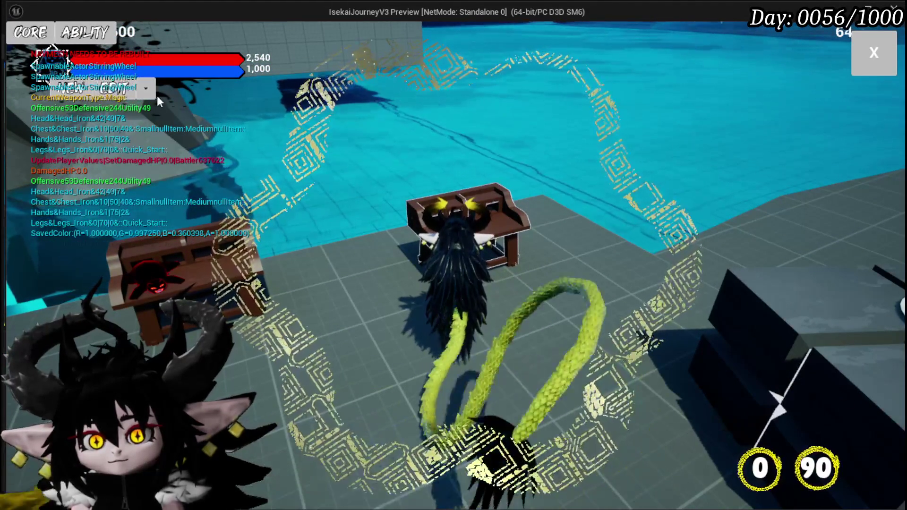
pyautogui.click(144, 93)
pyautogui.click(160, 140)
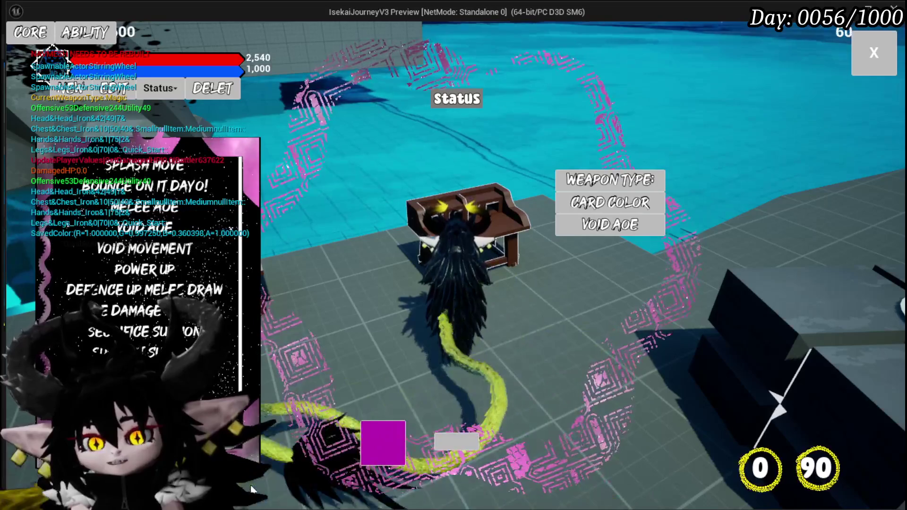
# Step: End the play session and save the L_DungeonCreationTest level
pyautogui.press('Escape')
pyautogui.click(18, 46)
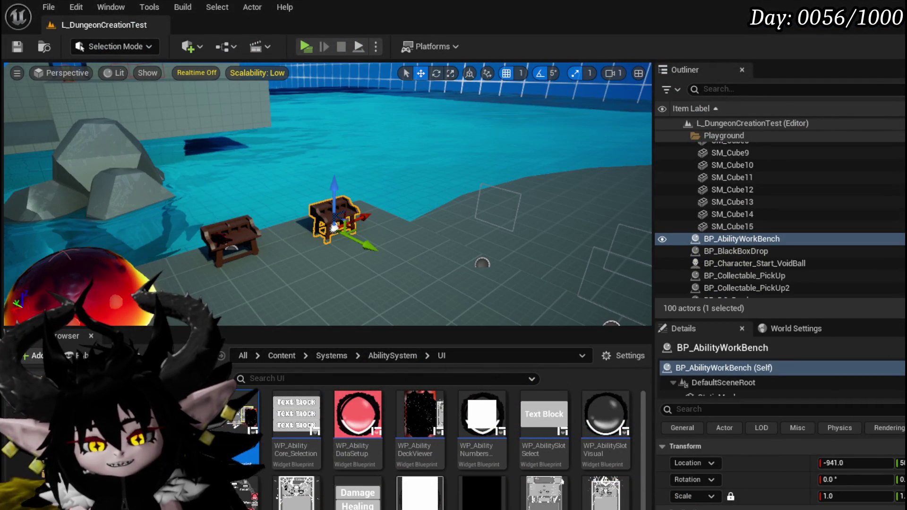
pyautogui.hotkey('alt', 'Tab')
# Step: Browse WorkBenchHUD's EditAbilitiesFromCoreHUD, Open Ability HUD and OpenCoreHUD function graphs
pyautogui.doubleClick(612, 185)
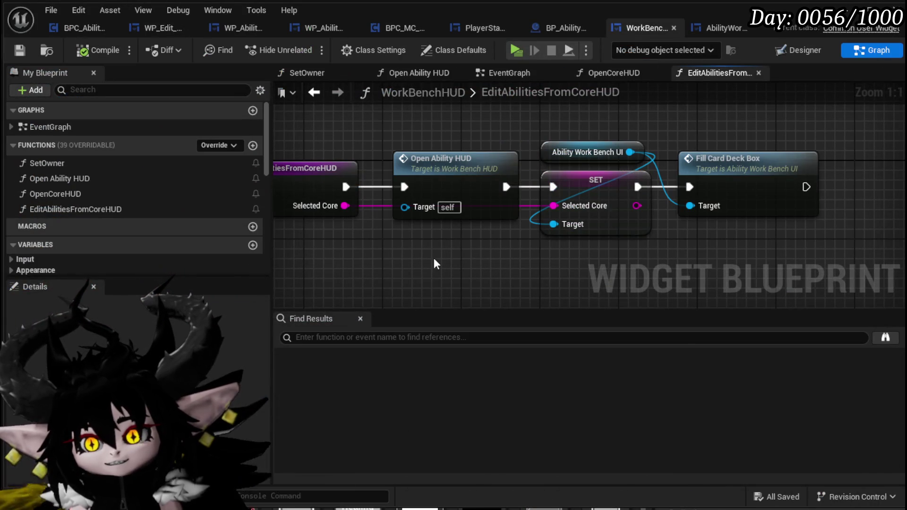
pyautogui.doubleClick(458, 189)
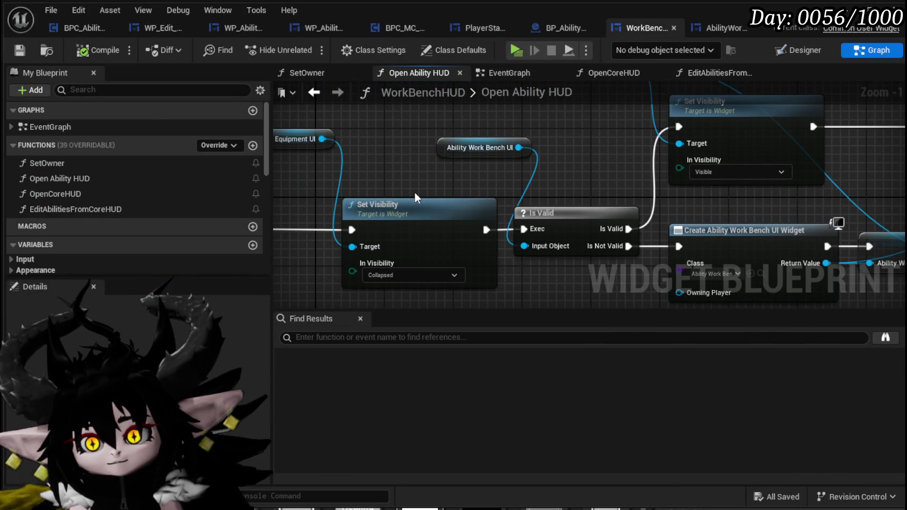
pyautogui.scroll(-2, 415, 192)
pyautogui.moveTo(415, 189)
pyautogui.mouseDown()
pyautogui.moveTo(523, 200)
pyautogui.moveTo(450, 254)
pyautogui.moveTo(501, 196)
pyautogui.mouseUp()
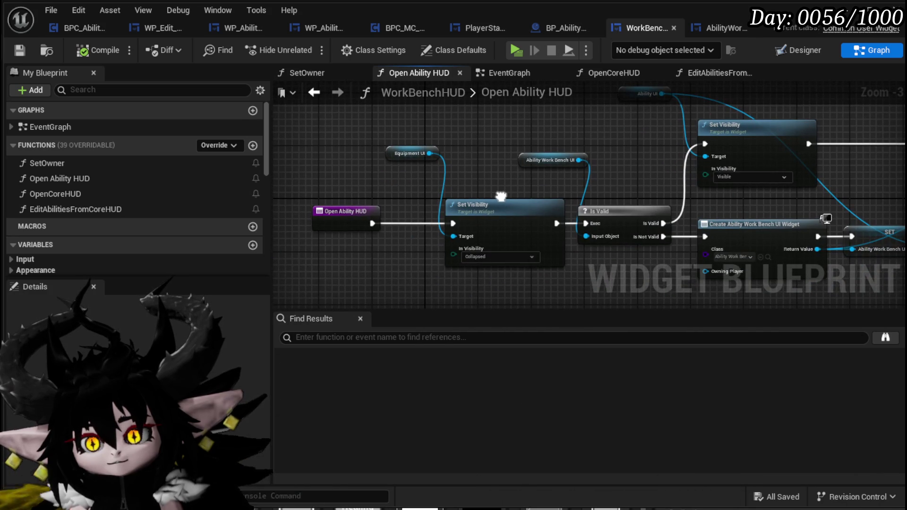
pyautogui.doubleClick(120, 189)
pyautogui.moveTo(331, 189)
pyautogui.mouseDown()
pyautogui.moveTo(351, 176)
pyautogui.moveTo(420, 192)
pyautogui.moveTo(614, 196)
pyautogui.moveTo(393, 231)
pyautogui.mouseUp()
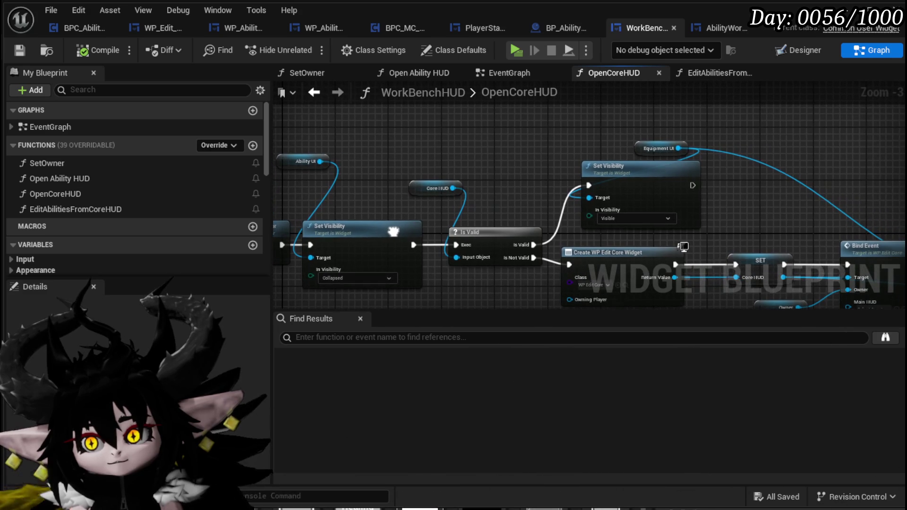
# Step: Move OpenCoreHUD's Equipment UI getter node further left
pyautogui.moveTo(641, 142); pyautogui.dragTo(555, 136)
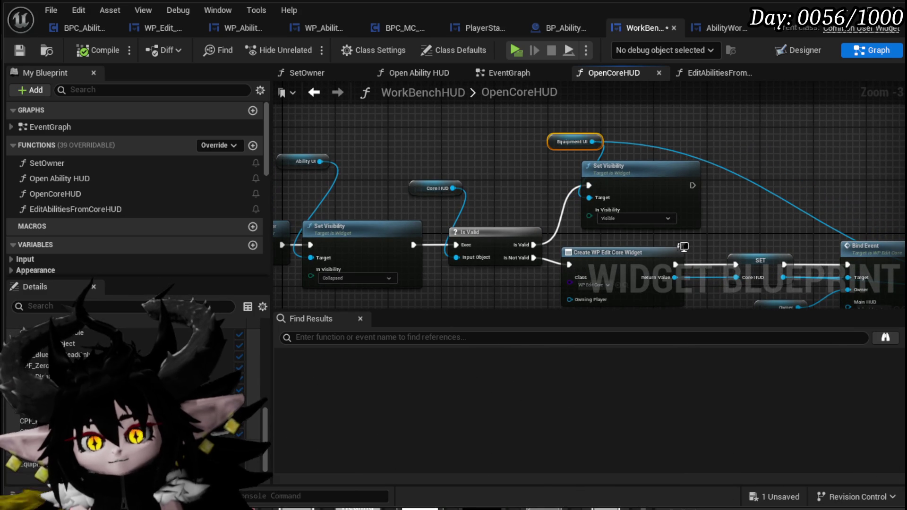
pyautogui.scroll(-5, 71, 245)
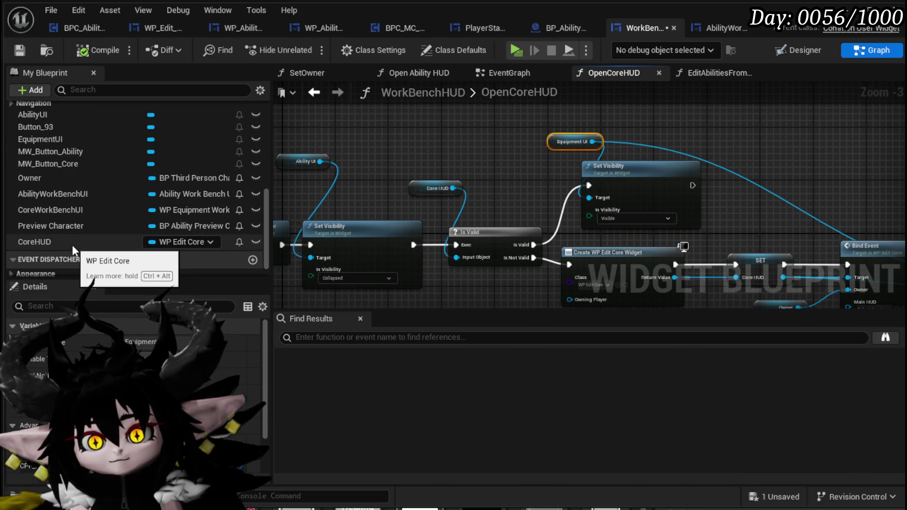
pyautogui.scroll(2, 72, 245)
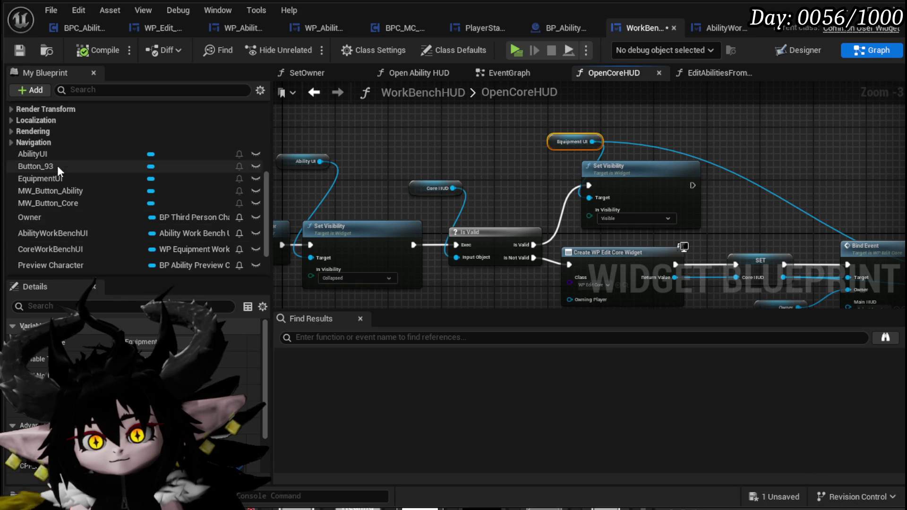
pyautogui.click(56, 175)
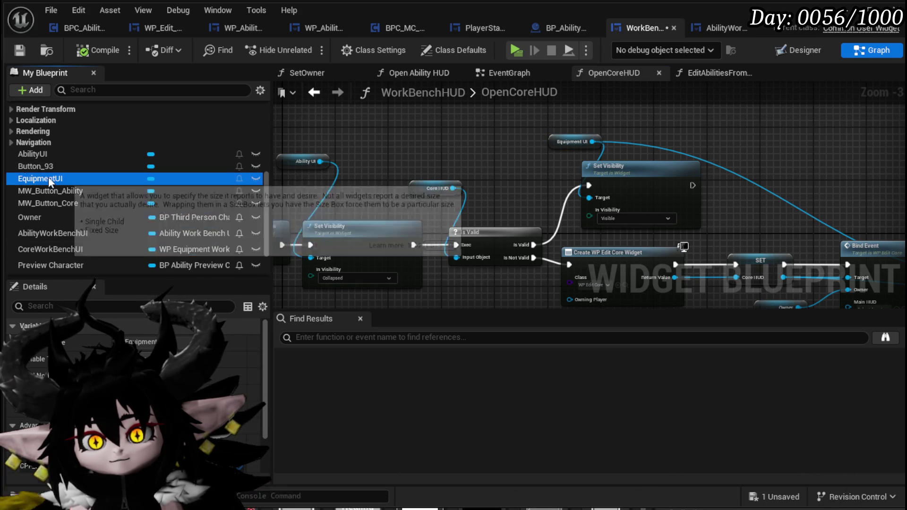
pyautogui.rightClick(35, 177)
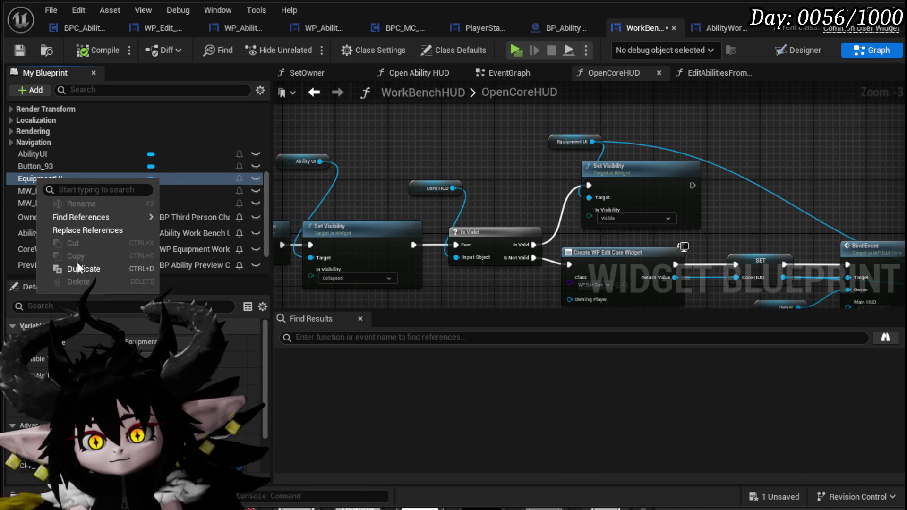
pyautogui.moveTo(432, 138)
pyautogui.mouseDown()
pyautogui.moveTo(337, 150)
pyautogui.moveTo(510, 152)
pyautogui.moveTo(459, 180)
pyautogui.mouseUp()
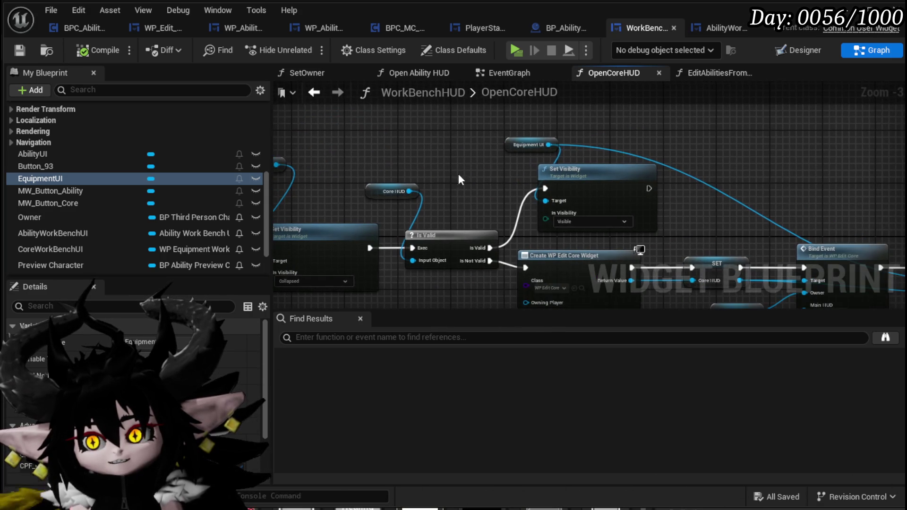
pyautogui.moveTo(509, 150); pyautogui.dragTo(463, 141)
pyautogui.moveTo(408, 145); pyautogui.dragTo(366, 128)
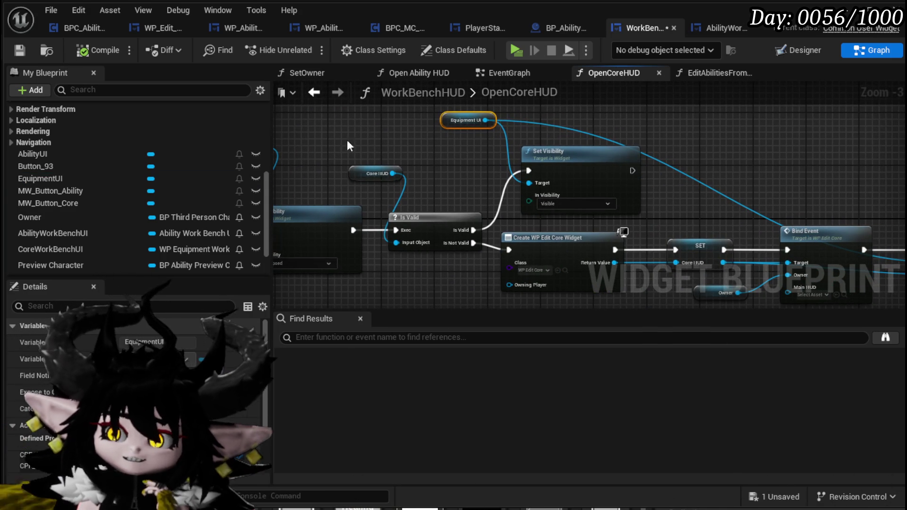
pyautogui.scroll(5, 101, 192)
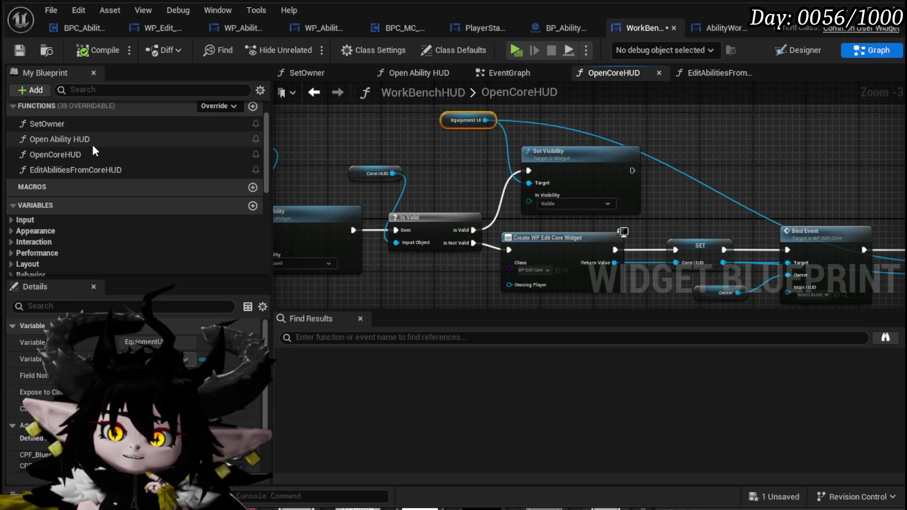
# Step: Return to the Open Ability HUD graph, then show WorkBenchHUD's Designer layout
pyautogui.doubleClick(92, 140)
pyautogui.moveTo(503, 170)
pyautogui.mouseDown()
pyautogui.moveTo(512, 234)
pyautogui.moveTo(511, 198)
pyautogui.mouseUp()
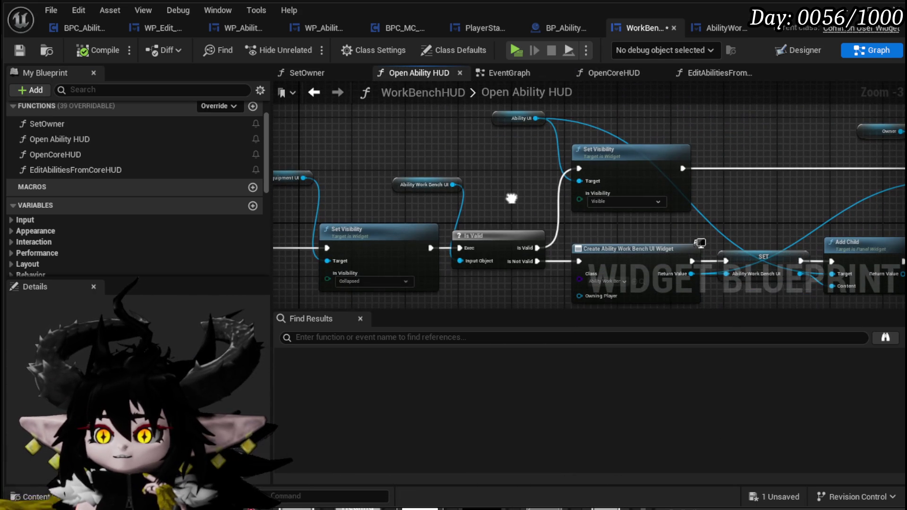
pyautogui.click(502, 164)
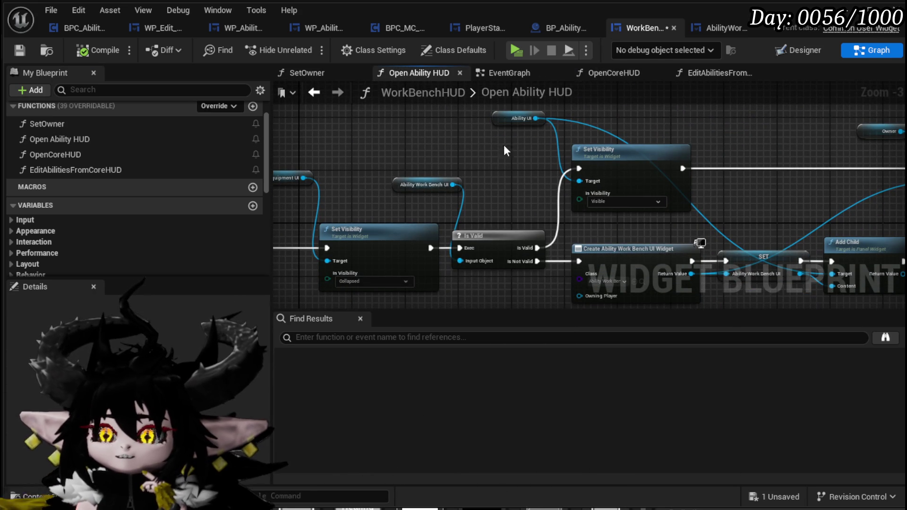
pyautogui.click(800, 44)
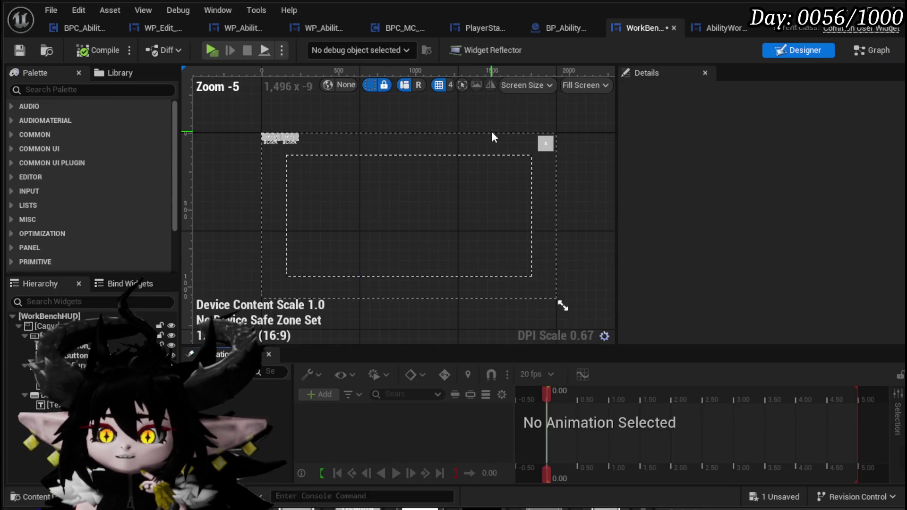
# Step: Rename the EquipmentUI widget to CoreUI, then compile and save
pyautogui.click(371, 205)
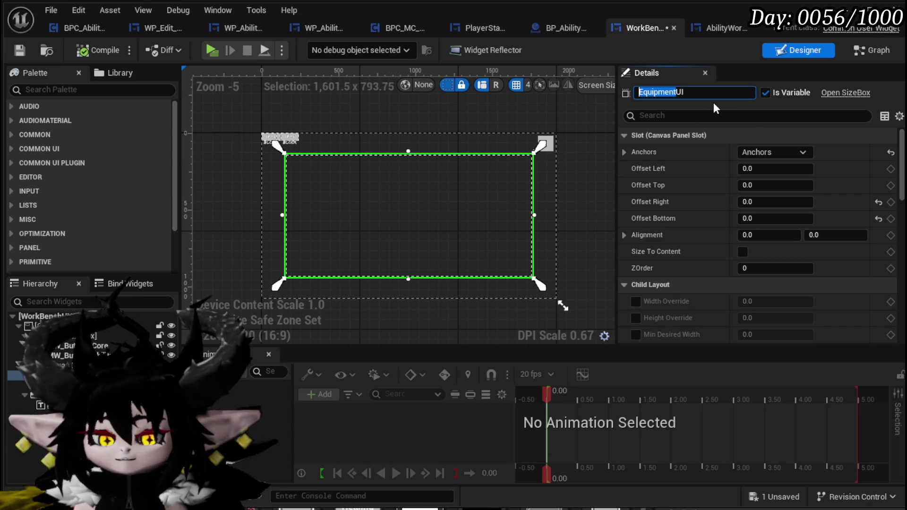
pyautogui.write('Core')
pyautogui.press('Return')
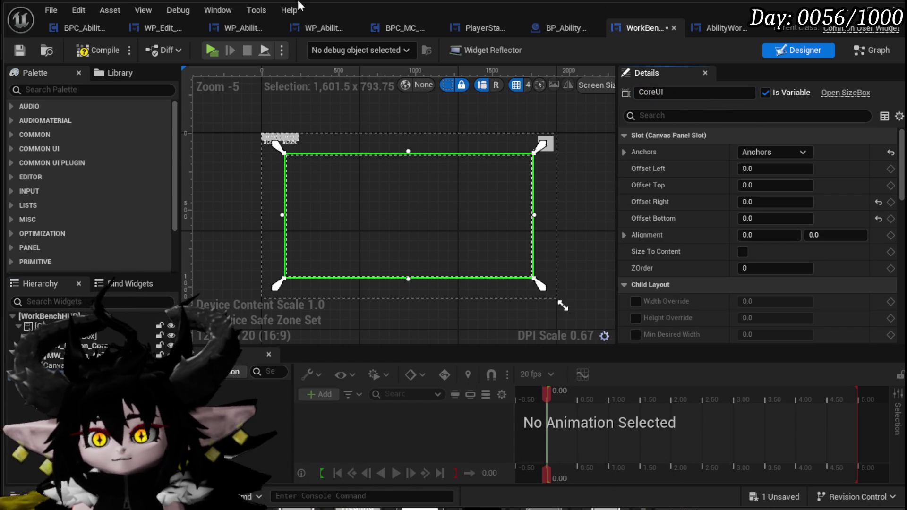
pyautogui.click(22, 50)
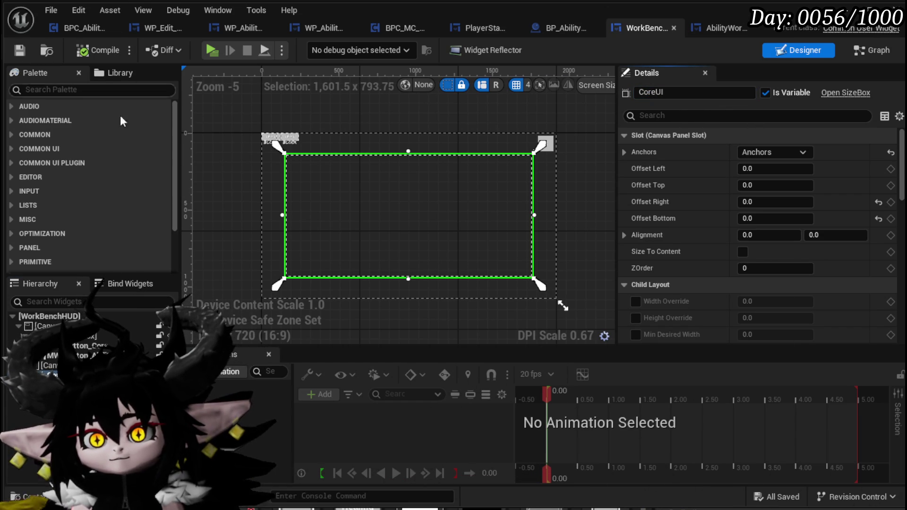
# Step: In the graph, nudge the Core UI Set Visibility node left and save WorkBenchHUD
pyautogui.click(878, 53)
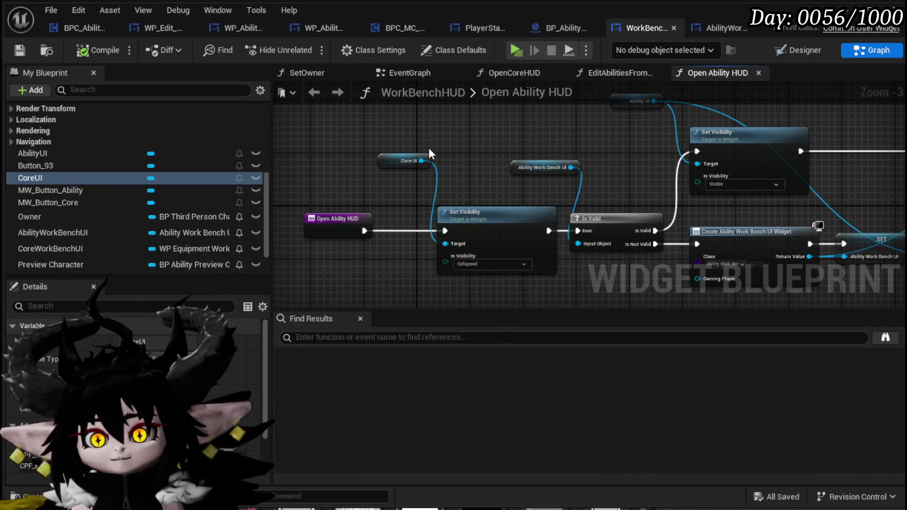
pyautogui.click(377, 156)
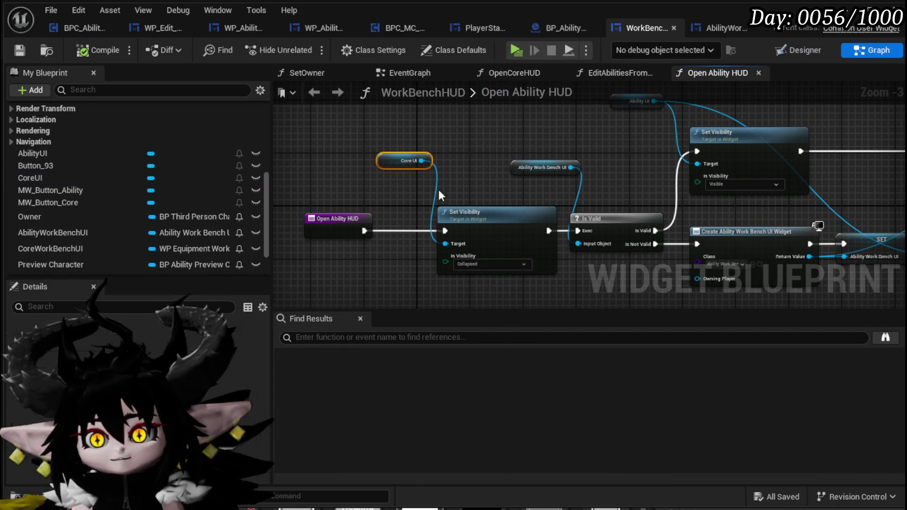
pyautogui.moveTo(485, 219); pyautogui.dragTo(421, 226)
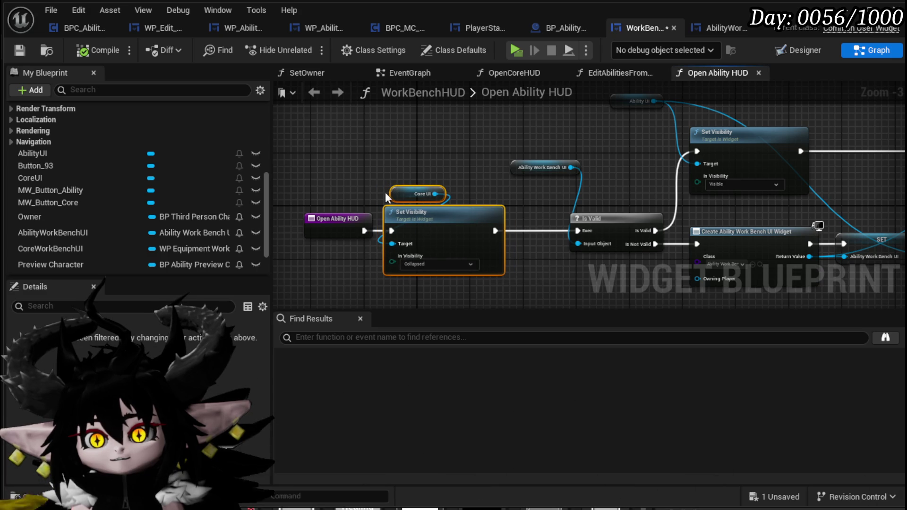
pyautogui.click(366, 182)
pyautogui.click(18, 50)
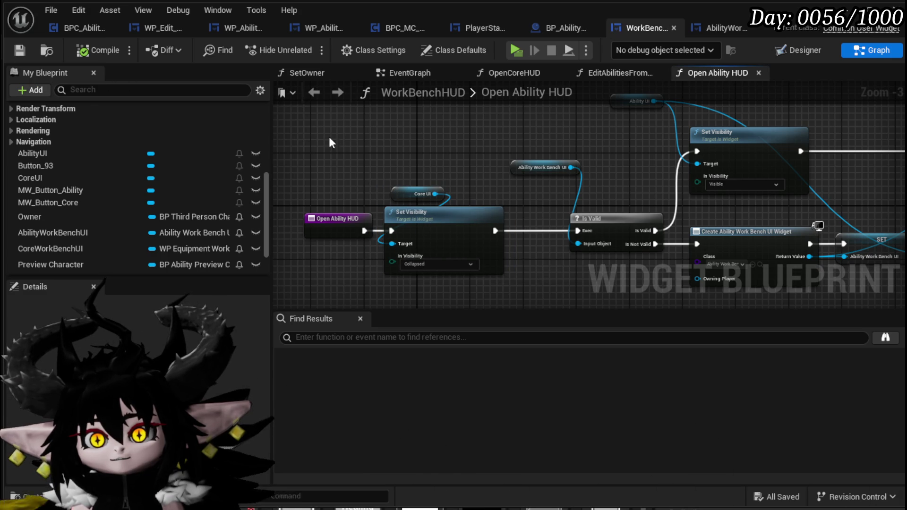
# Step: Add a breakpoint on Open Ability HUD's Set Visibility (Collapsed) node
pyautogui.scroll(5, 174, 149)
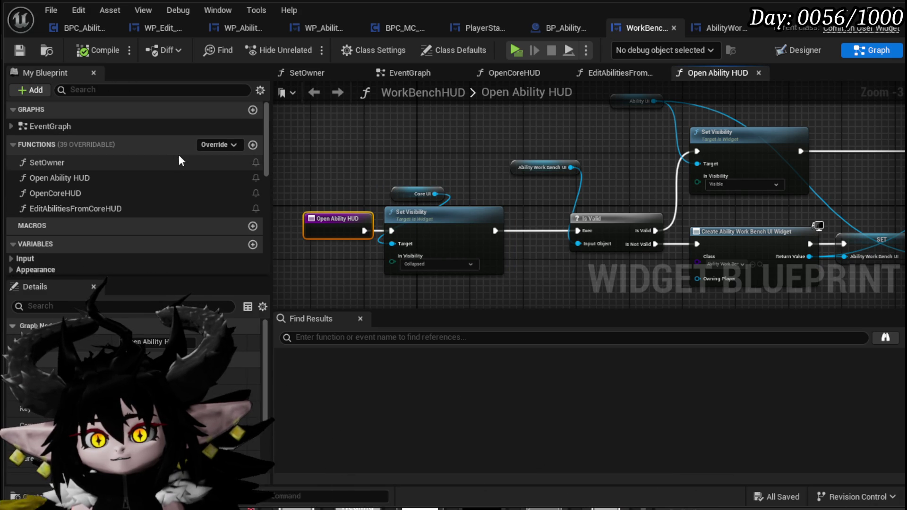
pyautogui.doubleClick(86, 208)
pyautogui.doubleClick(435, 192)
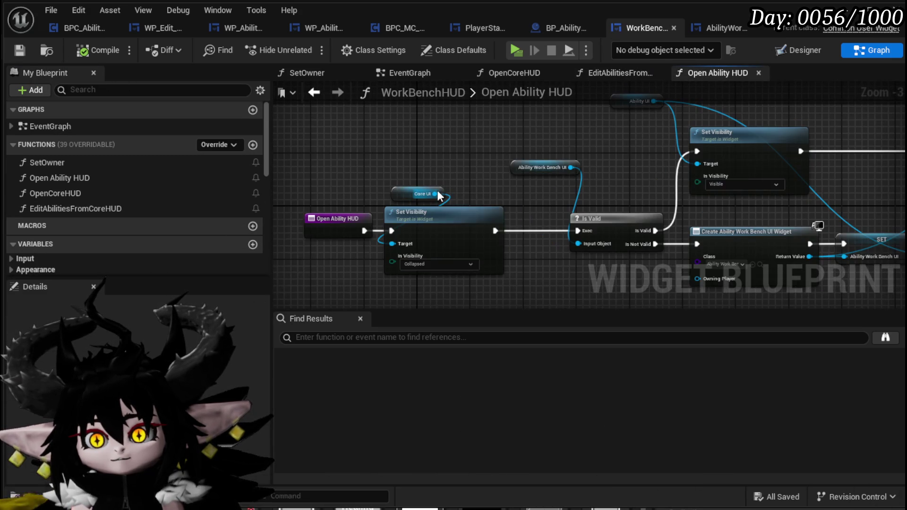
pyautogui.moveTo(449, 265)
pyautogui.mouseDown()
pyautogui.moveTo(335, 193)
pyautogui.moveTo(391, 194)
pyautogui.mouseUp()
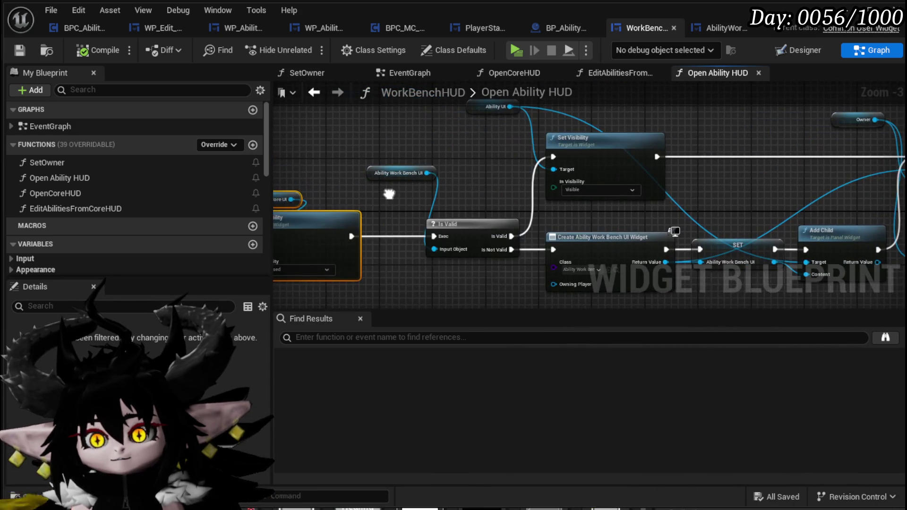
pyautogui.moveTo(439, 138)
pyautogui.mouseDown()
pyautogui.moveTo(627, 207)
pyautogui.moveTo(640, 157)
pyautogui.moveTo(585, 114)
pyautogui.mouseUp()
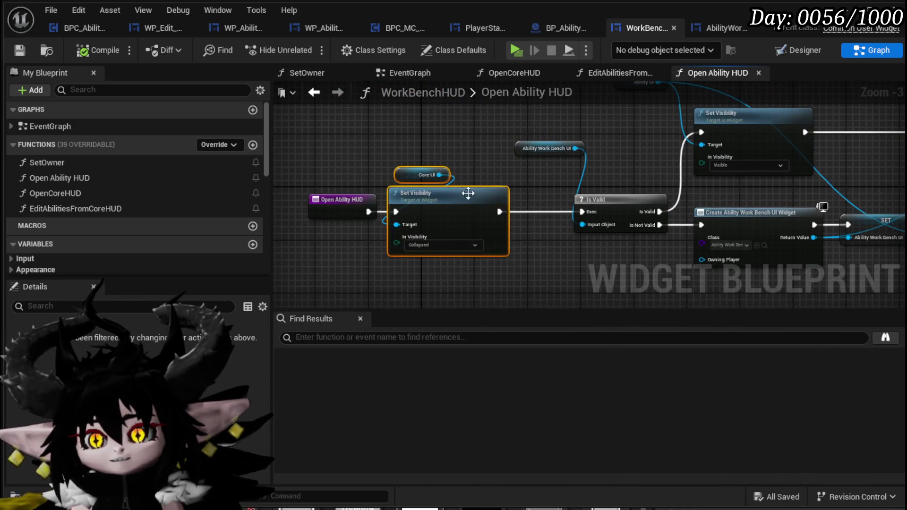
pyautogui.rightClick(461, 198)
pyautogui.click(501, 445)
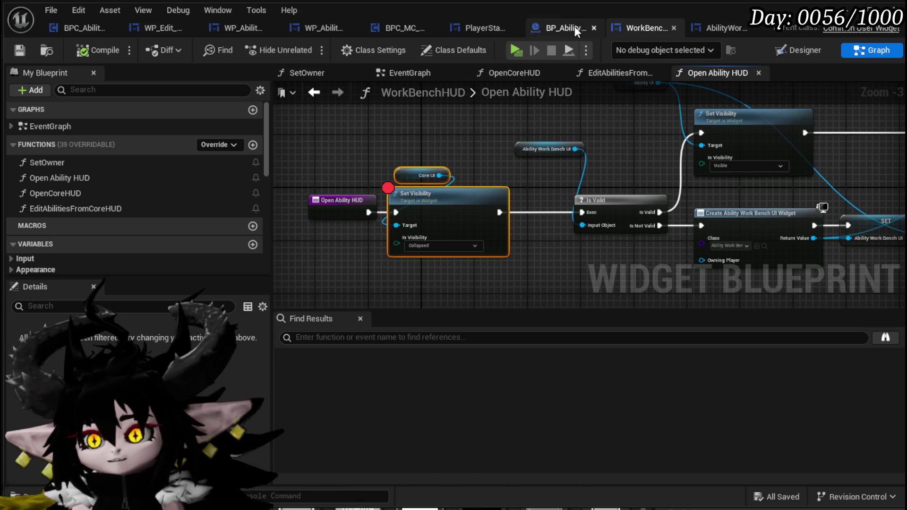
# Step: Review WP_Edit_Core's graphs, including the Main HUD set node in BindEvent
pyautogui.click(151, 30)
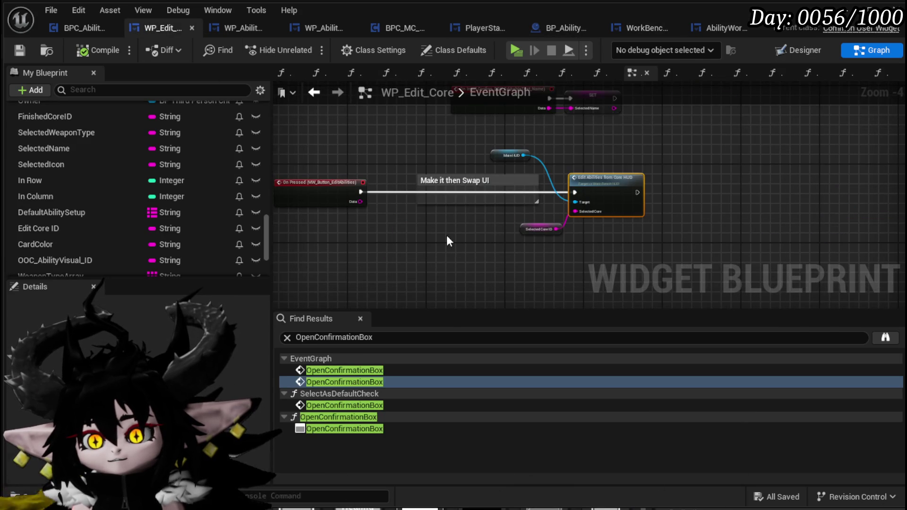
pyautogui.scroll(5, 449, 241)
pyautogui.moveTo(486, 228); pyautogui.dragTo(657, 252)
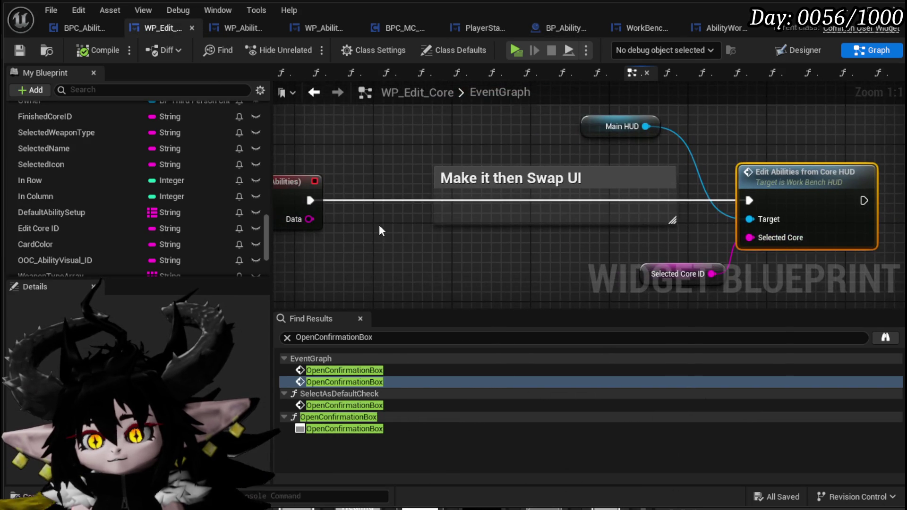
pyautogui.scroll(-1, 381, 229)
pyautogui.moveTo(380, 229); pyautogui.dragTo(514, 224)
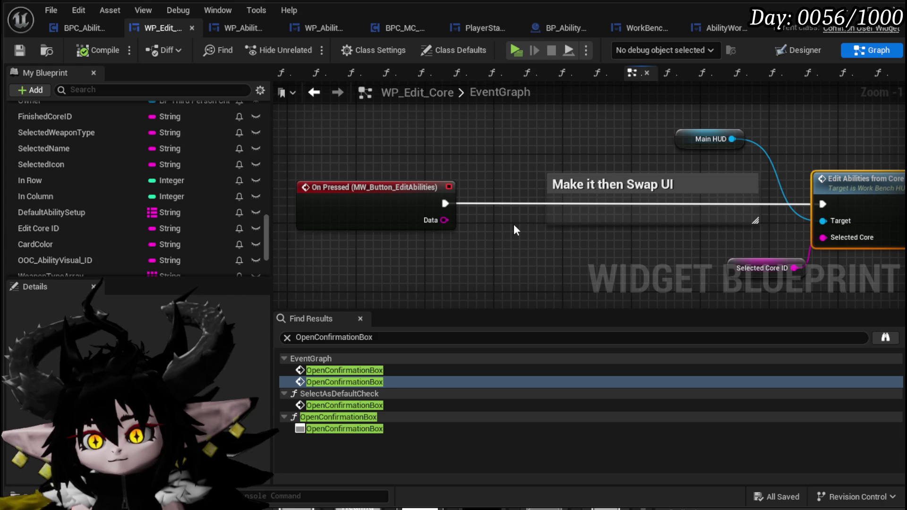
pyautogui.click(798, 51)
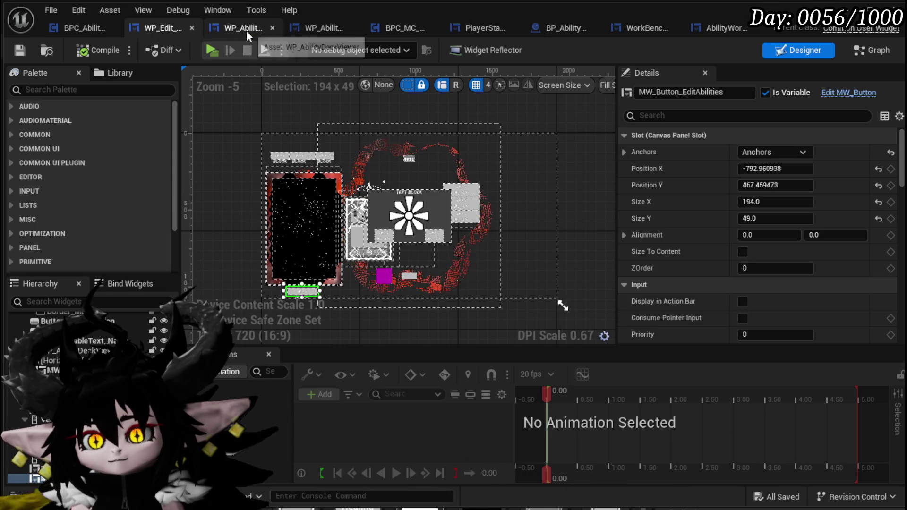
pyautogui.click(871, 50)
pyautogui.scroll(15, 47, 162)
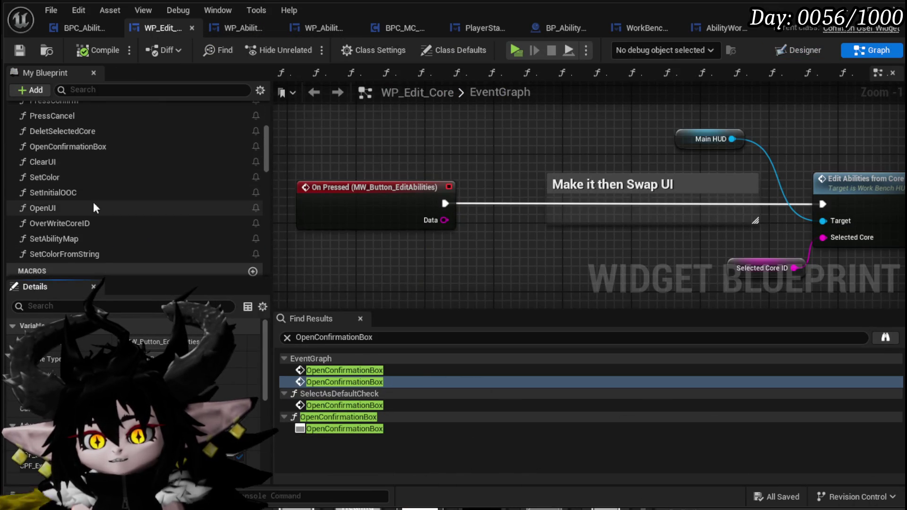
pyautogui.scroll(3, 77, 184)
pyautogui.doubleClick(69, 133)
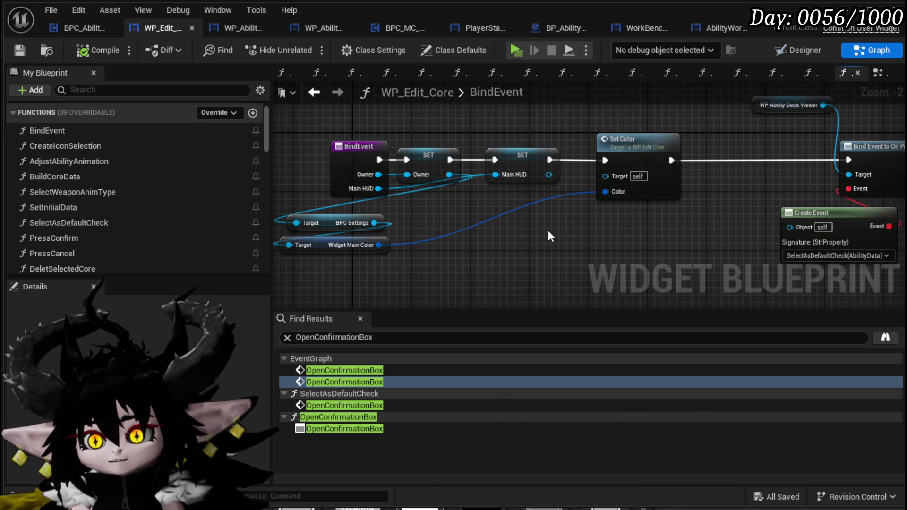
pyautogui.click(523, 171)
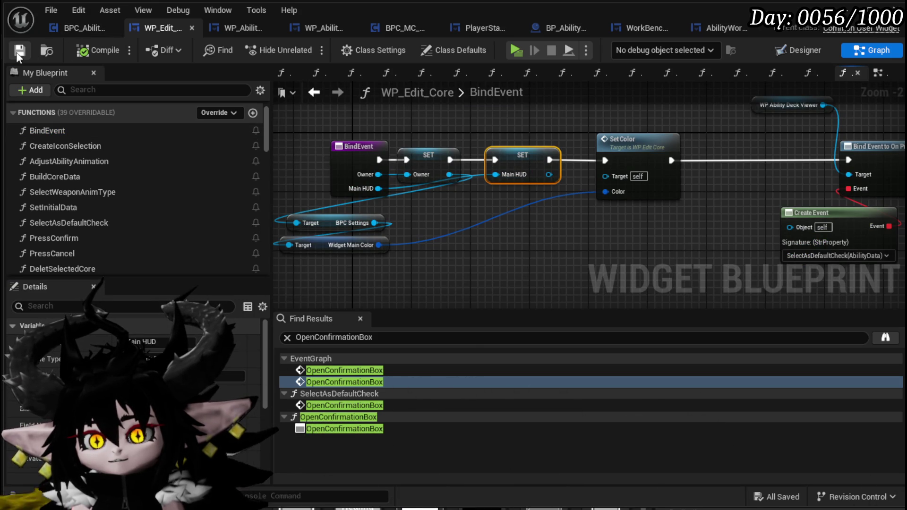
# Step: Pan AbilityWorkBenchUI's graph to On Selection Changed and save all assets
pyautogui.click(710, 27)
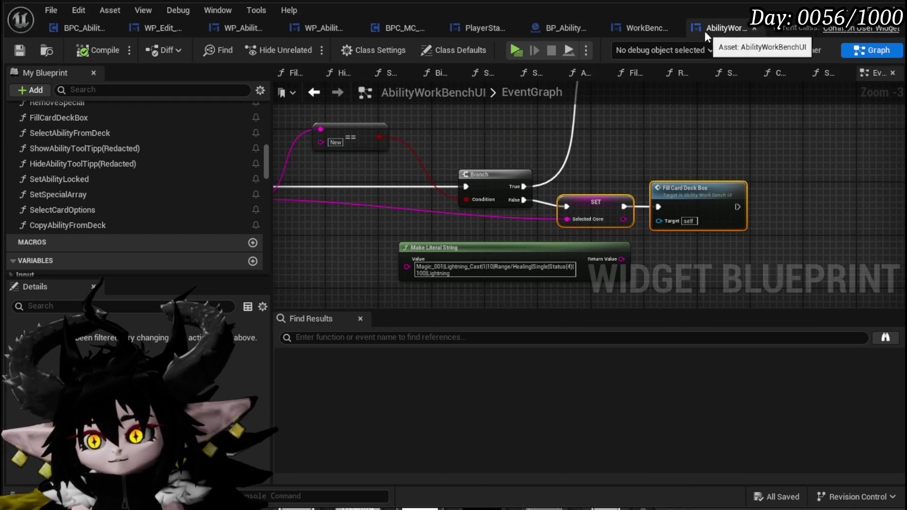
pyautogui.moveTo(500, 122); pyautogui.dragTo(750, 149)
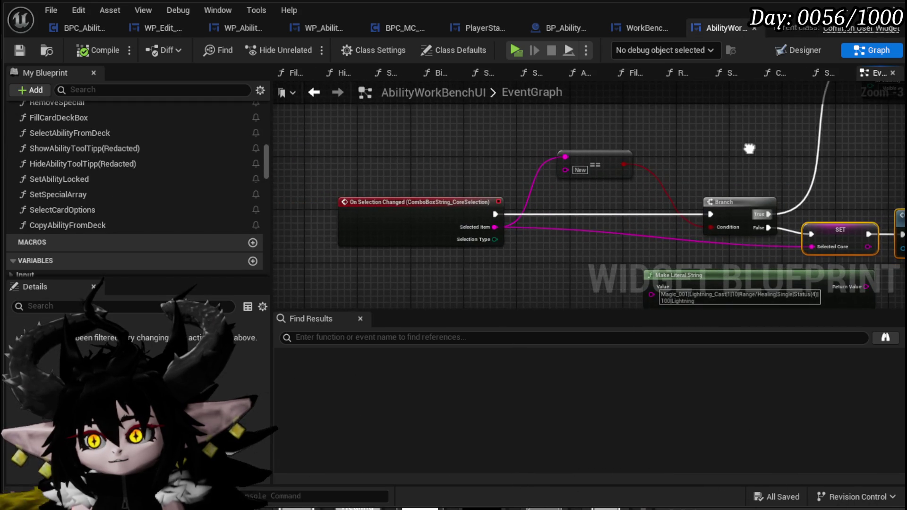
pyautogui.click(19, 50)
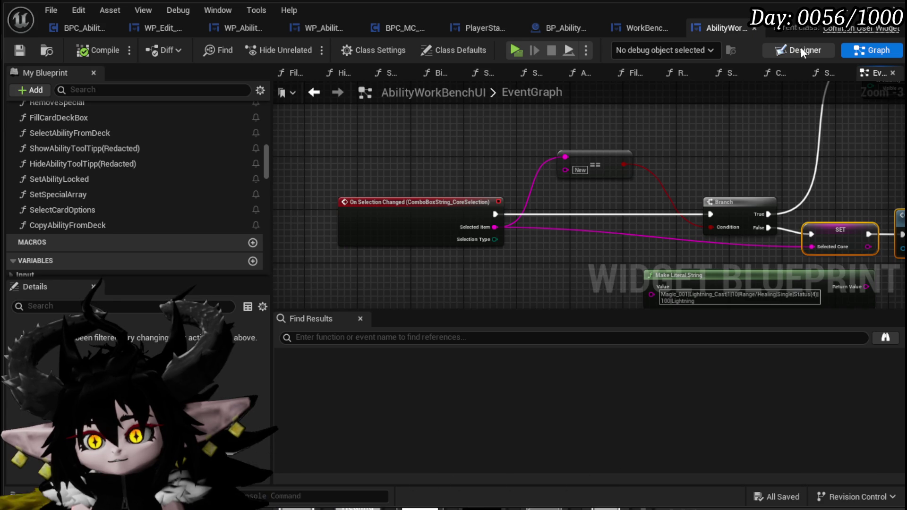
# Step: In OpenCoreHUD, plug a Self reference into Bind Event's Main HUD pin and save
pyautogui.click(801, 49)
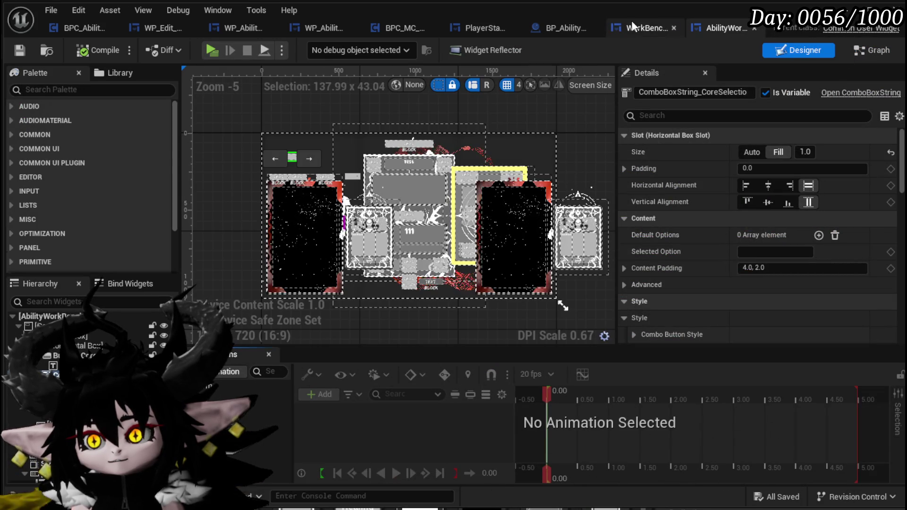
pyautogui.hotkey('ctrl', 'tab')
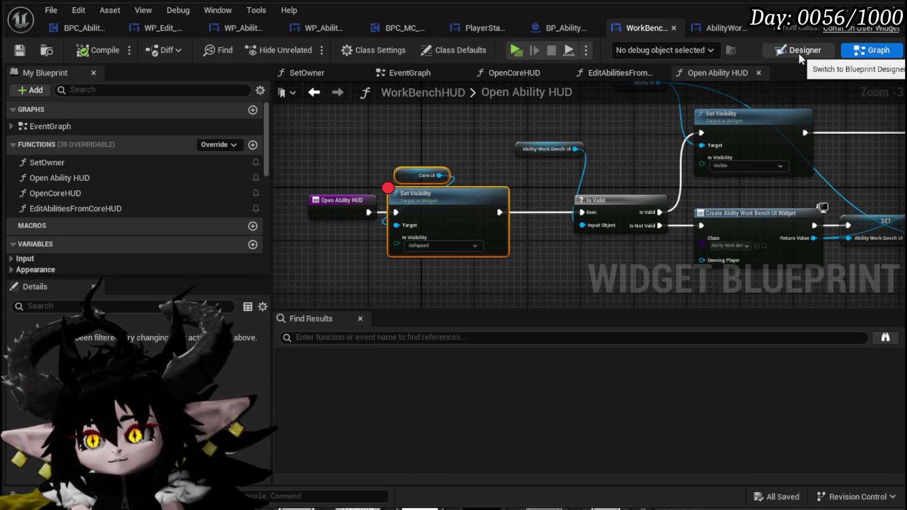
pyautogui.doubleClick(104, 163)
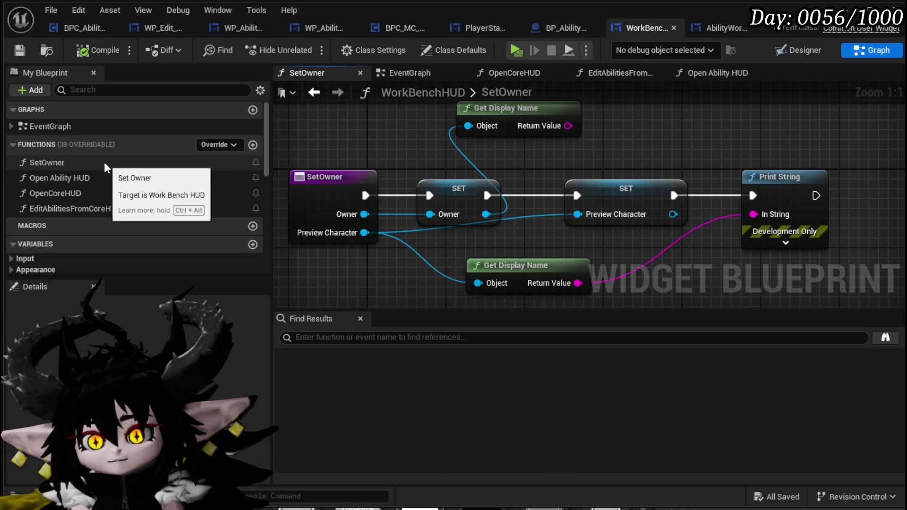
pyautogui.doubleClick(100, 181)
pyautogui.doubleClick(95, 192)
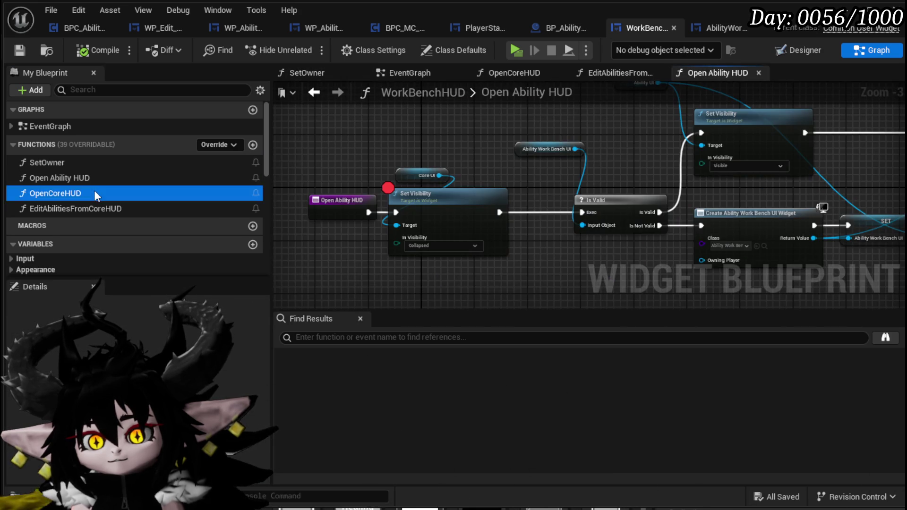
pyautogui.moveTo(531, 213); pyautogui.dragTo(494, 178)
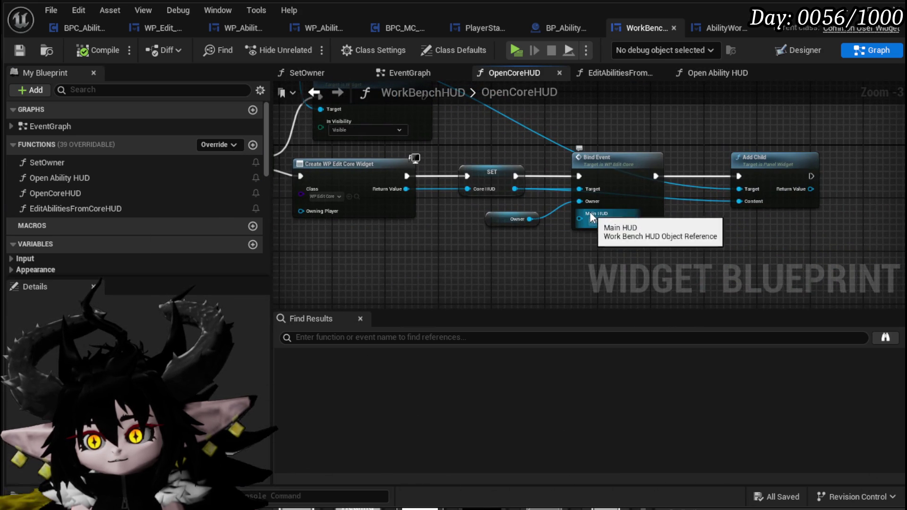
pyautogui.moveTo(591, 218); pyautogui.dragTo(546, 251)
pyautogui.write('self')
pyautogui.press('Escape')
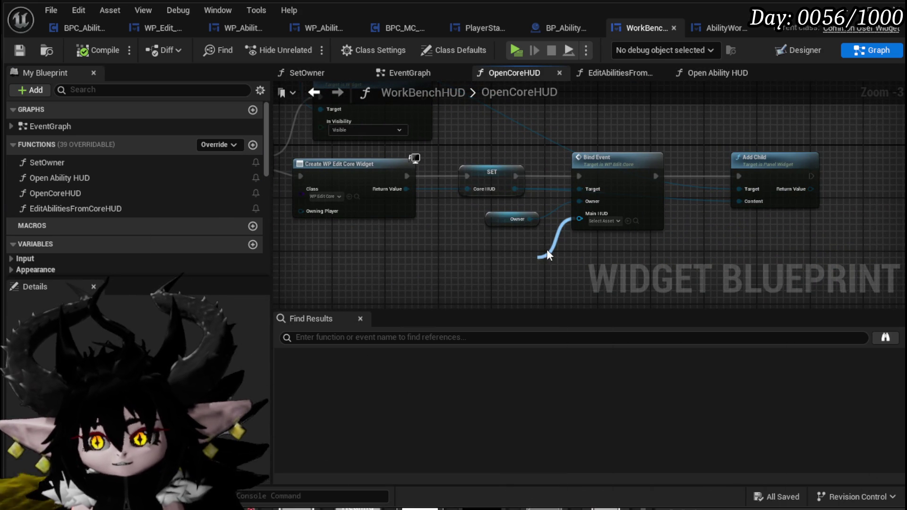
pyautogui.click(16, 49)
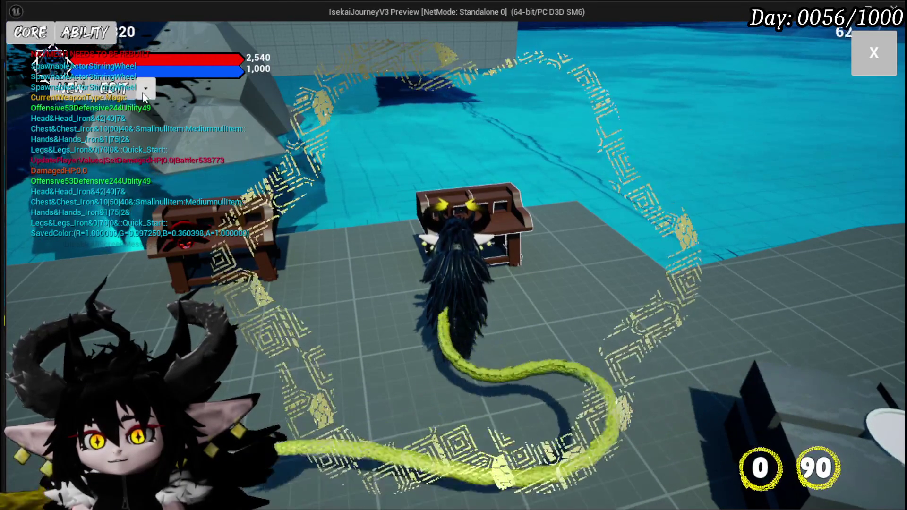
# Step: With the game paused on the breakpoint, disable Set Visibility's breakpoint, resume, close the menu and stop
pyautogui.click(111, 88)
pyautogui.click(562, 208)
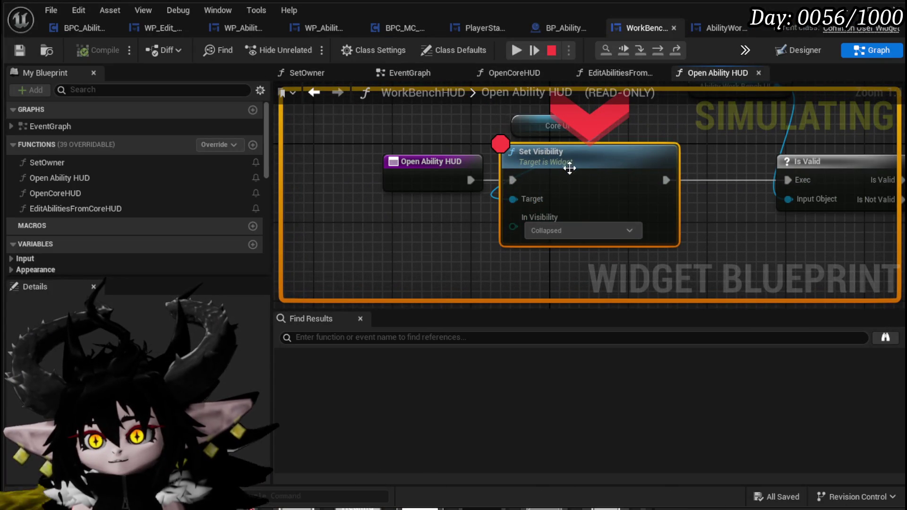
pyautogui.rightClick(569, 168)
pyautogui.click(615, 274)
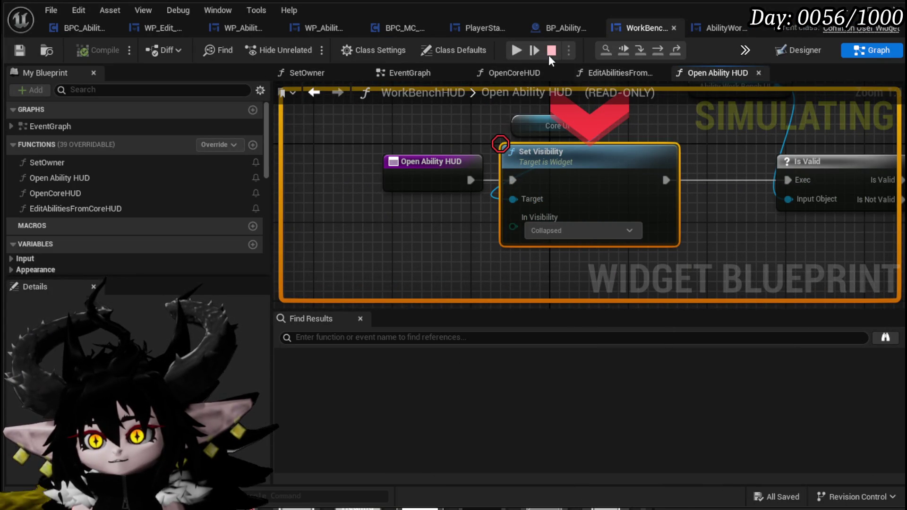
pyautogui.click(515, 50)
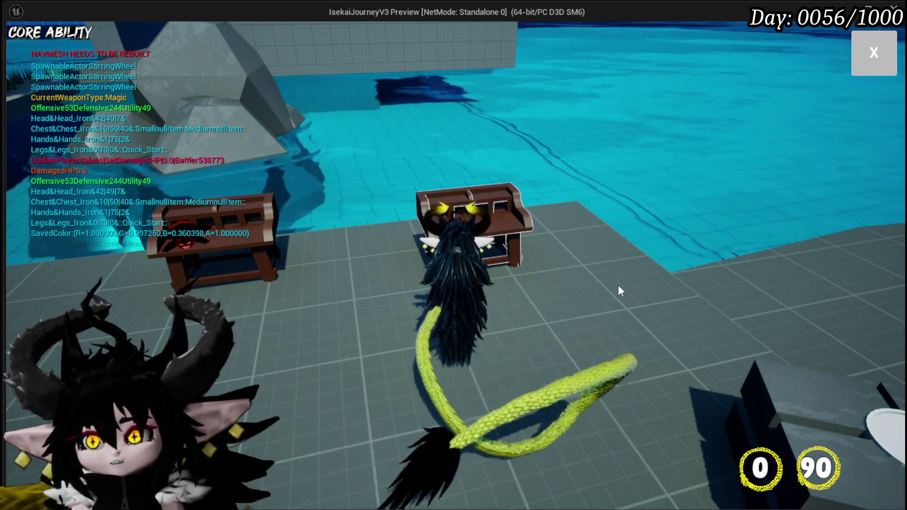
pyautogui.click(878, 65)
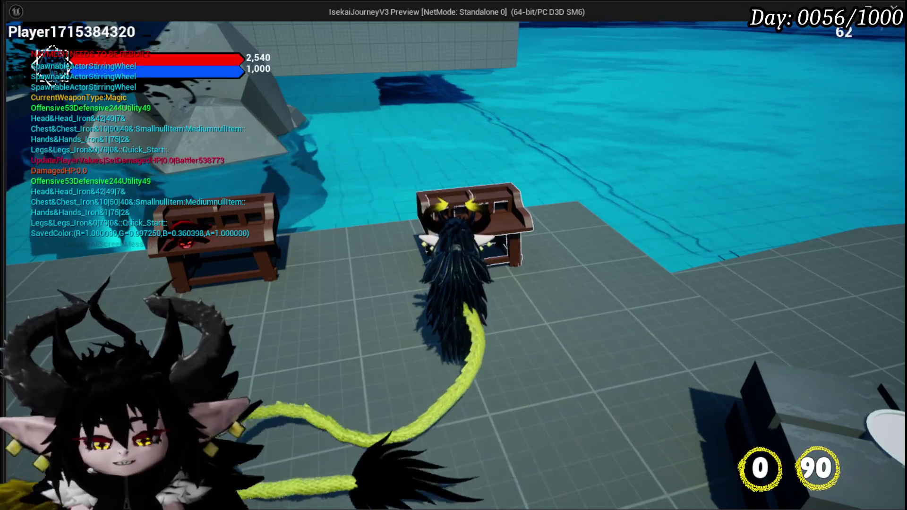
pyautogui.press('Escape')
pyautogui.scroll(-2, 428, 242)
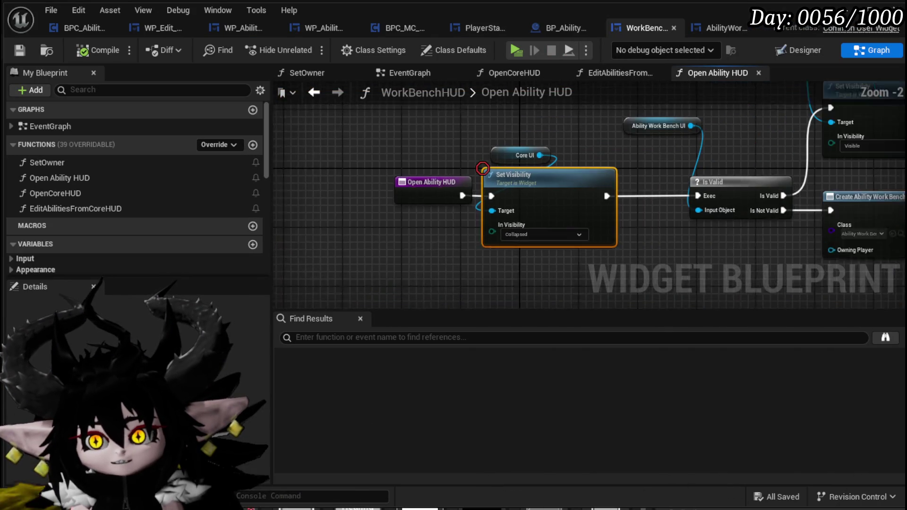
# Step: Paste the Ability UI Set Visibility (Visible) nodes between the Core UI collapse and Is Valid, then save
pyautogui.moveTo(484, 236); pyautogui.dragTo(287, 283)
pyautogui.moveTo(502, 217)
pyautogui.mouseDown()
pyautogui.moveTo(415, 209)
pyautogui.moveTo(739, 203)
pyautogui.mouseUp()
pyautogui.moveTo(598, 131)
pyautogui.mouseDown()
pyautogui.moveTo(782, 80)
pyautogui.moveTo(884, 70)
pyautogui.mouseUp()
pyautogui.moveTo(397, 218)
pyautogui.mouseDown()
pyautogui.moveTo(570, 196)
pyautogui.moveTo(386, 203)
pyautogui.mouseUp()
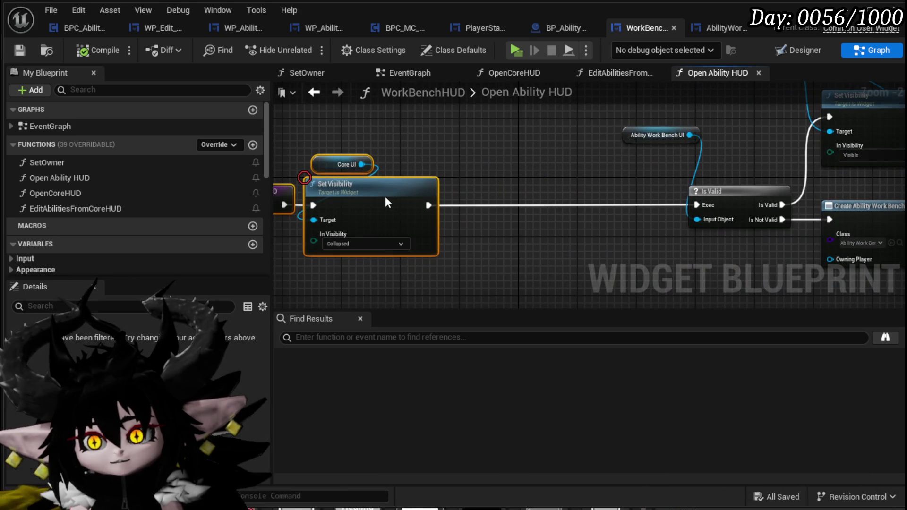
pyautogui.click(531, 238)
pyautogui.hotkey('ctrl', 'v')
pyautogui.moveTo(632, 266); pyautogui.dragTo(565, 182)
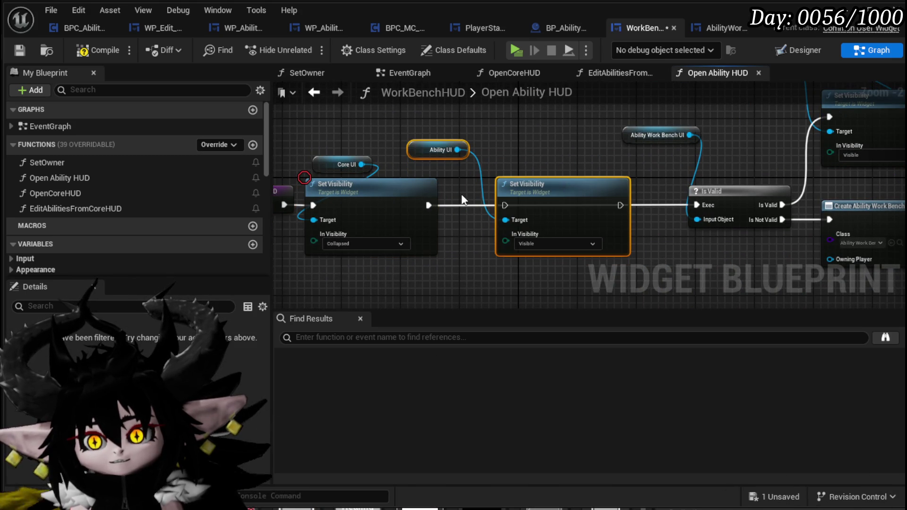
pyautogui.moveTo(507, 206); pyautogui.dragTo(506, 206)
pyautogui.moveTo(694, 208); pyautogui.dragTo(700, 206)
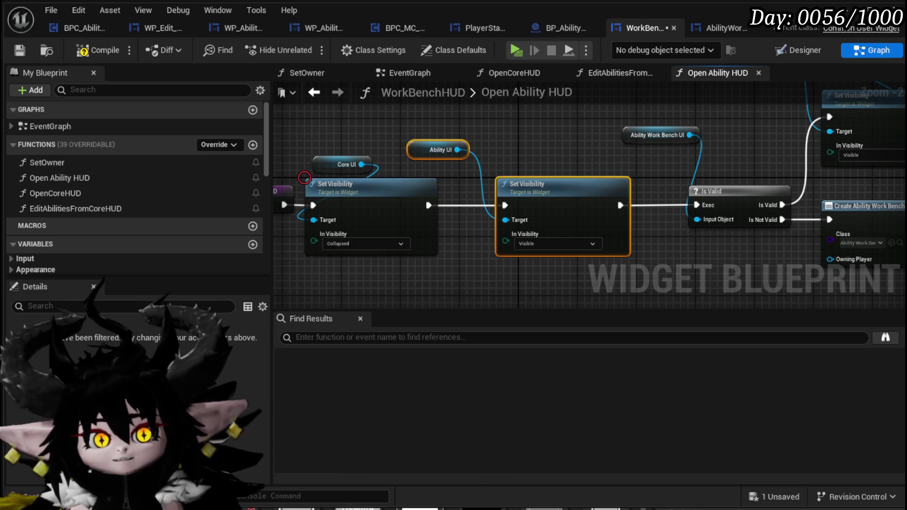
pyautogui.click(23, 55)
pyautogui.moveTo(569, 184); pyautogui.dragTo(364, 192)
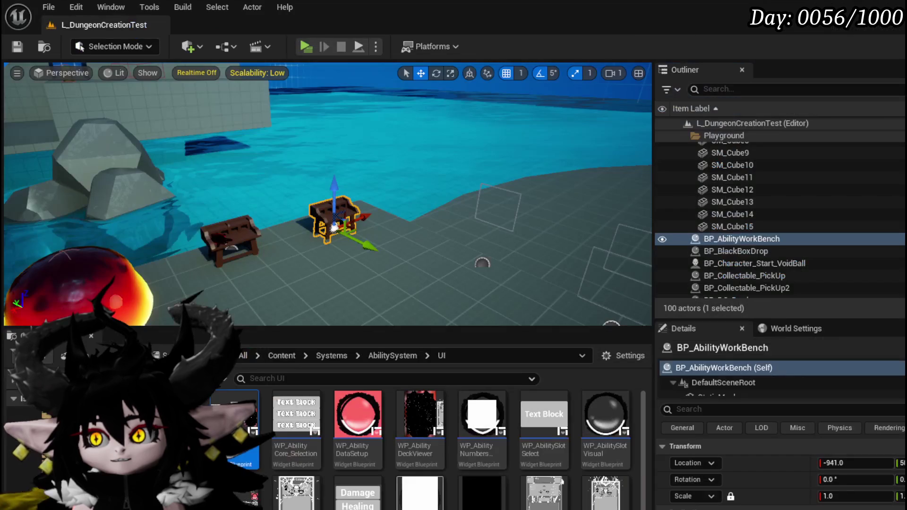
# Step: Play-test the workbench by opening the Status core's ability editor, then closing it
pyautogui.click(314, 45)
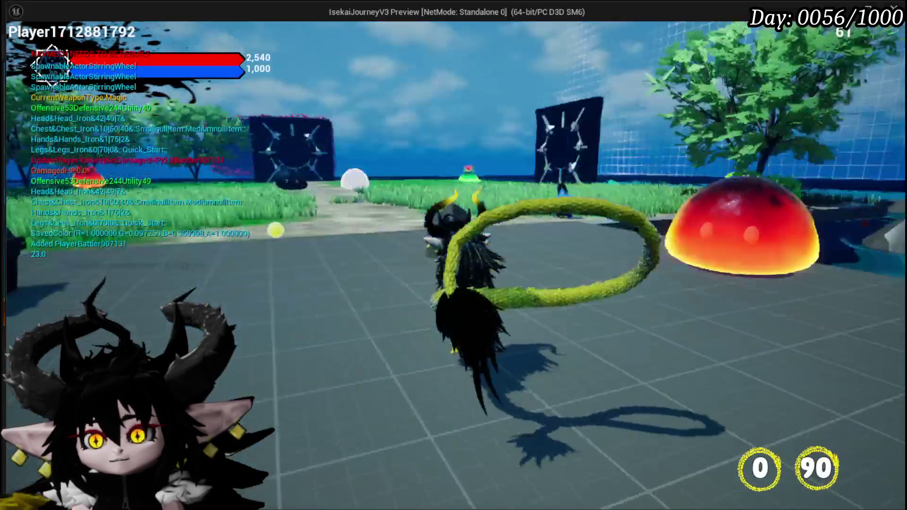
pyautogui.press('w')
pyautogui.press('e')
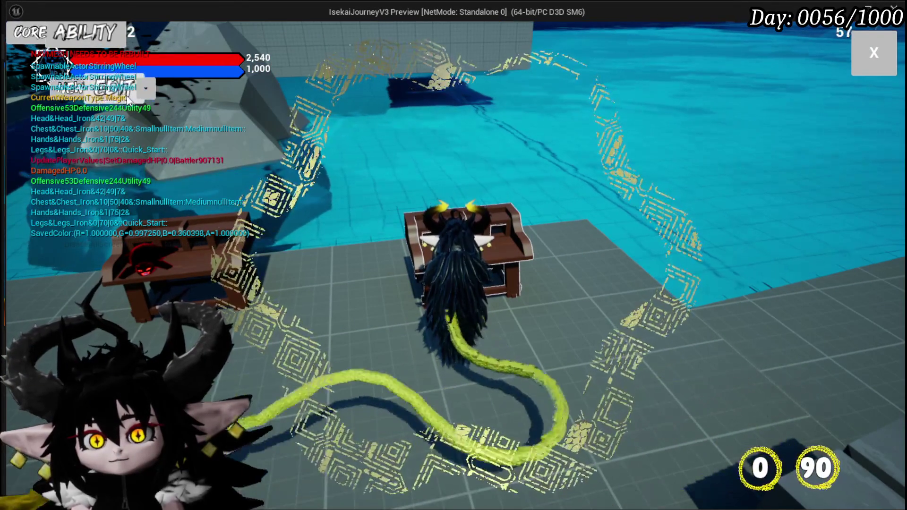
pyautogui.click(146, 90)
pyautogui.click(158, 141)
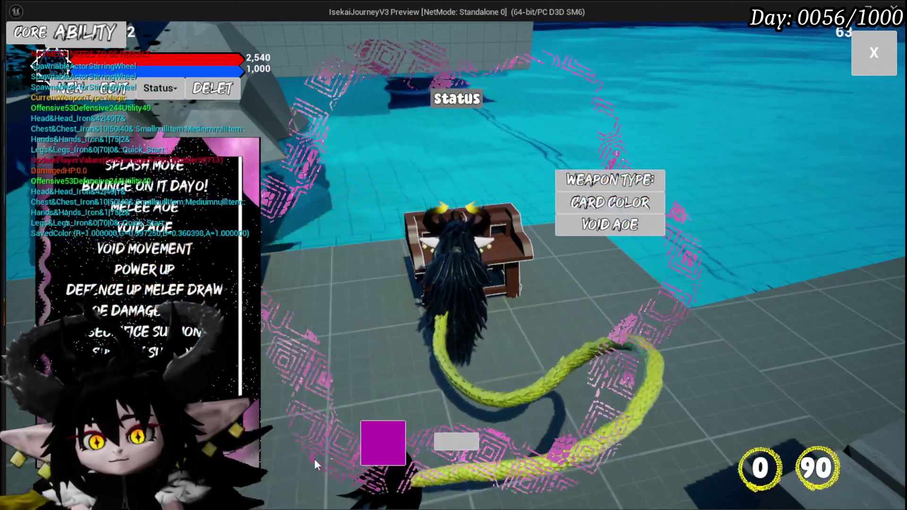
pyautogui.click(413, 454)
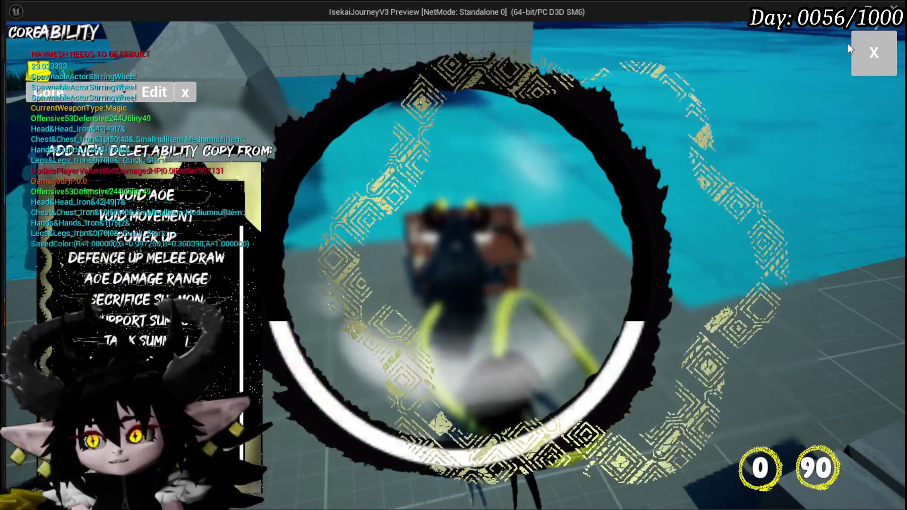
pyautogui.click(870, 54)
# Step: Open Just Booom in the Ability section, close it, stop playing and save the level
pyautogui.click(87, 33)
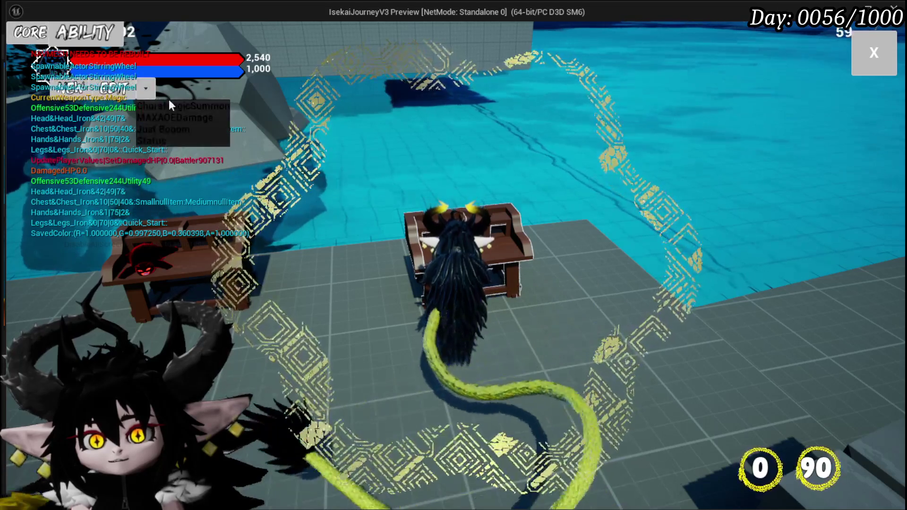
pyautogui.click(175, 130)
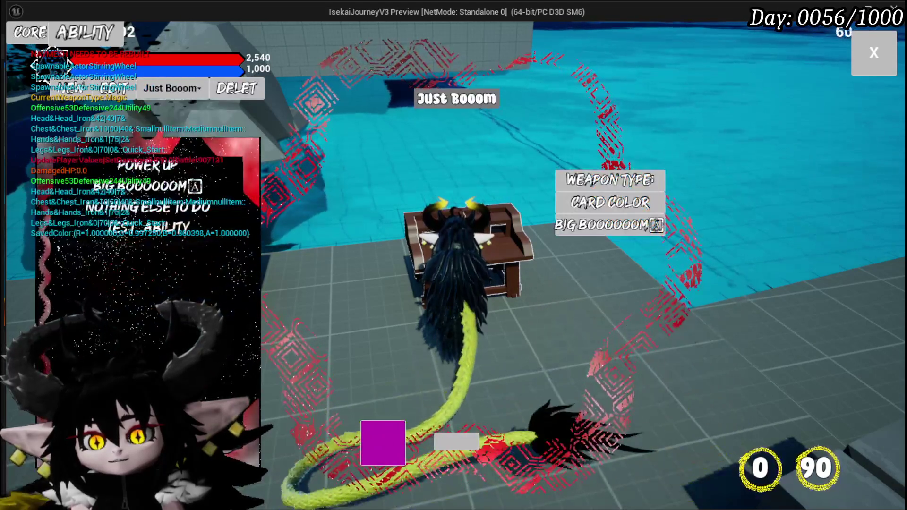
pyautogui.click(114, 88)
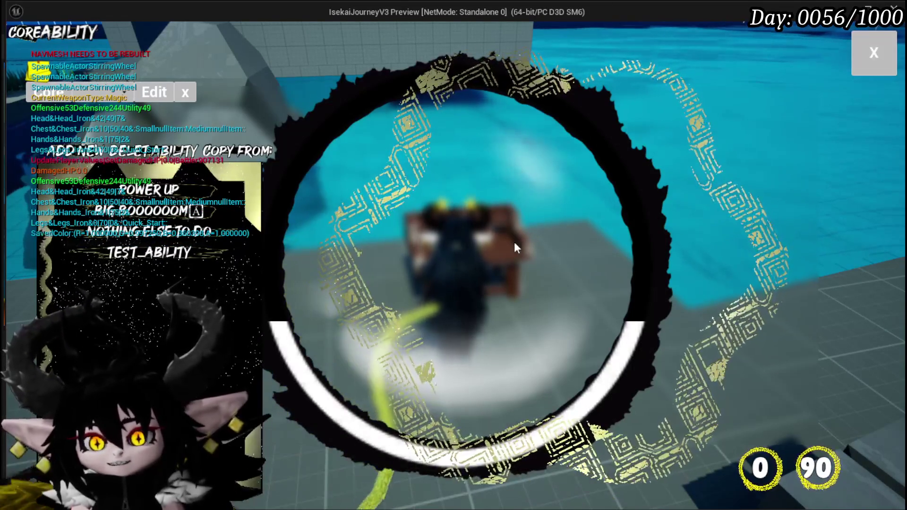
pyautogui.click(886, 55)
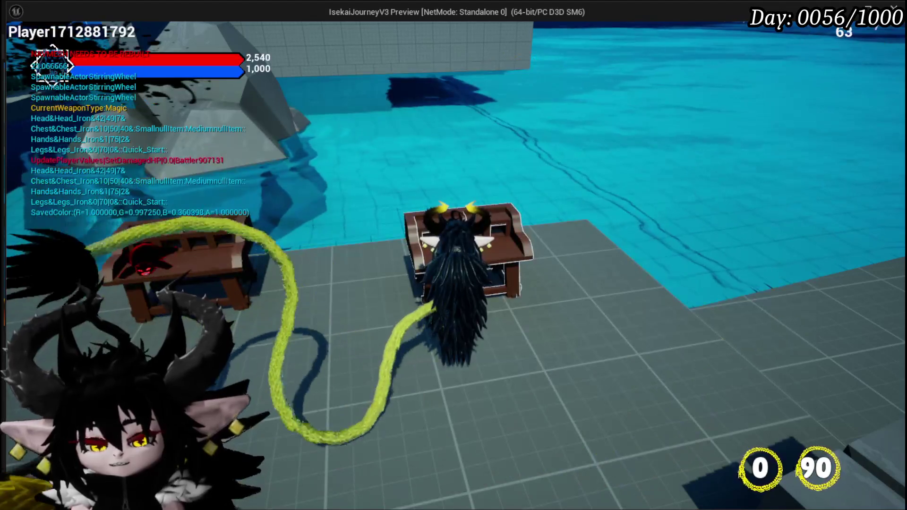
pyautogui.press('Escape')
pyautogui.click(16, 48)
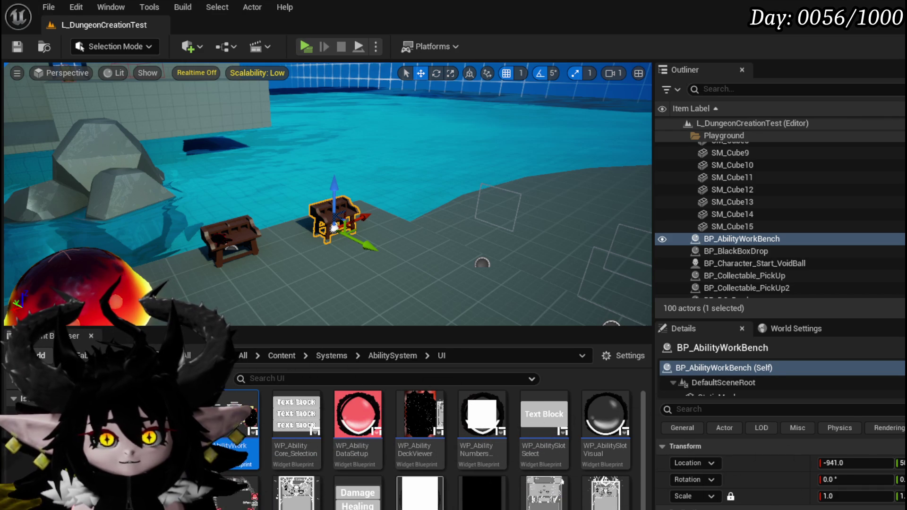
# Step: Start a play test and check the in-game equipment and status screen
pyautogui.click(310, 45)
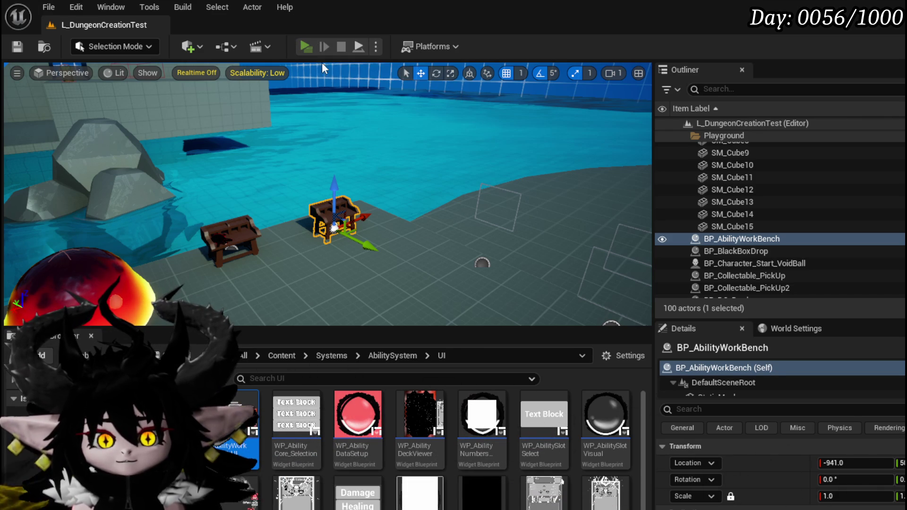
pyautogui.press('Tab')
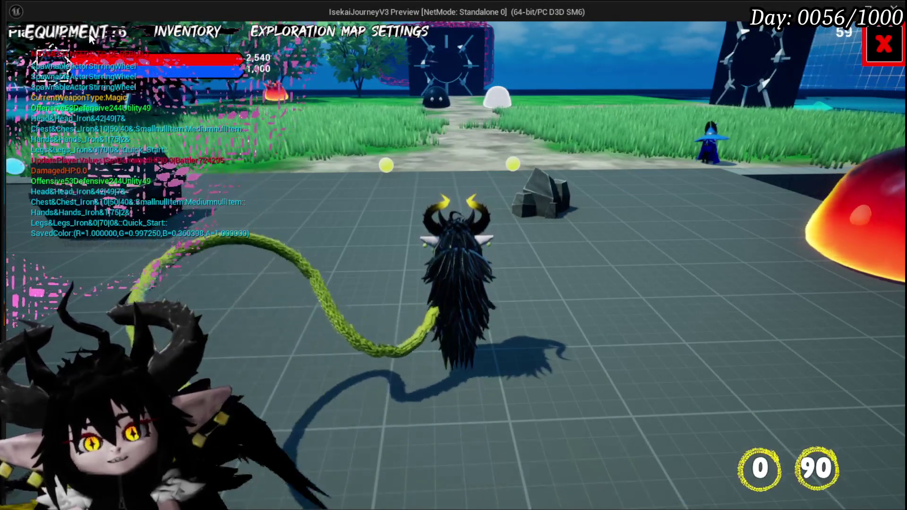
pyautogui.click(89, 33)
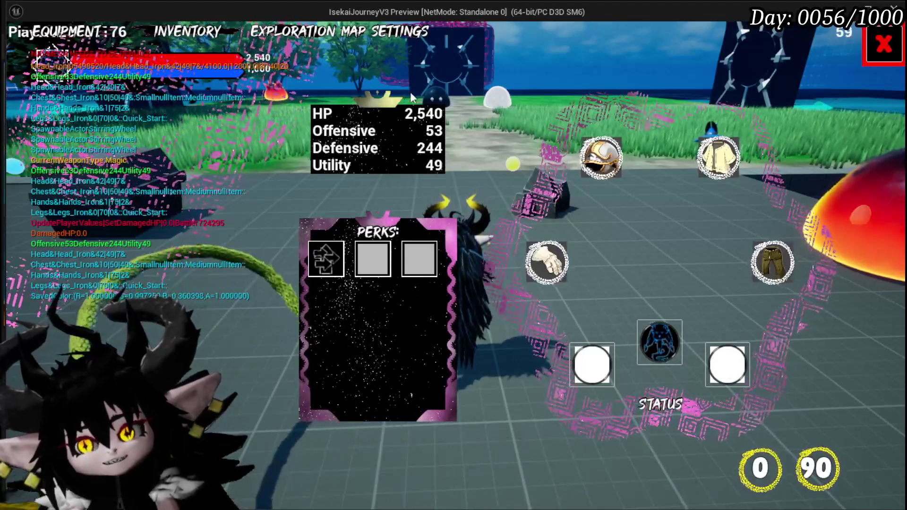
pyautogui.click(884, 45)
# Step: Open the workbench's Core Ability menu, close it, stop the session and save the level
pyautogui.press('w')
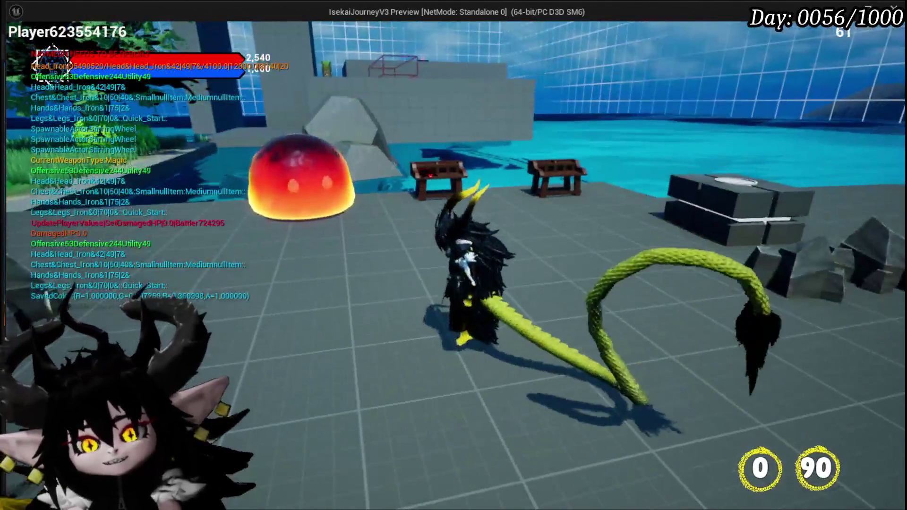
pyautogui.press('e')
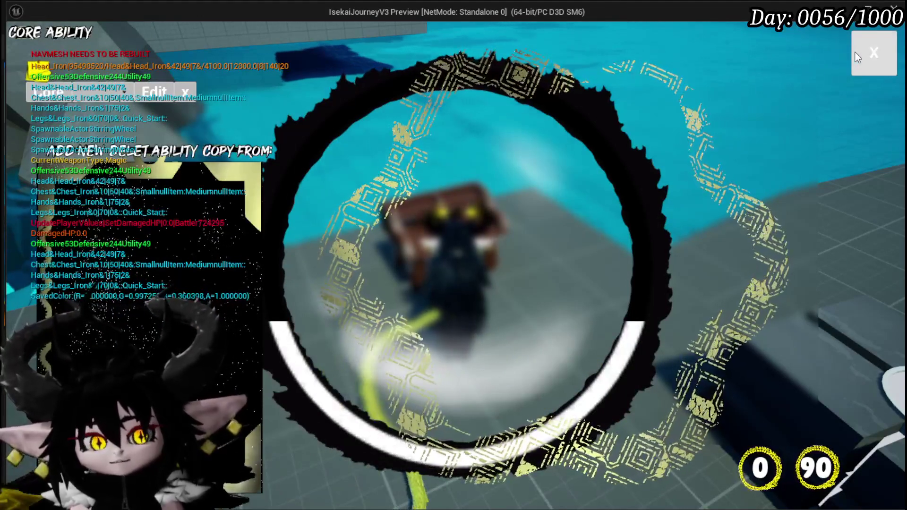
pyautogui.click(858, 56)
pyautogui.press('w')
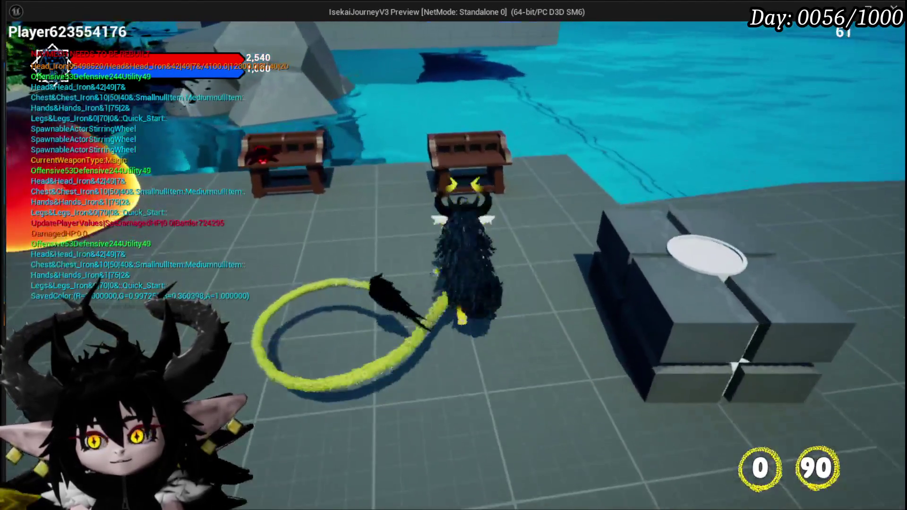
pyautogui.press('Escape')
pyautogui.click(18, 47)
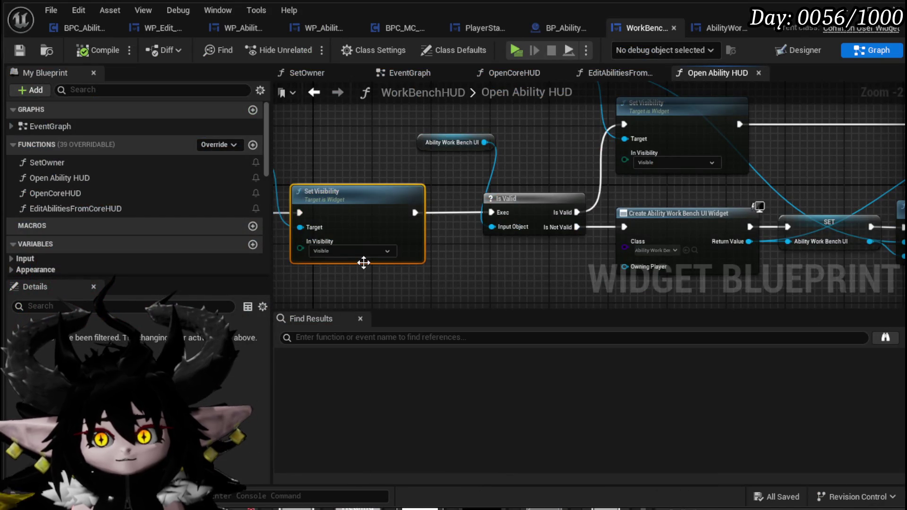
# Step: Open the SetColorFromCore function graph in BPC_MC_Classes
pyautogui.moveTo(364, 262); pyautogui.dragTo(439, 224)
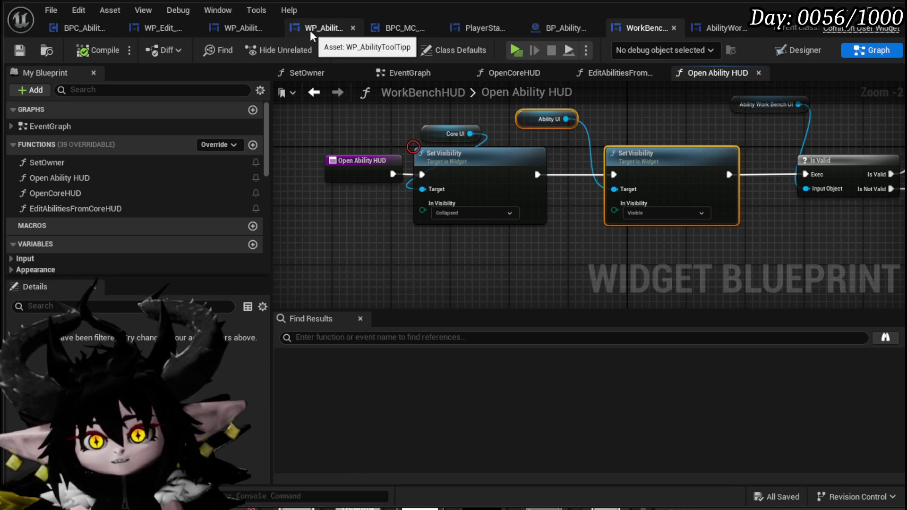
pyautogui.click(394, 30)
pyautogui.moveTo(413, 200)
pyautogui.mouseDown()
pyautogui.moveTo(434, 173)
pyautogui.moveTo(383, 189)
pyautogui.moveTo(398, 168)
pyautogui.mouseUp()
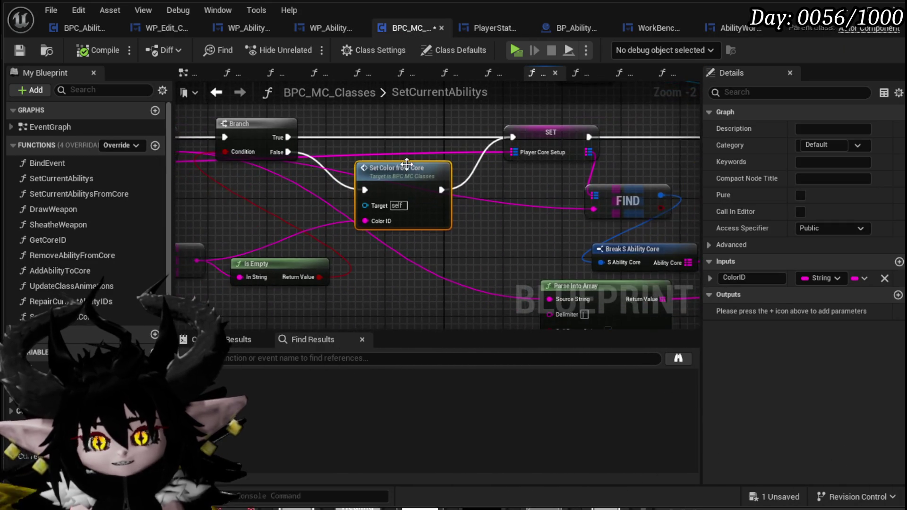
pyautogui.doubleClick(399, 154)
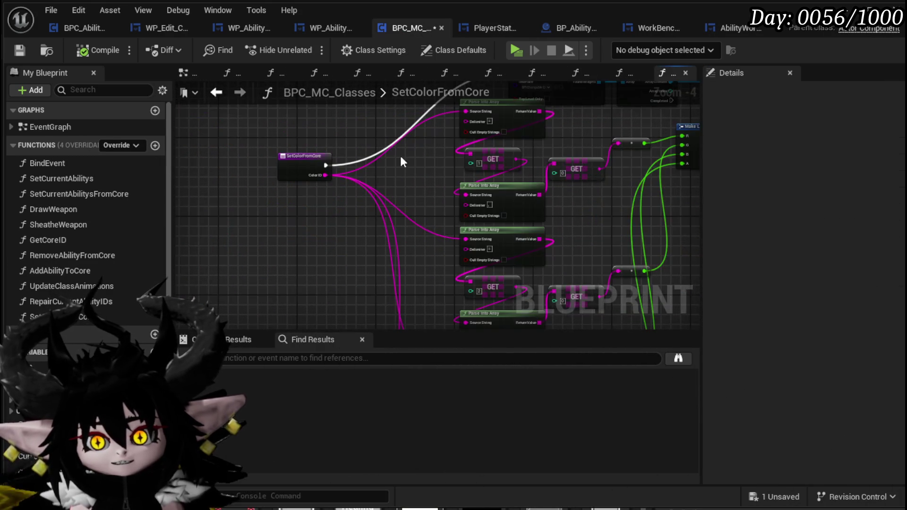
pyautogui.moveTo(403, 224)
pyautogui.mouseDown()
pyautogui.moveTo(358, 216)
pyautogui.moveTo(455, 205)
pyautogui.moveTo(419, 232)
pyautogui.mouseUp()
pyautogui.click(453, 220)
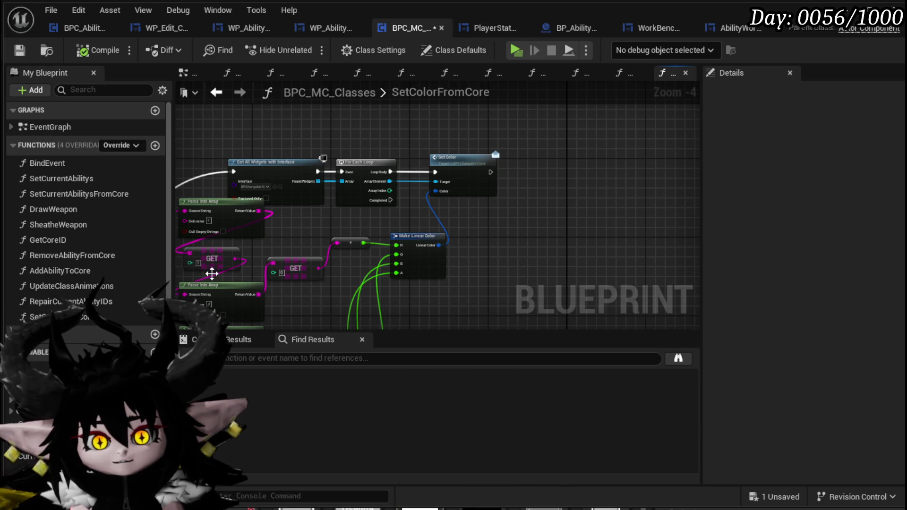
# Step: Add an Owner getter with a Get BPC Settings node beside it
pyautogui.moveTo(42, 420)
pyautogui.mouseDown()
pyautogui.moveTo(504, 202)
pyautogui.moveTo(590, 222)
pyautogui.mouseUp()
pyautogui.click(553, 214)
pyautogui.write('S')
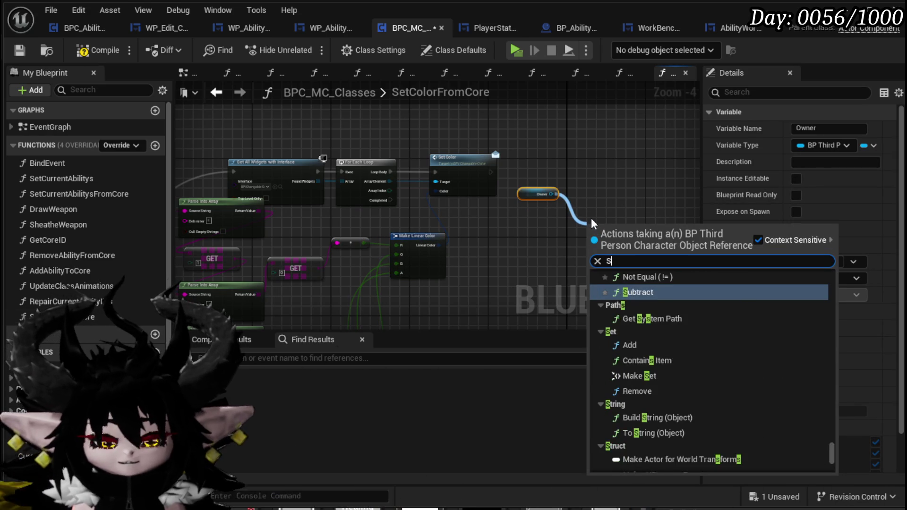
pyautogui.write('ettings')
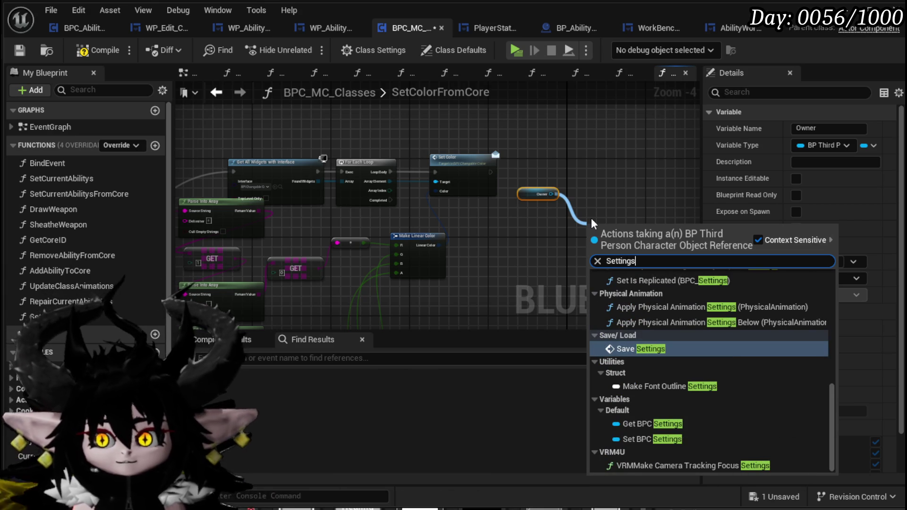
pyautogui.click(649, 425)
pyautogui.scroll(3, 596, 232)
pyautogui.moveTo(669, 246)
pyautogui.mouseDown()
pyautogui.moveTo(557, 222)
pyautogui.moveTo(596, 255)
pyautogui.mouseUp()
# Step: Add Set Widget Main Color after loop Completed, fed by the linear colour, and play-test
pyautogui.write('S')
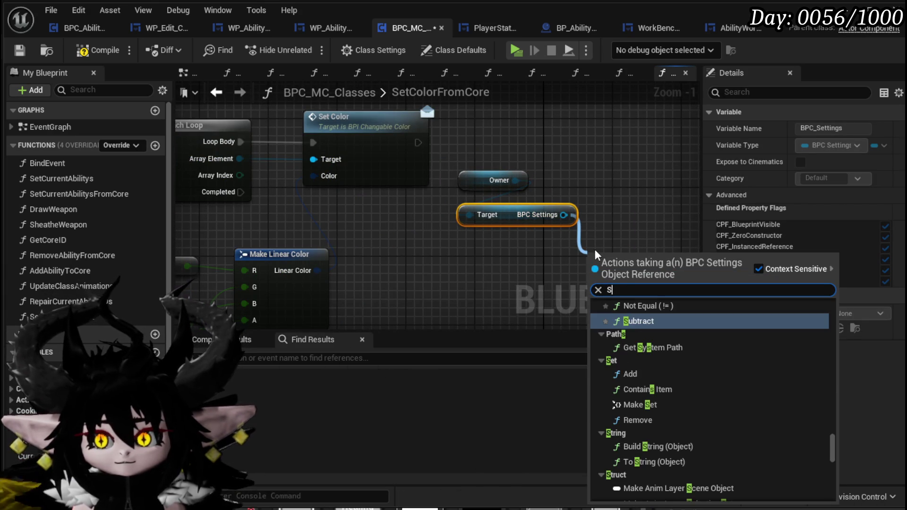
pyautogui.write('et Wid')
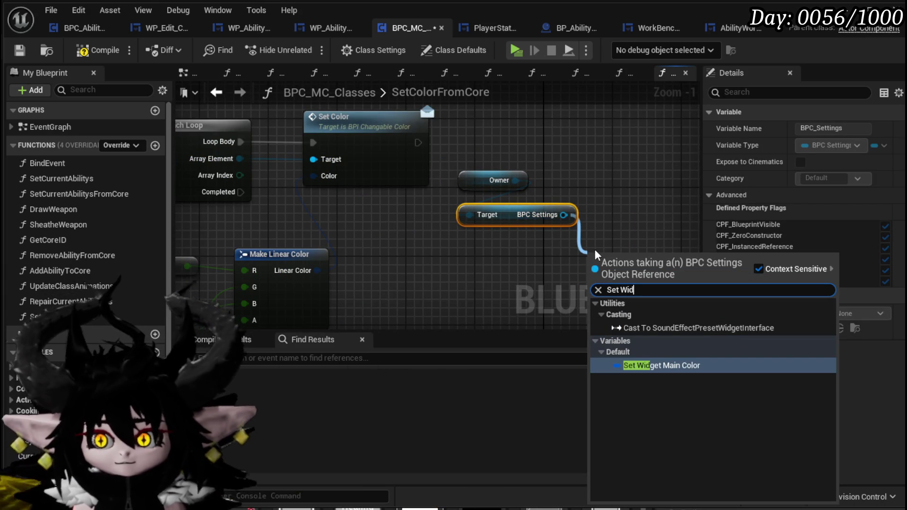
pyautogui.click(630, 370)
pyautogui.moveTo(648, 260); pyautogui.dragTo(510, 245)
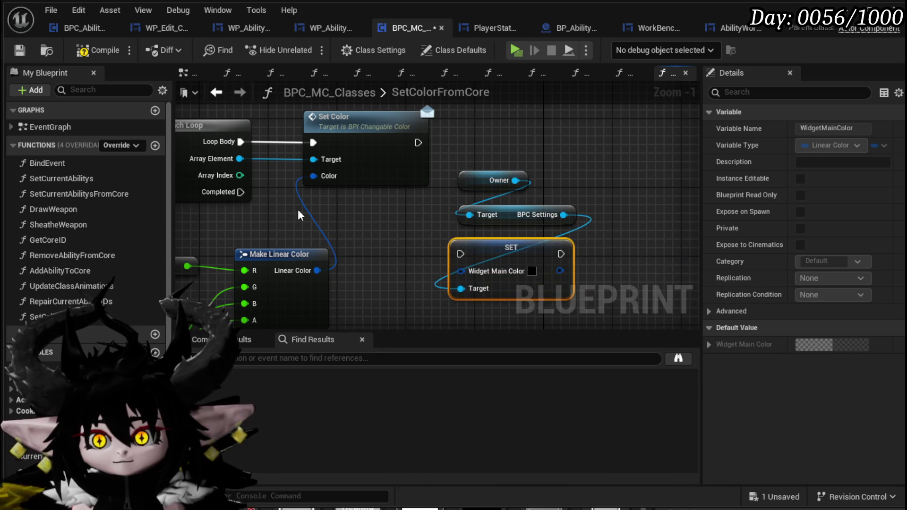
pyautogui.moveTo(240, 192)
pyautogui.mouseDown()
pyautogui.moveTo(456, 261)
pyautogui.moveTo(461, 254)
pyautogui.mouseUp()
pyautogui.moveTo(317, 270)
pyautogui.mouseDown()
pyautogui.moveTo(454, 287)
pyautogui.moveTo(466, 278)
pyautogui.mouseUp()
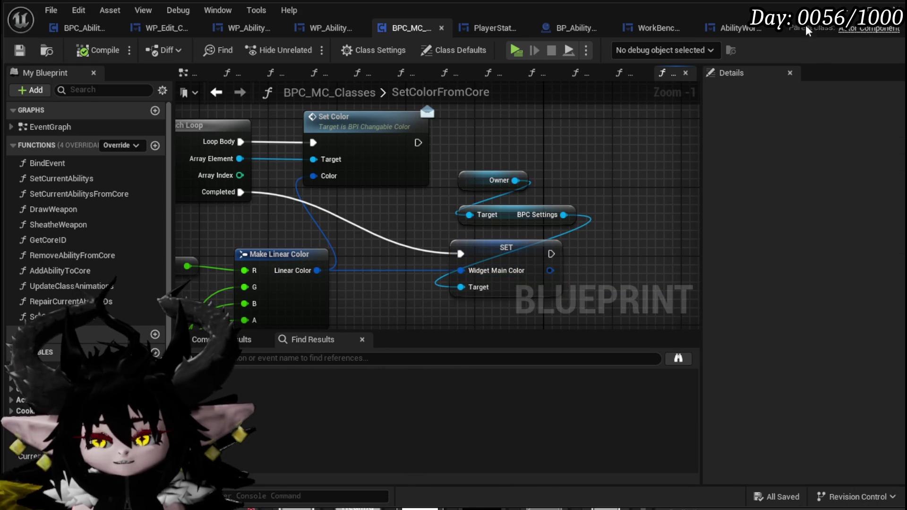
pyautogui.click(516, 50)
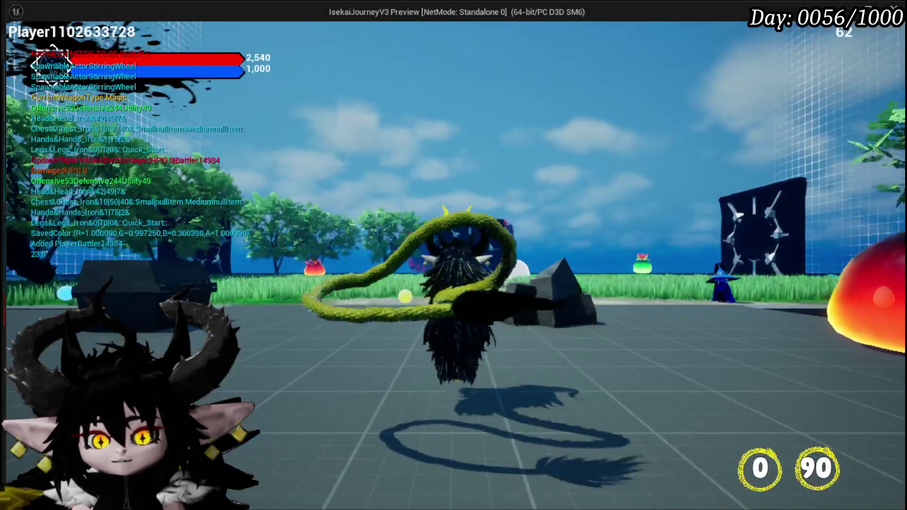
pyautogui.press('Tab')
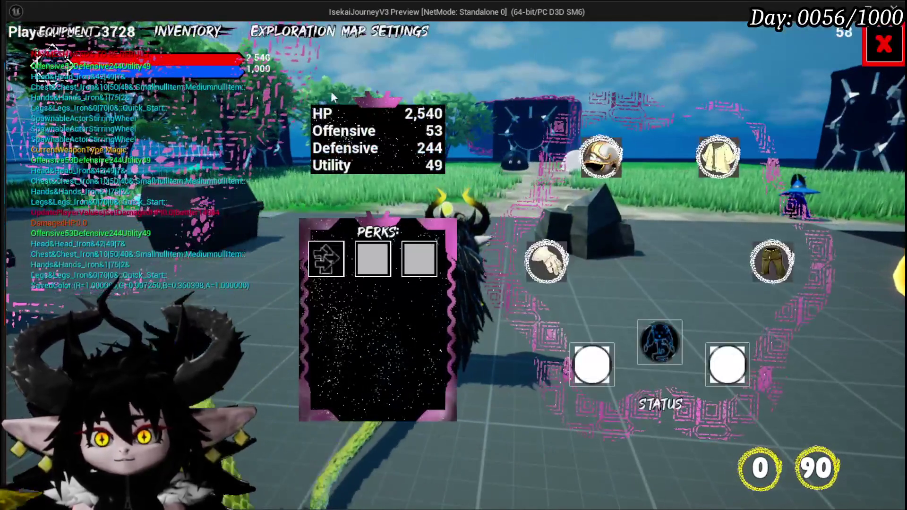
pyautogui.click(879, 57)
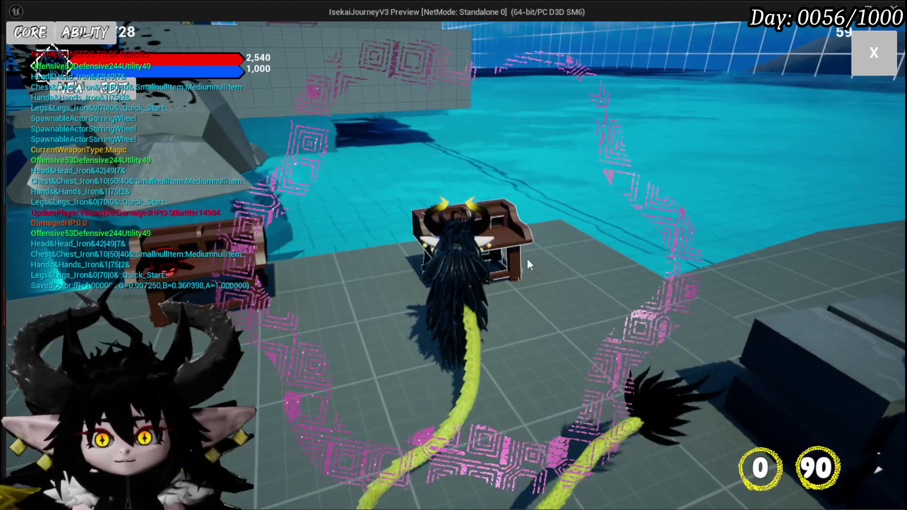
pyautogui.click(85, 32)
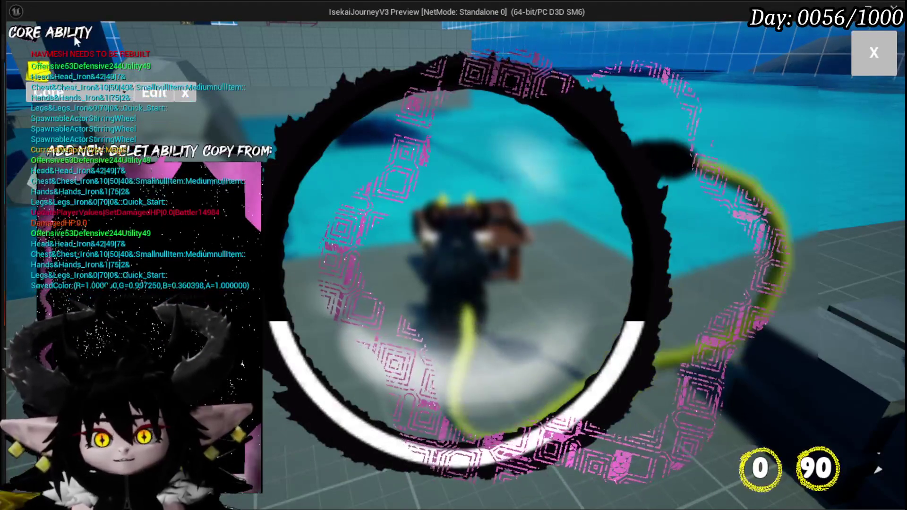
pyautogui.click(73, 35)
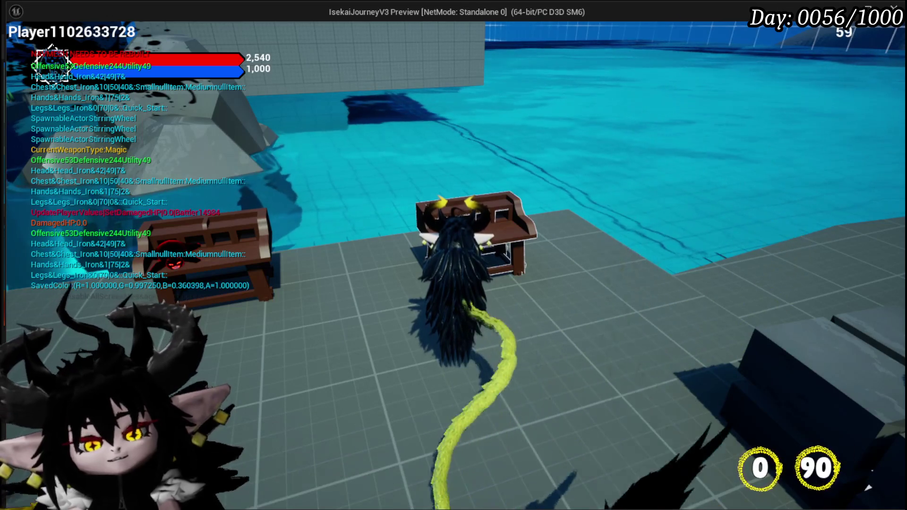
pyautogui.hotkey('alt', 'Tab')
pyautogui.press('Escape')
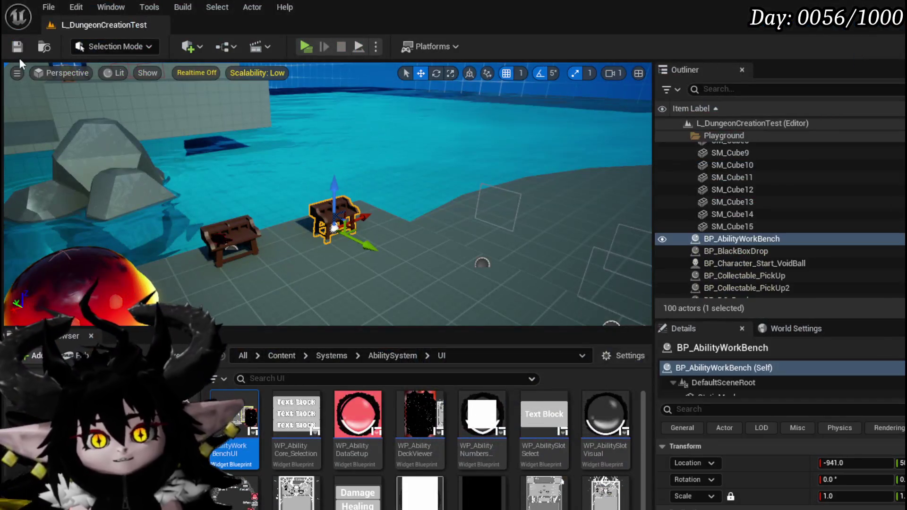
pyautogui.click(17, 46)
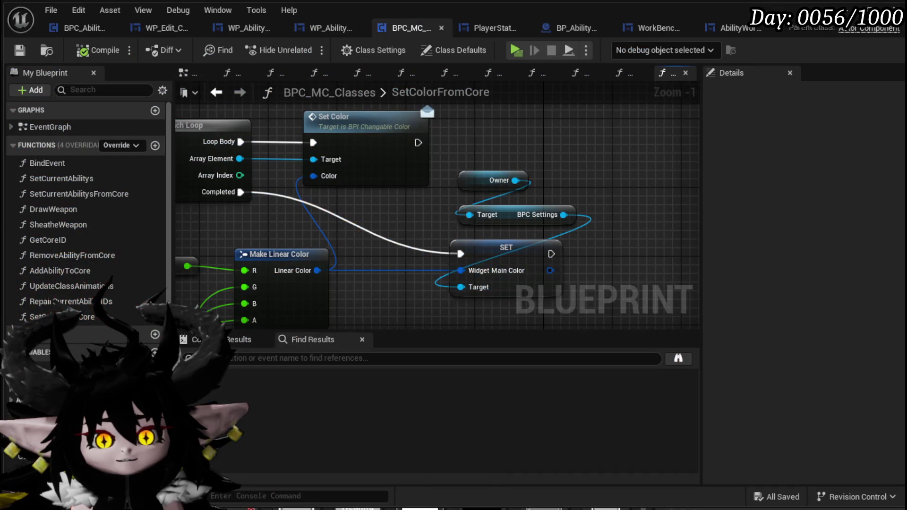
pyautogui.moveTo(437, 288)
pyautogui.mouseDown()
pyautogui.moveTo(523, 209)
pyautogui.moveTo(624, 182)
pyautogui.moveTo(497, 189)
pyautogui.mouseUp()
pyautogui.scroll(-2, 506, 233)
pyautogui.scroll(-2, 624, 183)
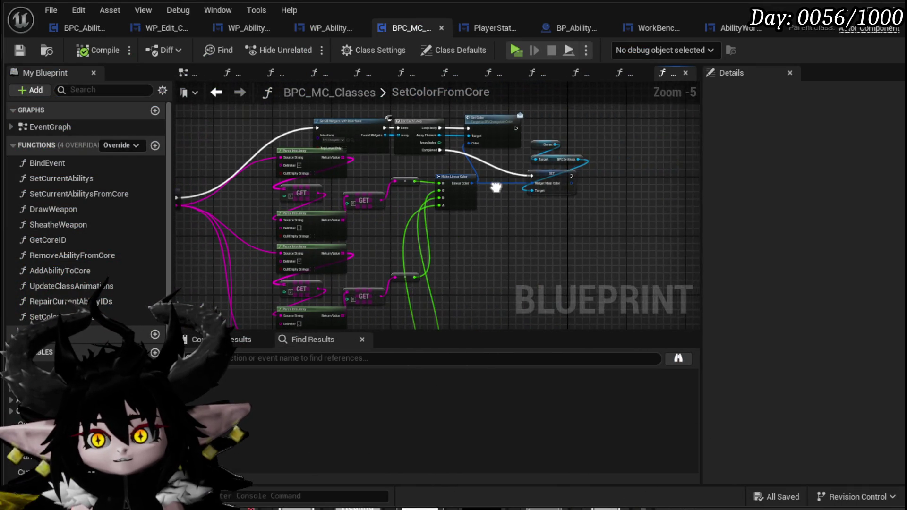
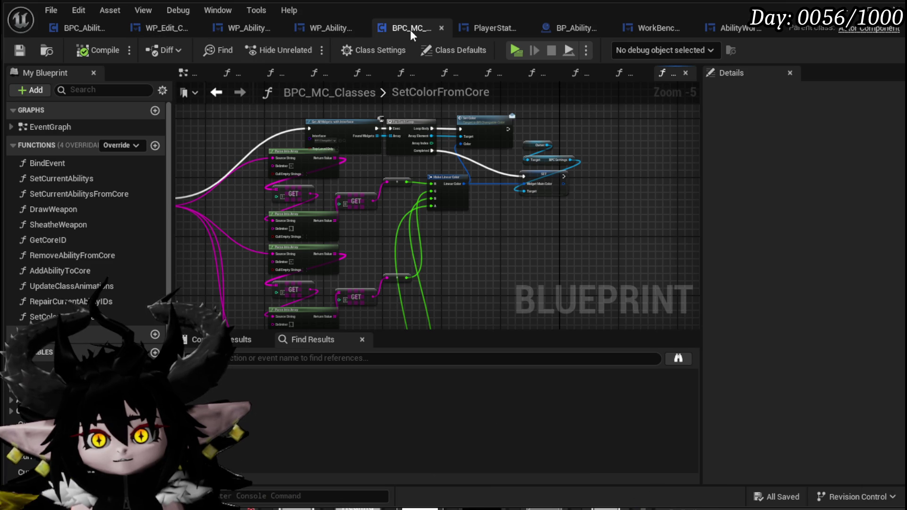
# Step: From WP_Edit_Core's EventGraph, open the Edit Abilities from Core HUD function
pyautogui.click(730, 27)
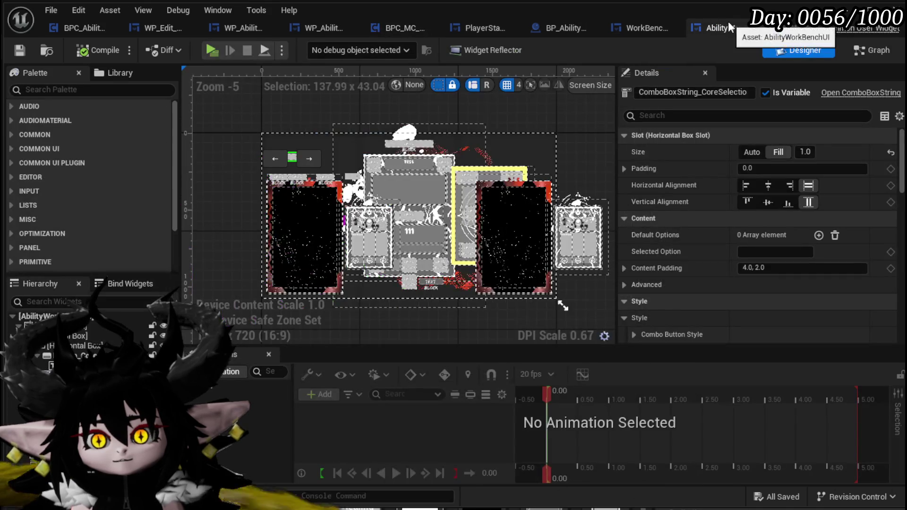
pyautogui.click(151, 29)
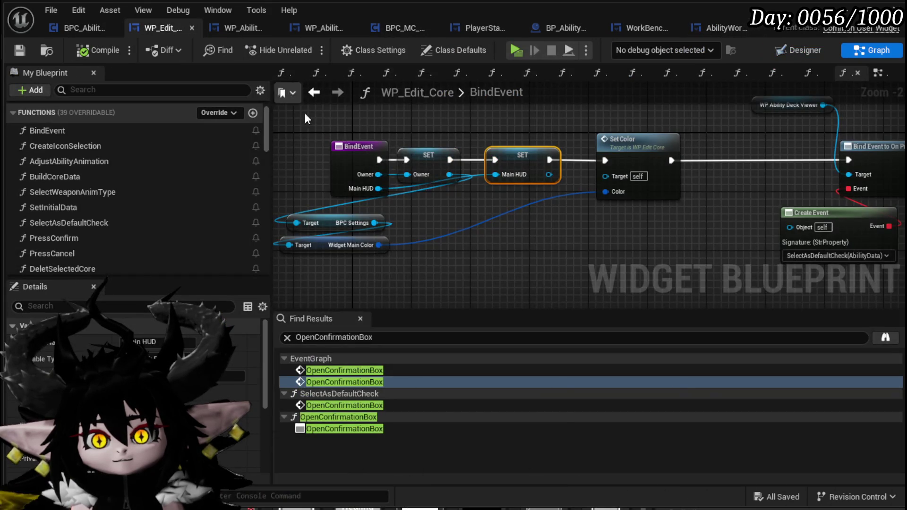
pyautogui.scroll(-10, 139, 222)
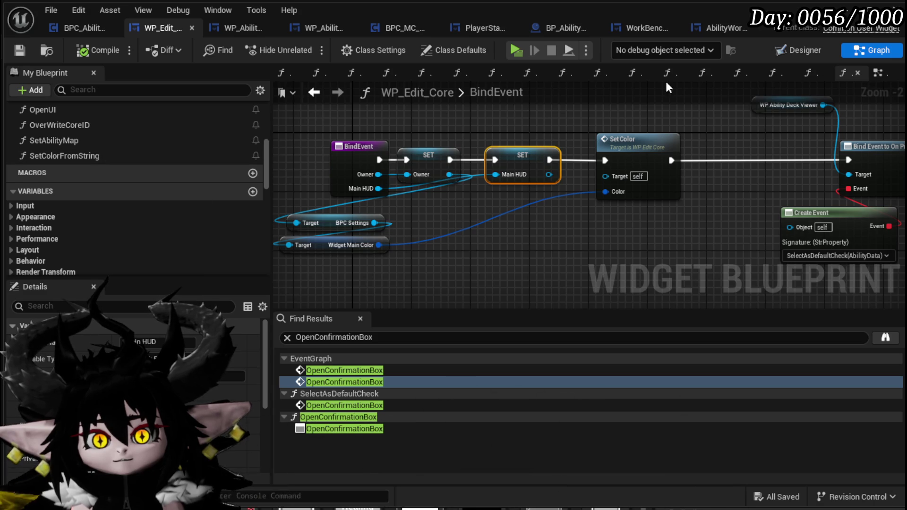
pyautogui.click(880, 73)
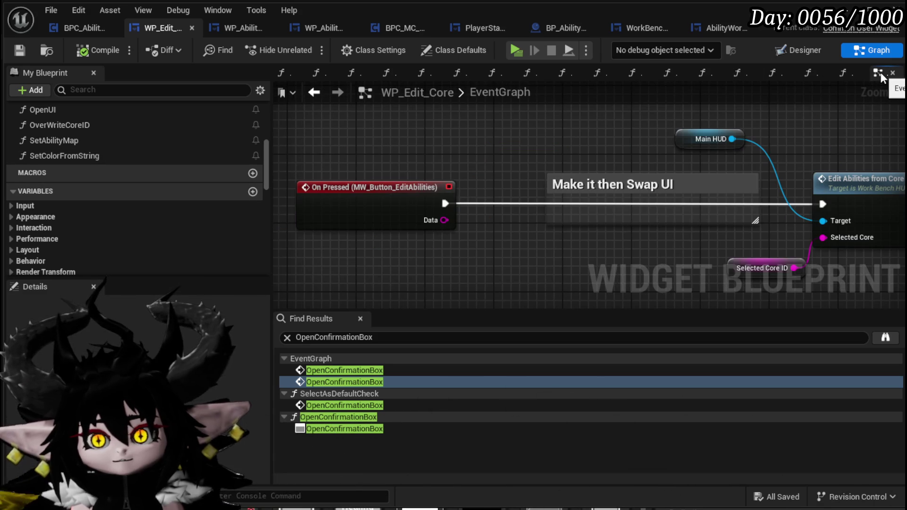
pyautogui.moveTo(881, 72); pyautogui.dragTo(284, 78)
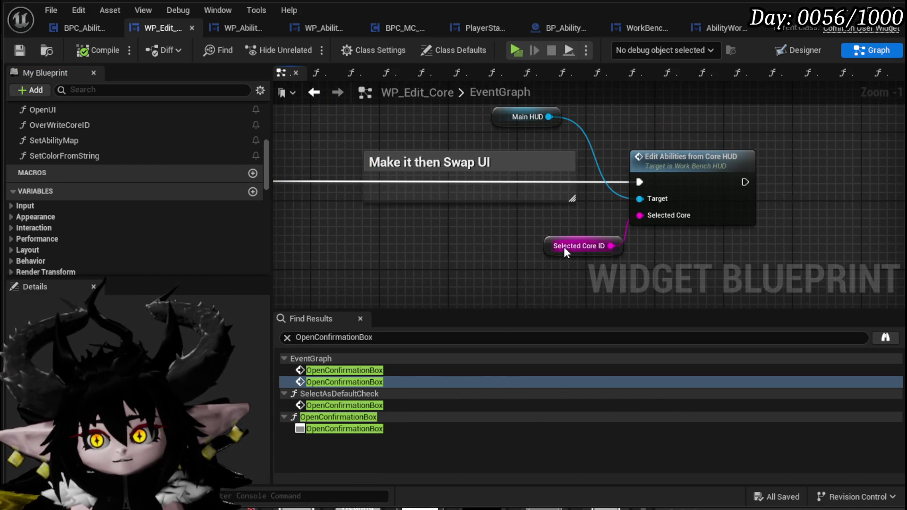
pyautogui.doubleClick(668, 168)
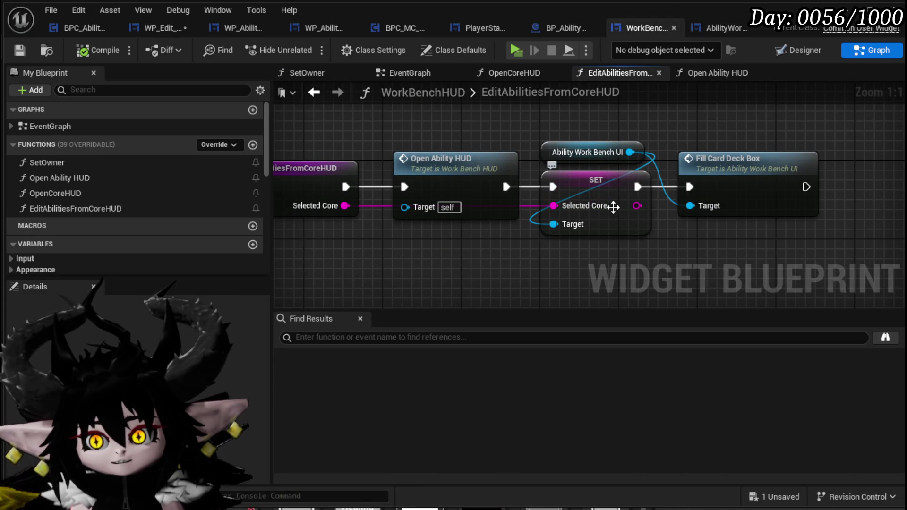
# Step: In FillCardDeckBox, delete the Clear Children node and save AbilityWorkBenchUI
pyautogui.doubleClick(737, 162)
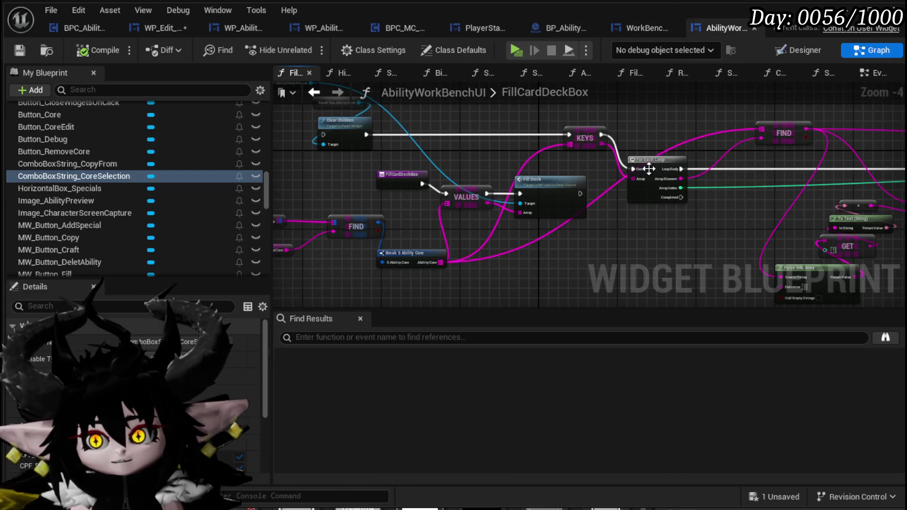
pyautogui.moveTo(381, 162); pyautogui.dragTo(411, 199)
pyautogui.click(362, 180)
pyautogui.press('Delete')
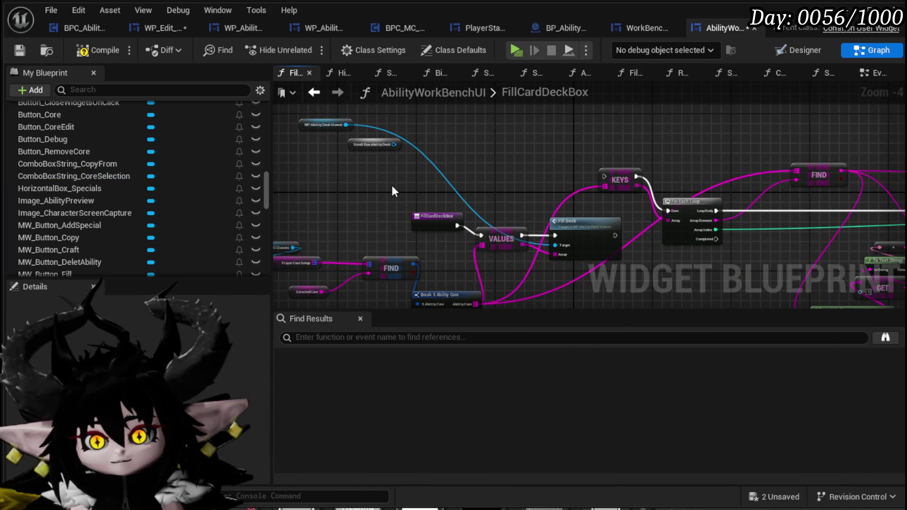
pyautogui.click(398, 149)
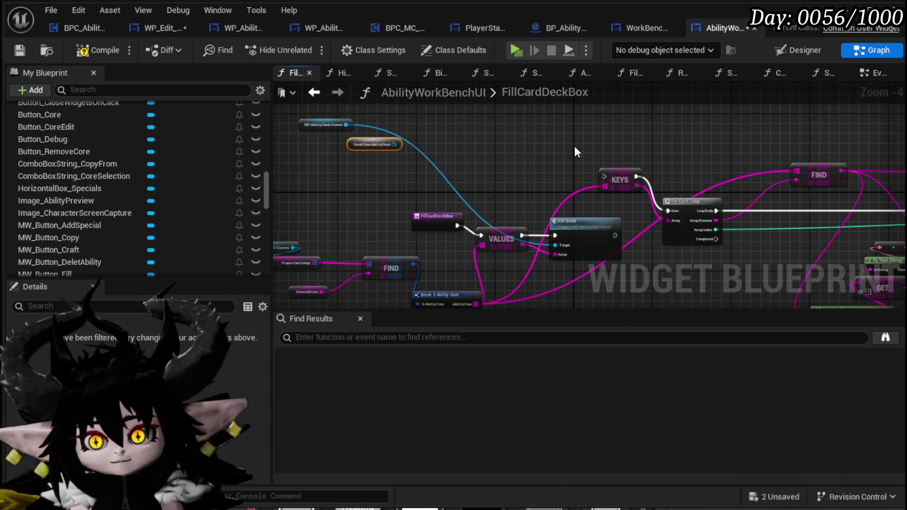
pyautogui.scroll(-2, 557, 146)
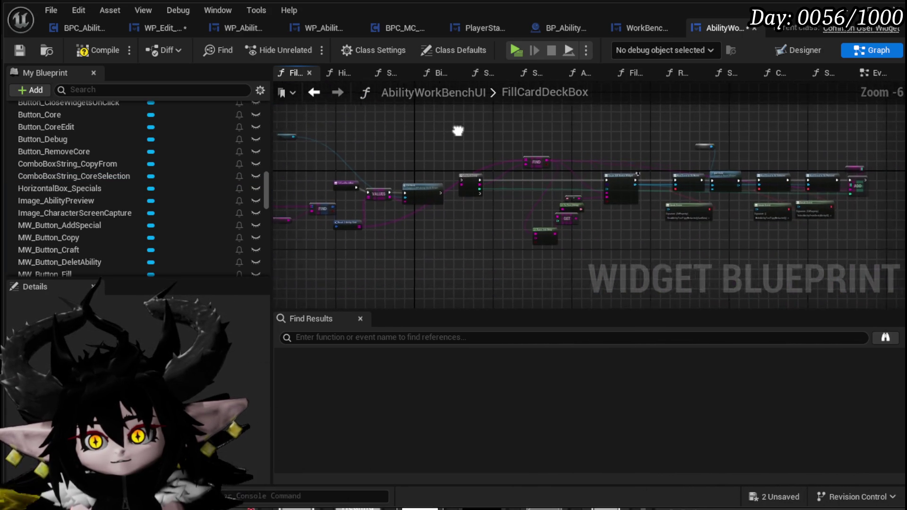
pyautogui.moveTo(458, 131); pyautogui.dragTo(517, 167)
pyautogui.moveTo(792, 261); pyautogui.dragTo(866, 259)
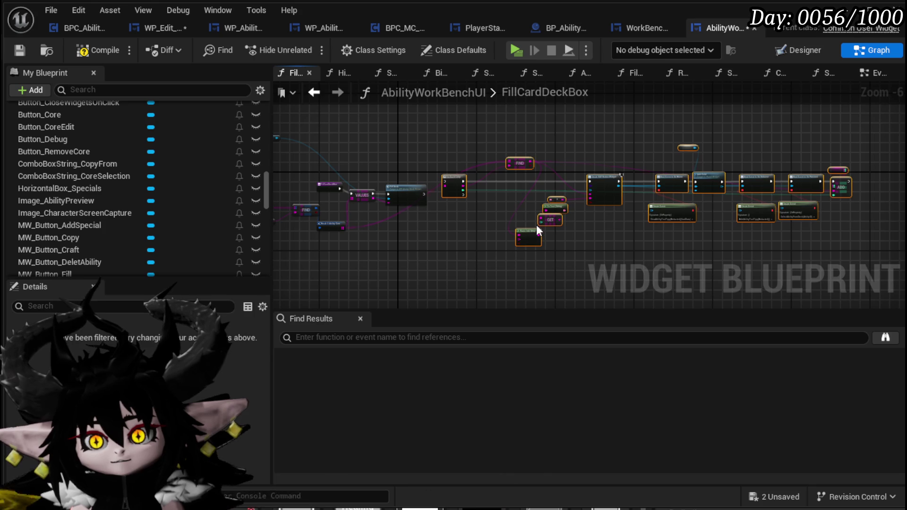
pyautogui.scroll(-2, 537, 225)
pyautogui.scroll(6, 570, 228)
pyautogui.moveTo(570, 228); pyautogui.dragTo(601, 230)
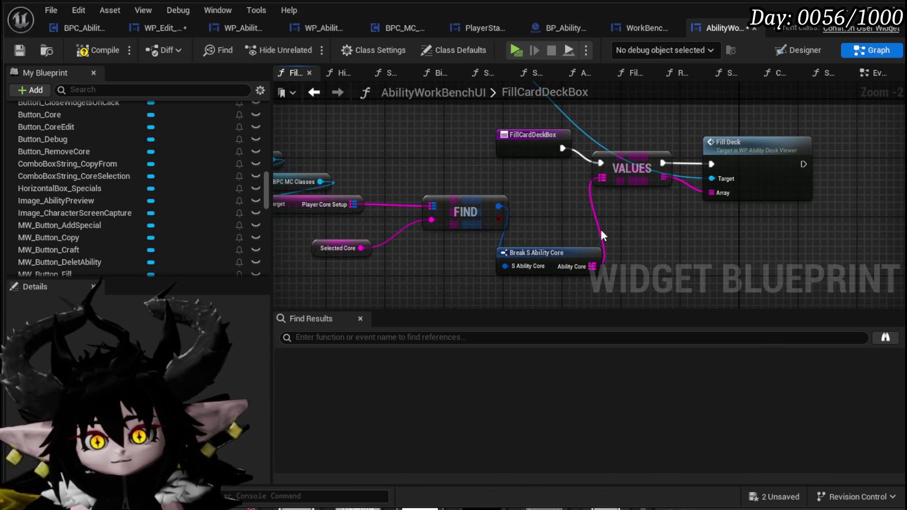
pyautogui.click(20, 50)
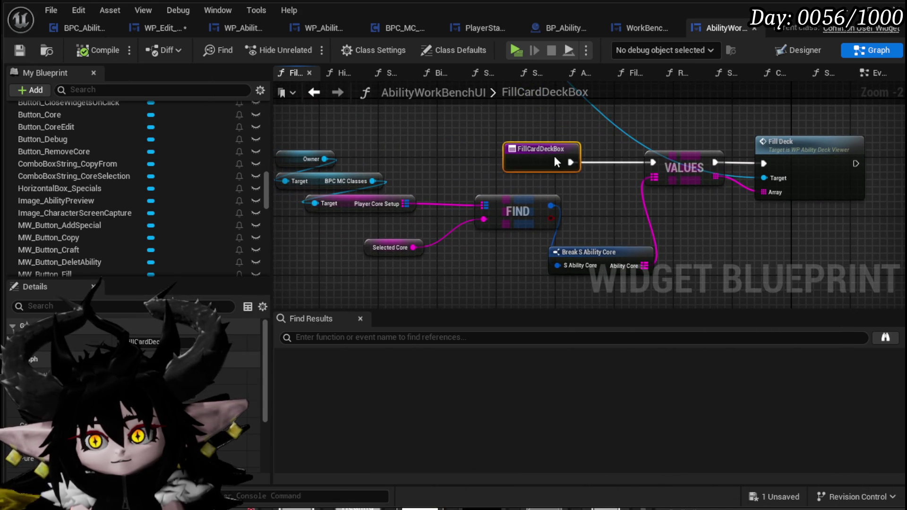
# Step: Split Selected Core with a new Parse Into Array node
pyautogui.moveTo(410, 186)
pyautogui.mouseDown()
pyautogui.moveTo(427, 228)
pyautogui.moveTo(460, 237)
pyautogui.mouseUp()
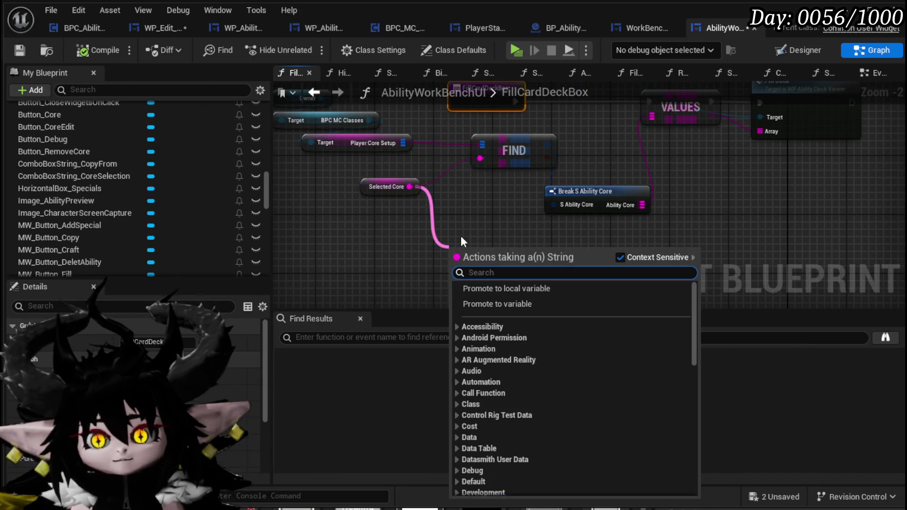
pyautogui.write('parse')
pyautogui.press('Return')
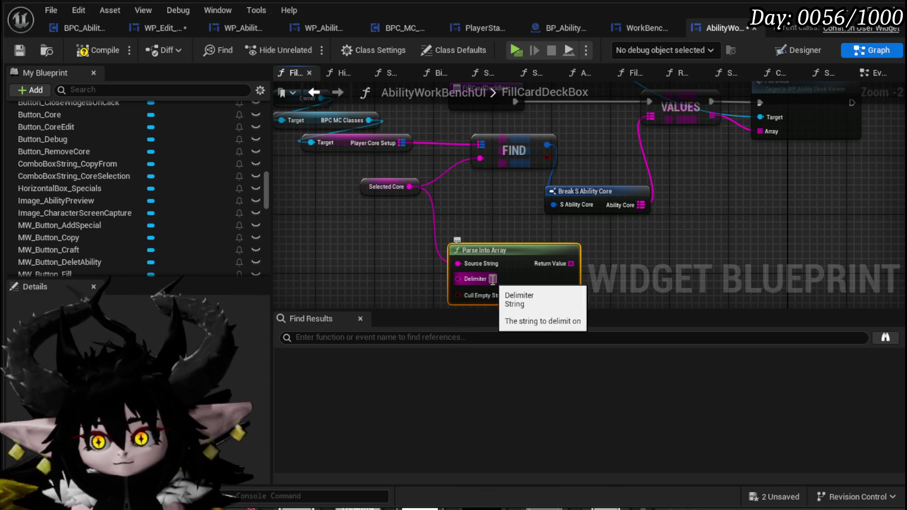
pyautogui.click(493, 279)
pyautogui.click(619, 283)
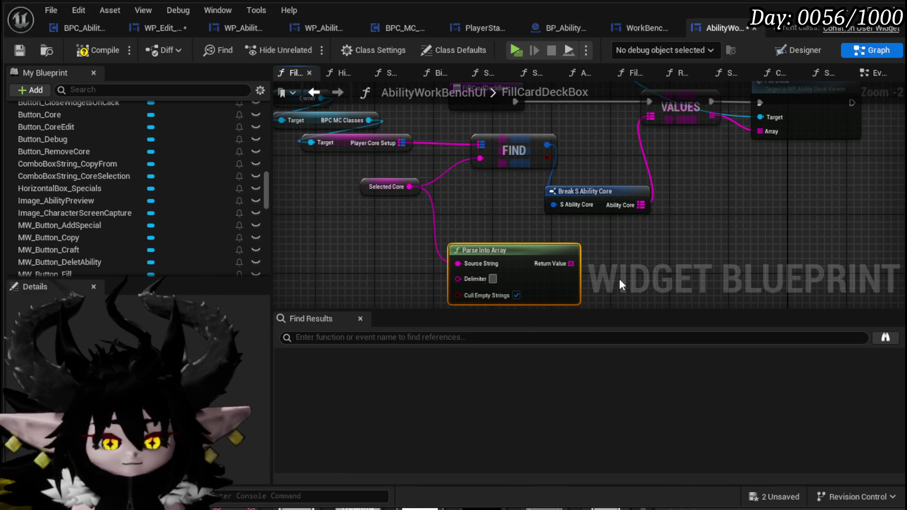
# Step: Read the parsed array with a GET at index 3, untick Cull Empty Strings, and compile
pyautogui.write('g')
pyautogui.moveTo(571, 263); pyautogui.dragTo(645, 255)
pyautogui.write('et')
pyautogui.click(674, 389)
pyautogui.click(516, 295)
pyautogui.moveTo(752, 253); pyautogui.dragTo(551, 255)
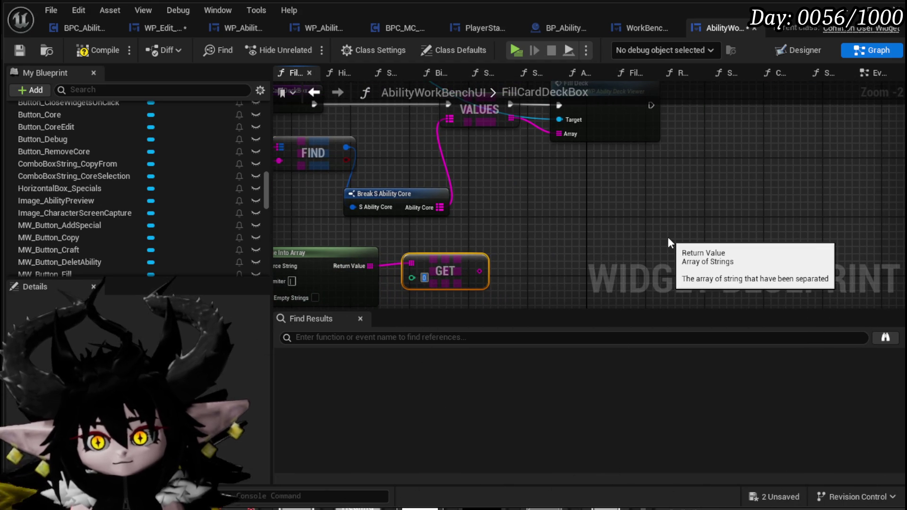
pyautogui.write('3')
pyautogui.press('Return')
pyautogui.moveTo(546, 269); pyautogui.dragTo(594, 256)
pyautogui.click(537, 222)
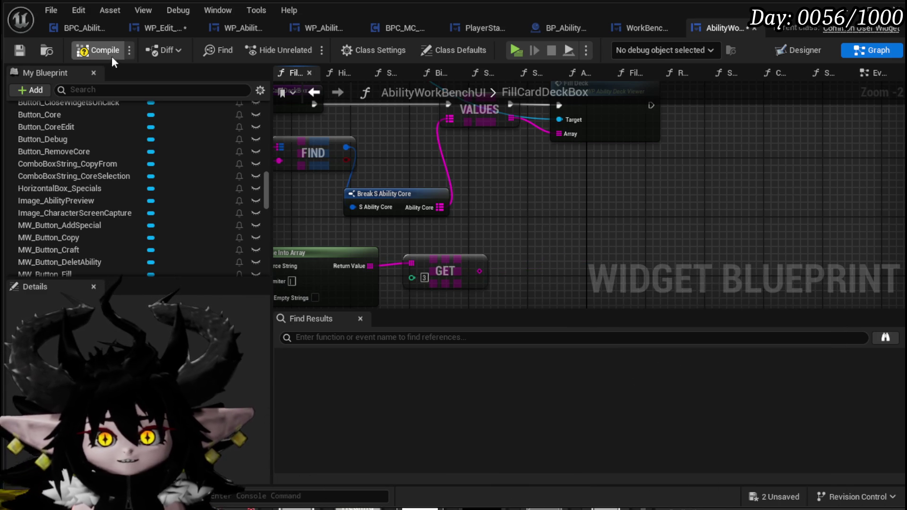
pyautogui.click(14, 51)
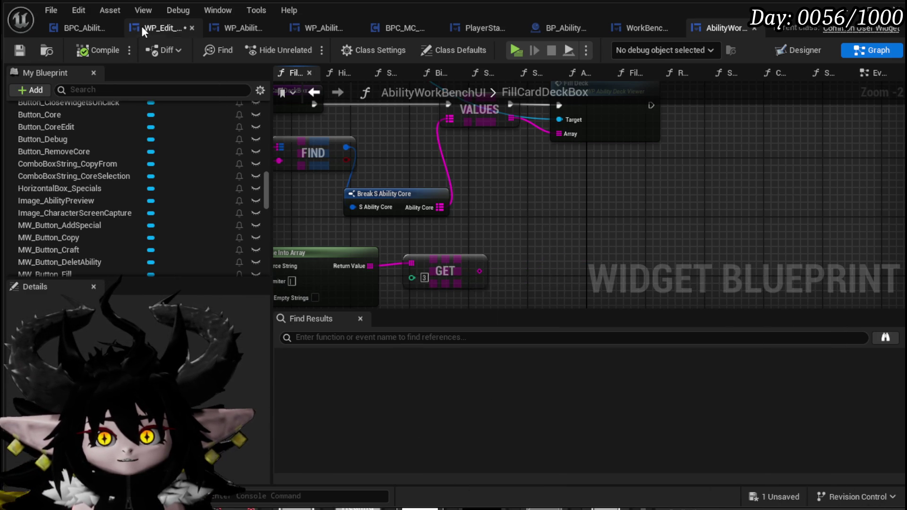
# Step: Save WP_Edit_Core and inspect SetColor and both SetWidgetColor functions
pyautogui.click(141, 26)
pyautogui.hotkey('ctrl', 's')
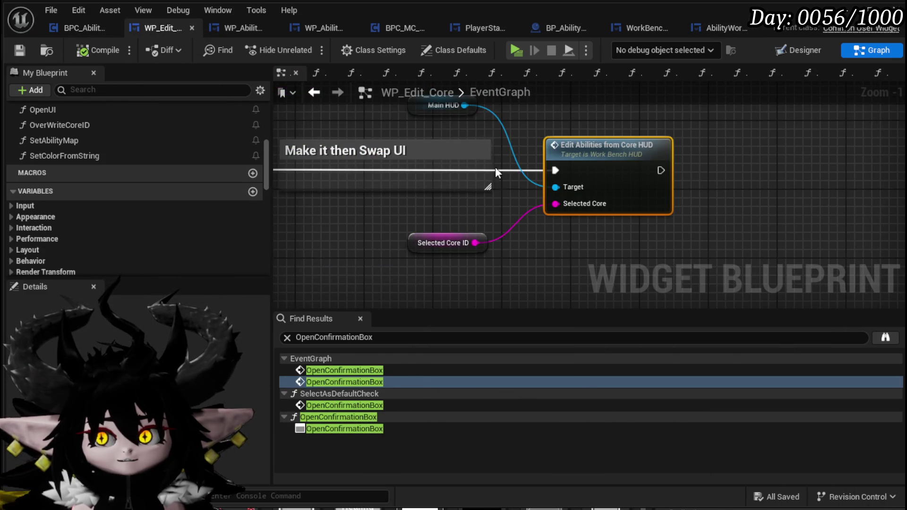
pyautogui.scroll(3, 37, 143)
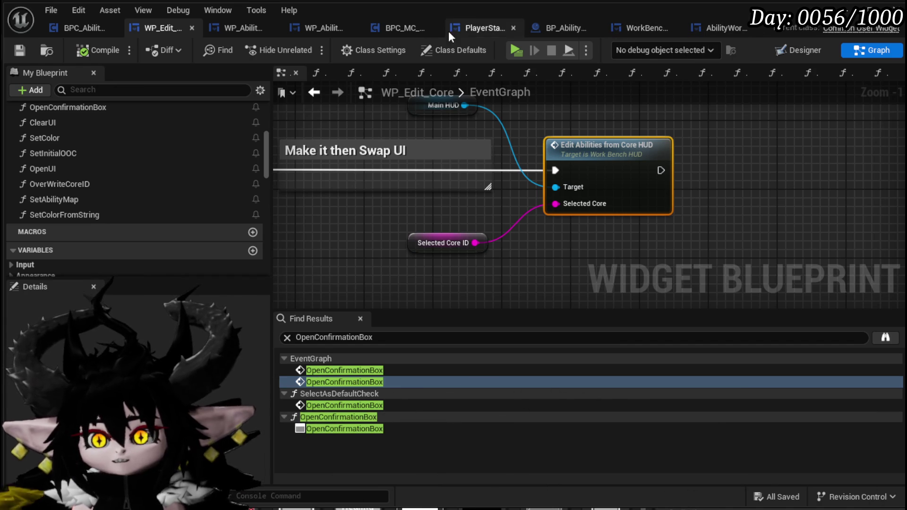
pyautogui.doubleClick(75, 138)
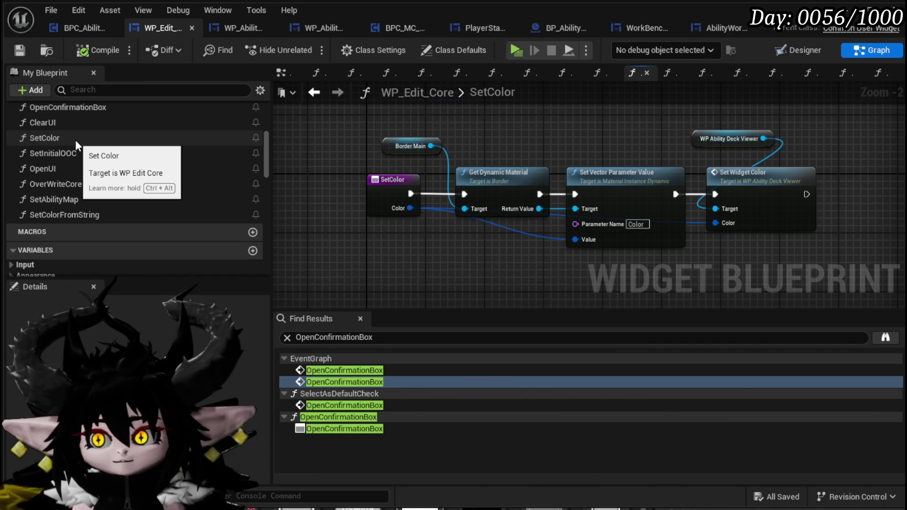
pyautogui.doubleClick(760, 195)
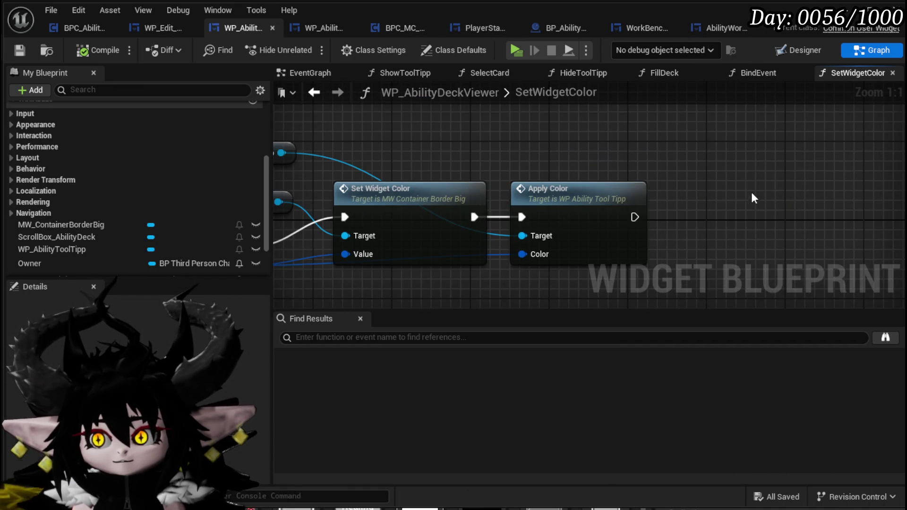
pyautogui.scroll(1, 542, 164)
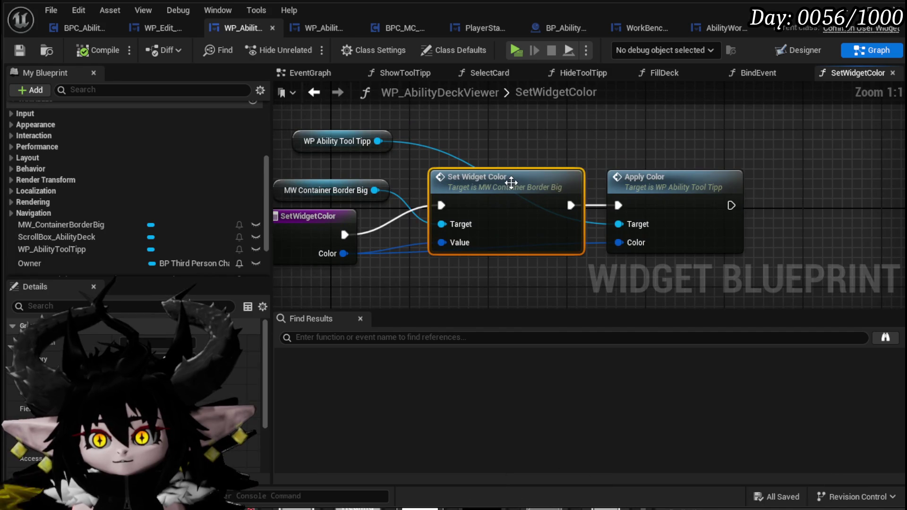
pyautogui.doubleClick(511, 182)
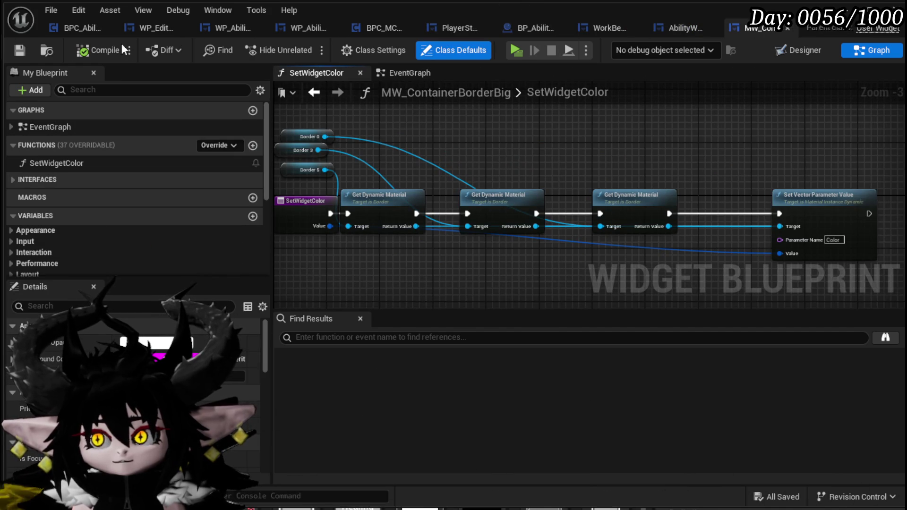
pyautogui.click(154, 28)
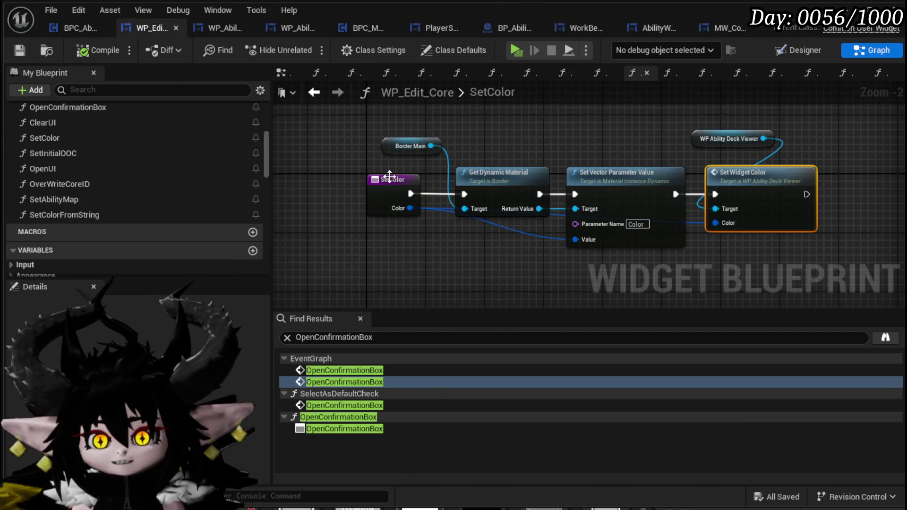
# Step: Select the colour-parsing nodes in SetColorFromString, then return to FillCardDeckBox
pyautogui.doubleClick(122, 213)
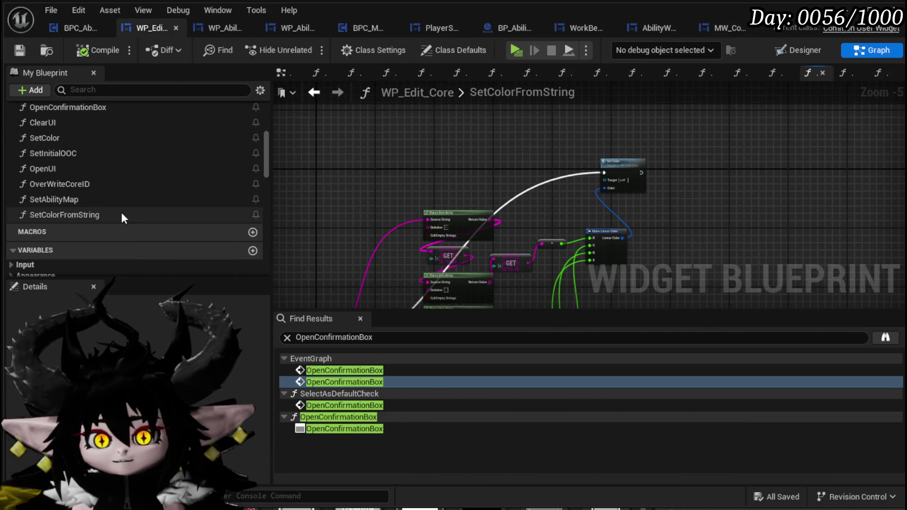
pyautogui.moveTo(426, 136)
pyautogui.mouseDown()
pyautogui.moveTo(541, 196)
pyautogui.moveTo(561, 142)
pyautogui.mouseUp()
pyautogui.scroll(-2, 442, 275)
pyautogui.moveTo(409, 293)
pyautogui.mouseDown()
pyautogui.moveTo(506, 203)
pyautogui.moveTo(559, 69)
pyautogui.moveTo(544, 174)
pyautogui.mouseUp()
pyautogui.moveTo(569, 144); pyautogui.dragTo(589, 138)
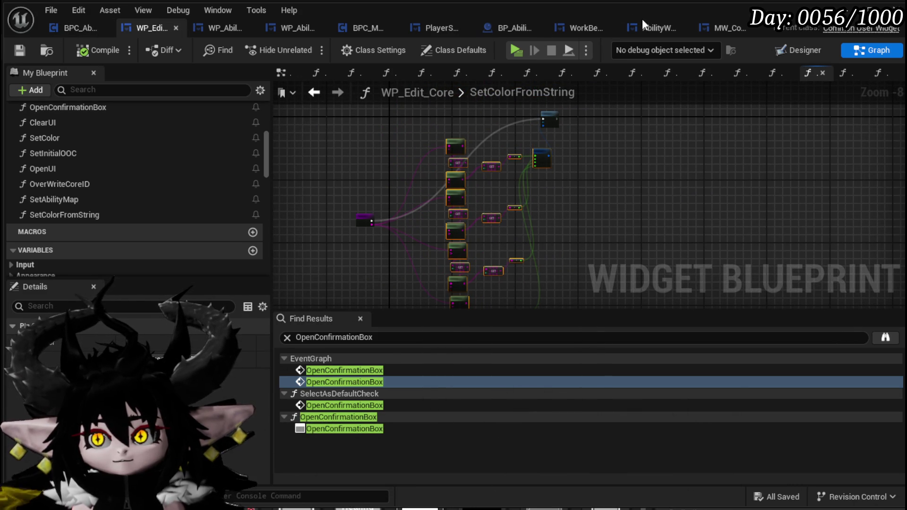
pyautogui.click(657, 28)
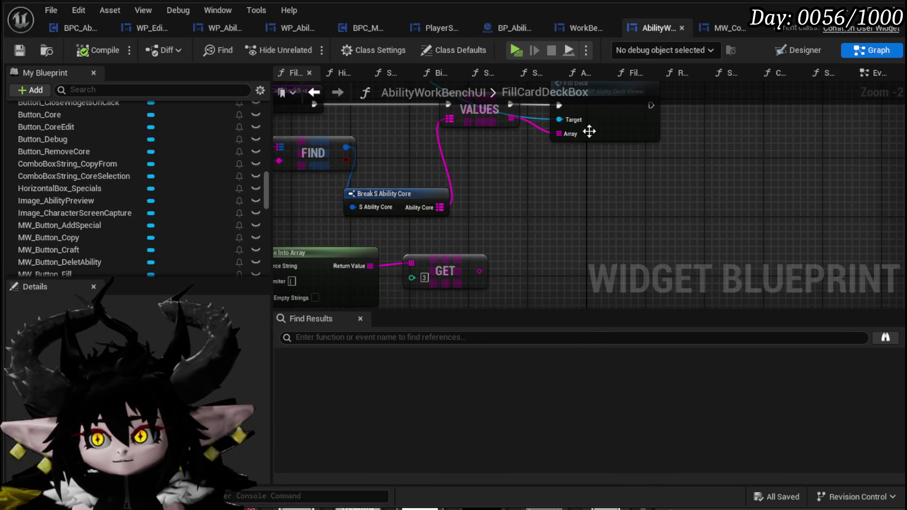
# Step: Paste the copied Parse Into Array and GET nodes into FillCardDeckBox beside the others
pyautogui.click(753, 28)
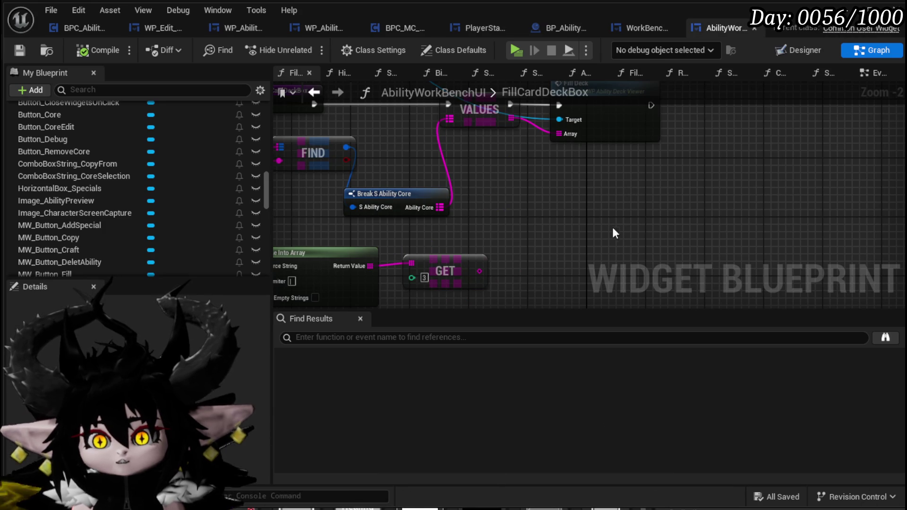
pyautogui.scroll(-2, 608, 207)
pyautogui.scroll(-1, 602, 178)
pyautogui.hotkey('ctrl', 'v')
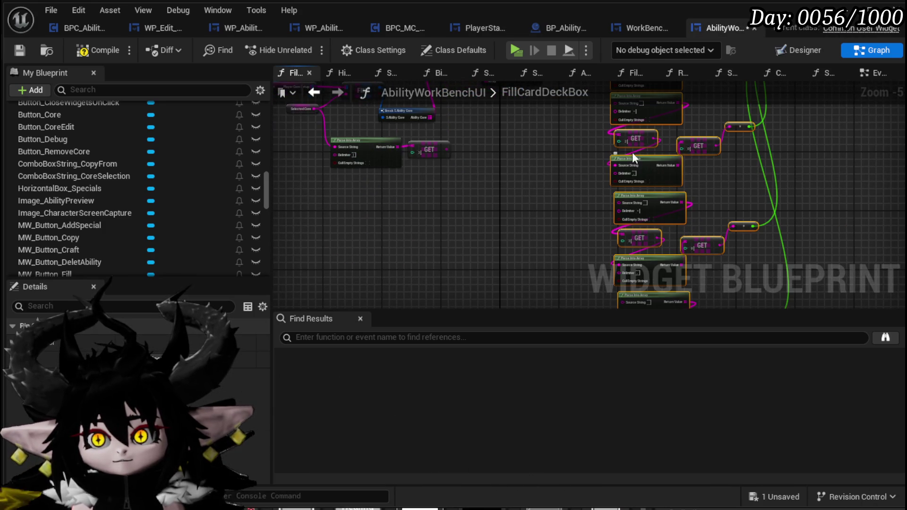
pyautogui.moveTo(662, 159); pyautogui.dragTo(574, 156)
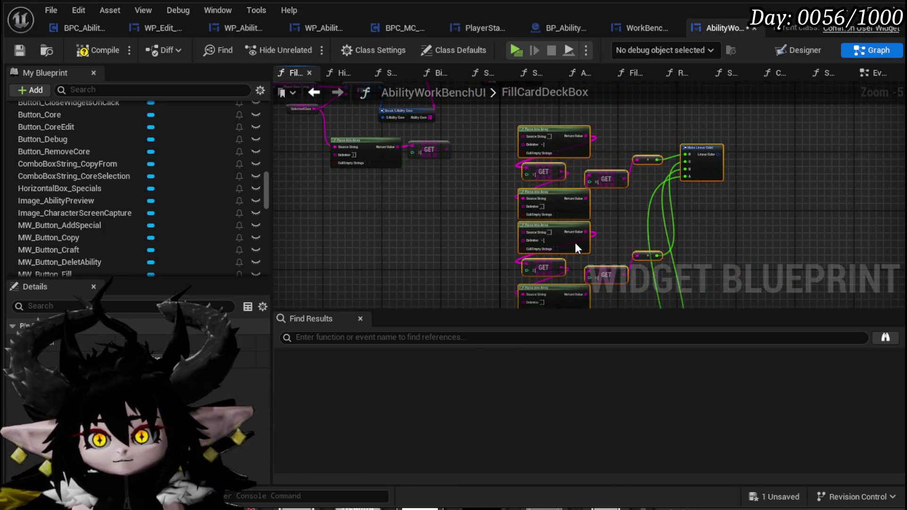
# Step: Wire the index-3 GET output into the pasted Source String input and select the parsing column
pyautogui.scroll(3, 486, 155)
pyautogui.moveTo(448, 203); pyautogui.dragTo(548, 166)
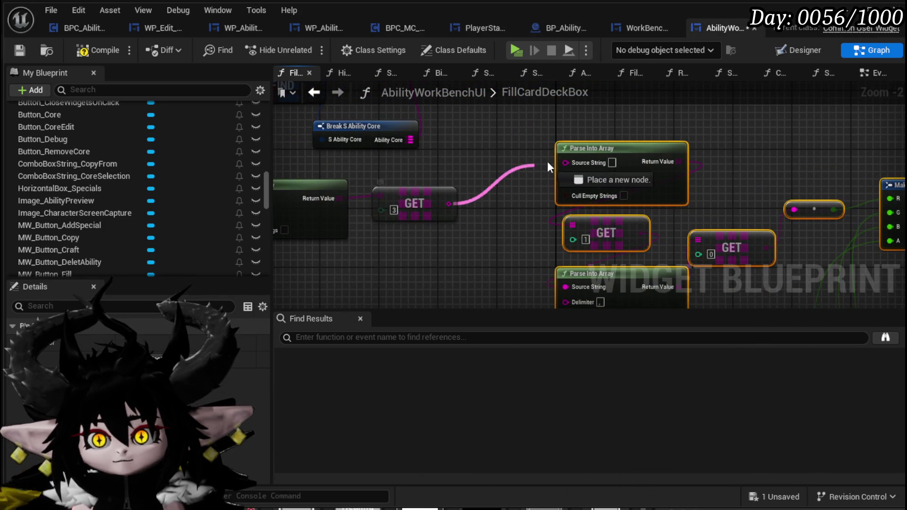
pyautogui.moveTo(462, 131); pyautogui.dragTo(518, 262)
pyautogui.moveTo(569, 247)
pyautogui.mouseDown()
pyautogui.moveTo(575, 273)
pyautogui.moveTo(540, 274)
pyautogui.moveTo(554, 124)
pyautogui.moveTo(444, 296)
pyautogui.moveTo(545, 238)
pyautogui.moveTo(563, 259)
pyautogui.mouseUp()
pyautogui.moveTo(536, 129)
pyautogui.mouseDown()
pyautogui.moveTo(457, 188)
pyautogui.moveTo(531, 248)
pyautogui.mouseUp()
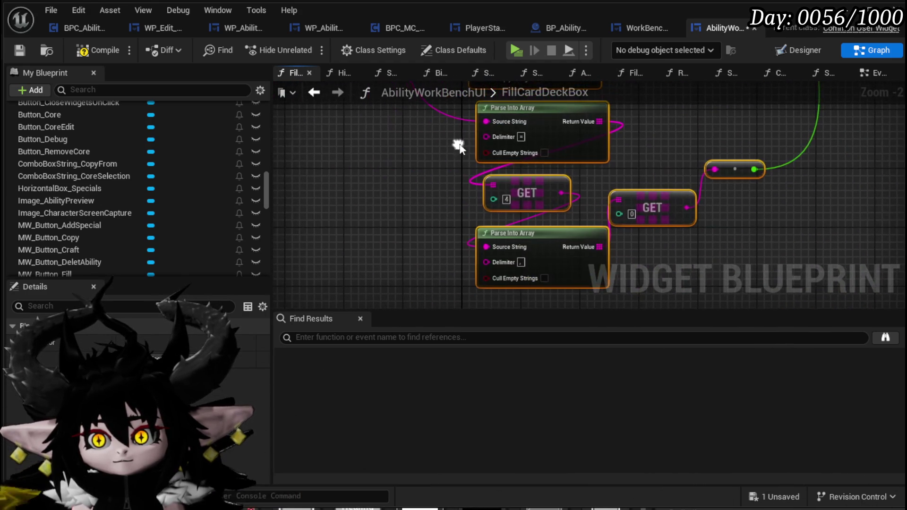
pyautogui.moveTo(486, 121); pyautogui.dragTo(369, 153)
pyautogui.click(324, 141)
pyautogui.scroll(-8, 405, 226)
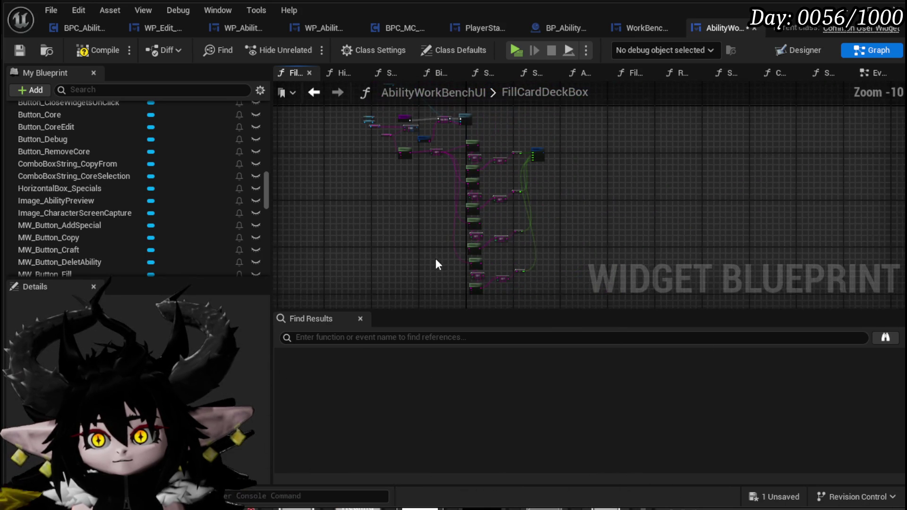
pyautogui.moveTo(370, 290); pyautogui.dragTo(592, 129)
pyautogui.scroll(5, 463, 201)
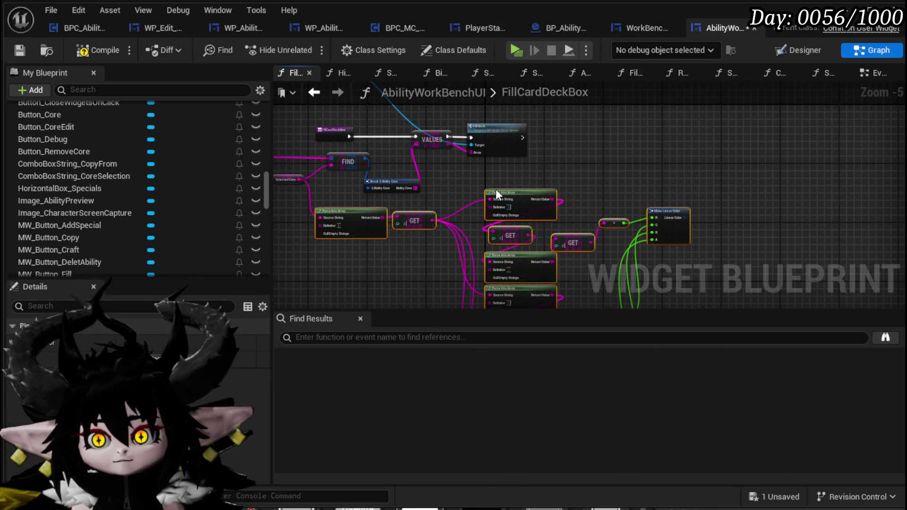
pyautogui.rightClick(491, 191)
# Step: Collapse the selected colour-parsing nodes into a new function named SetColorFromStringID
pyautogui.rightClick(494, 195)
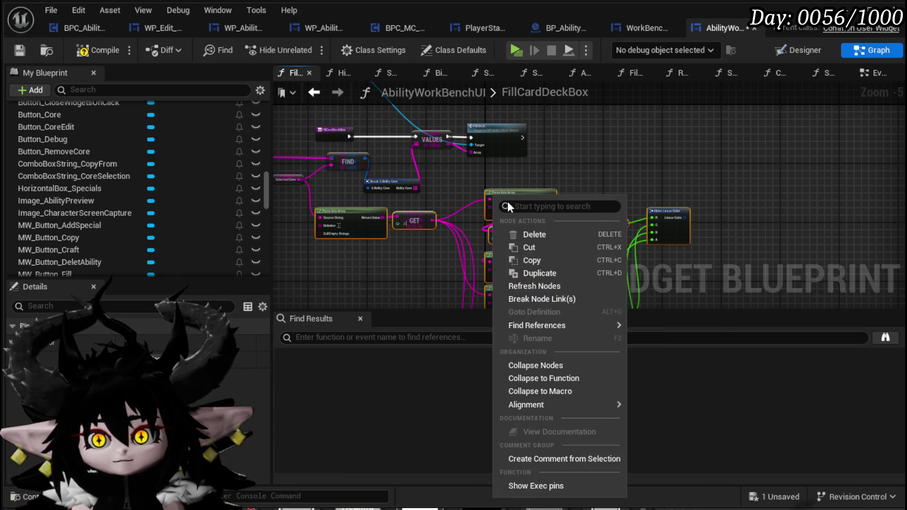
pyautogui.click(560, 378)
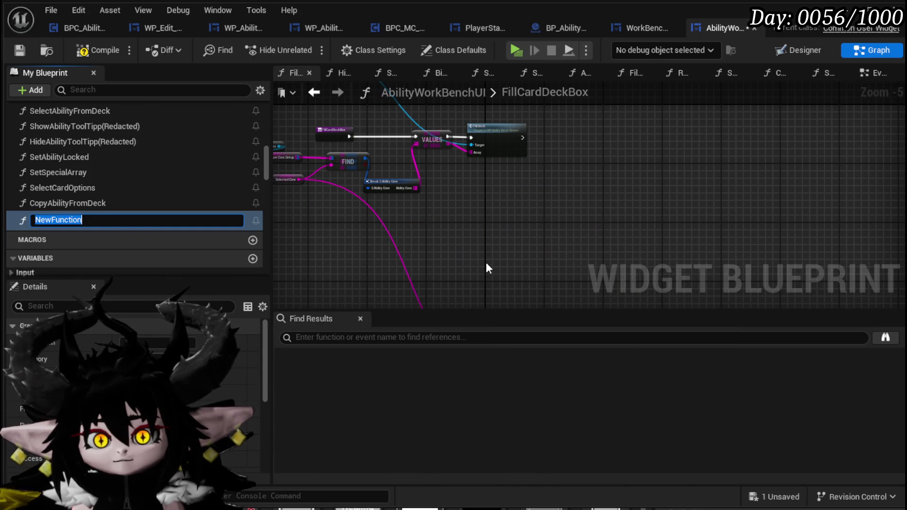
pyautogui.write('SetColo')
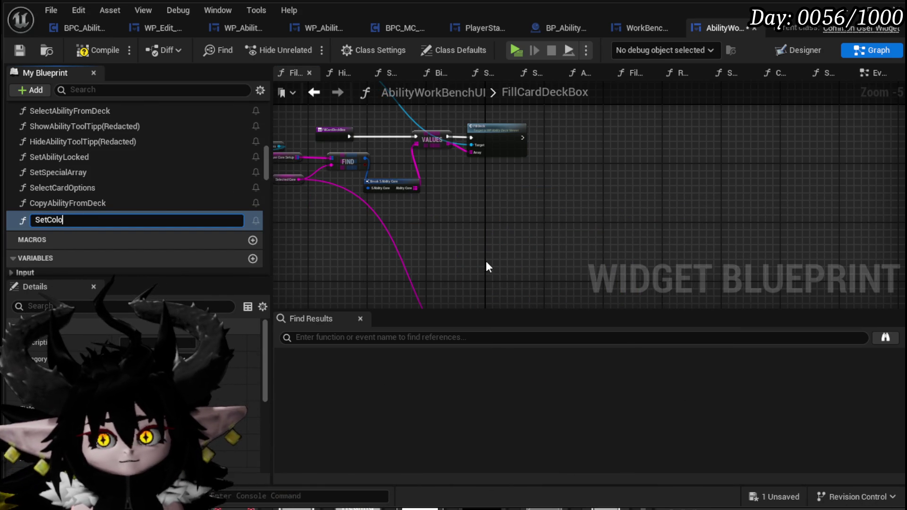
pyautogui.write('rFromStringID')
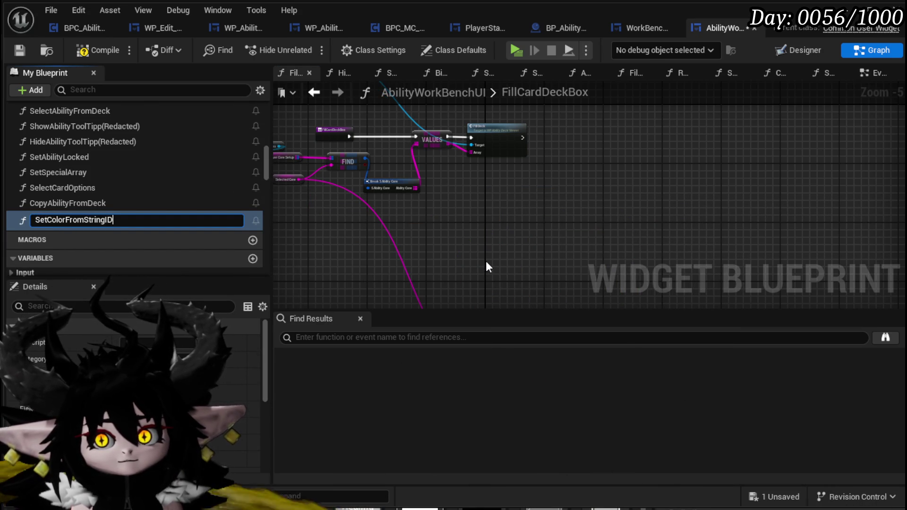
pyautogui.press('Return')
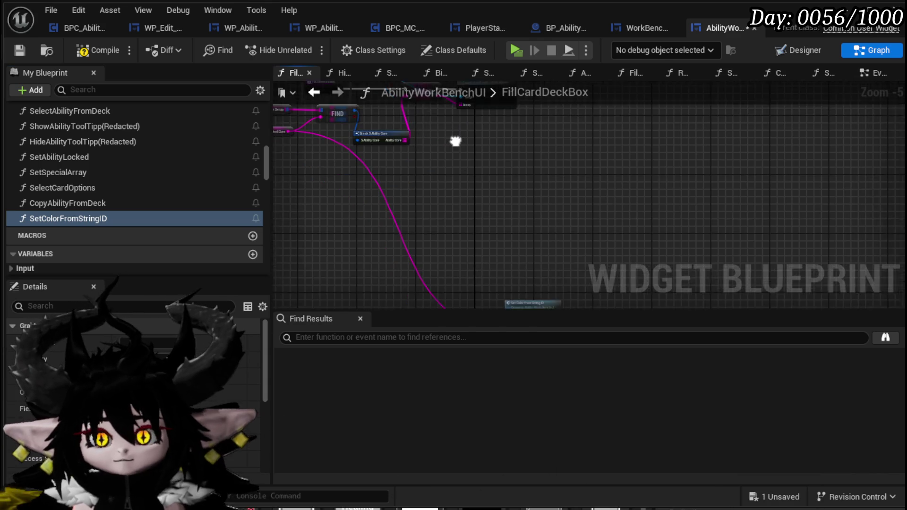
pyautogui.moveTo(513, 251)
pyautogui.mouseDown()
pyautogui.moveTo(401, 132)
pyautogui.moveTo(336, 191)
pyautogui.mouseUp()
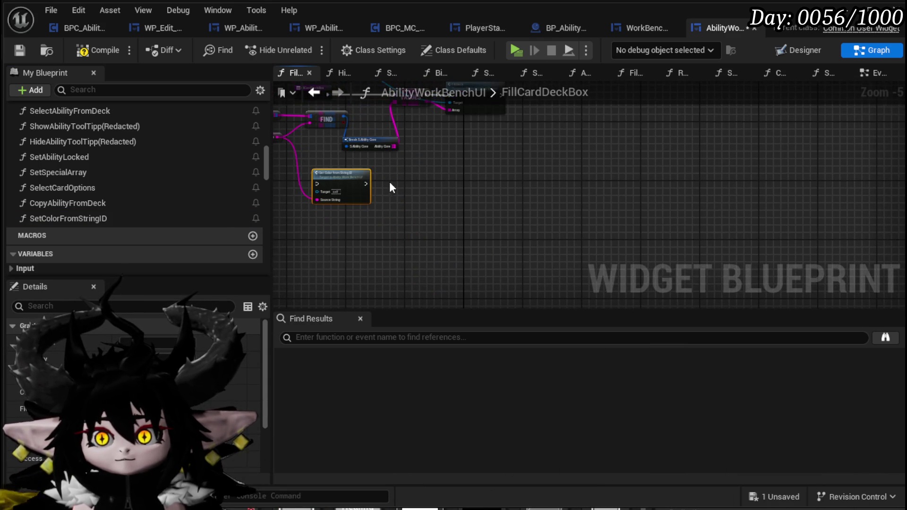
# Step: Rename the function to SetColorFromCoreID, then compile and save
pyautogui.scroll(3, 390, 184)
pyautogui.rightClick(67, 219)
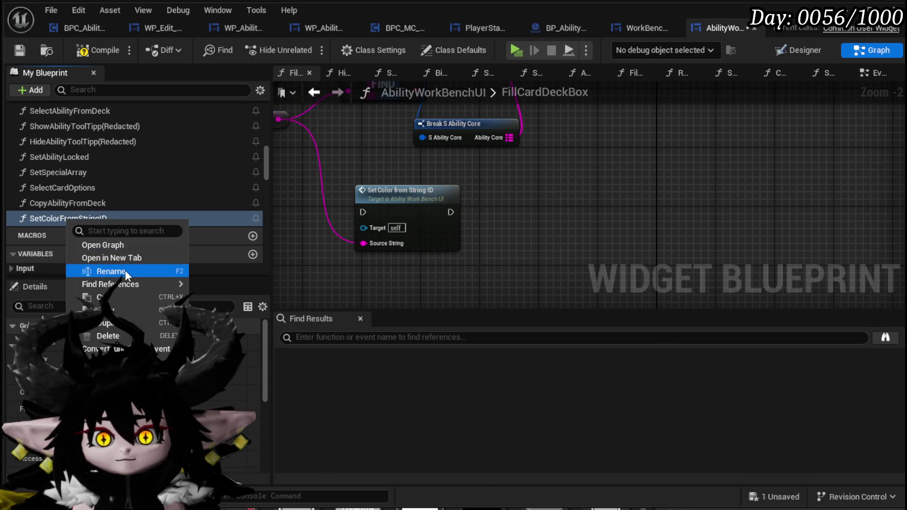
pyautogui.click(111, 271)
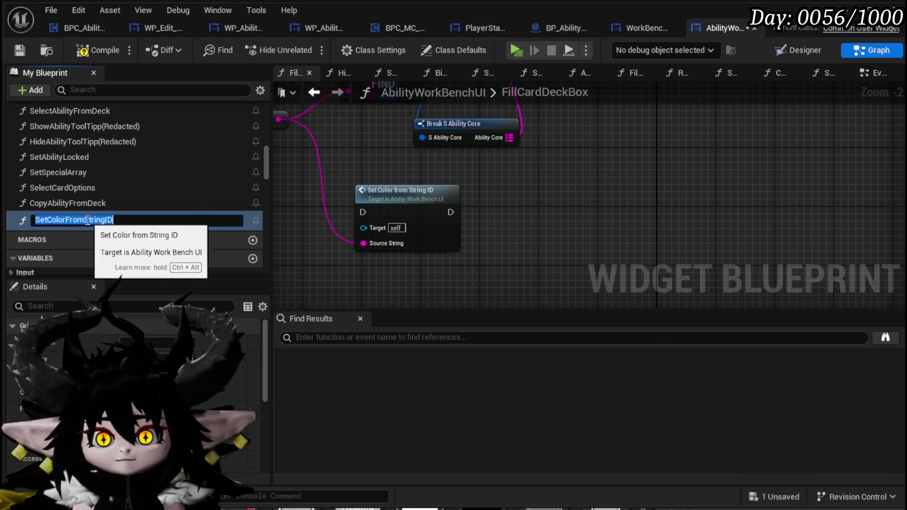
pyautogui.moveTo(87, 221); pyautogui.dragTo(176, 224)
pyautogui.press('BackSpace')
pyautogui.write('Core')
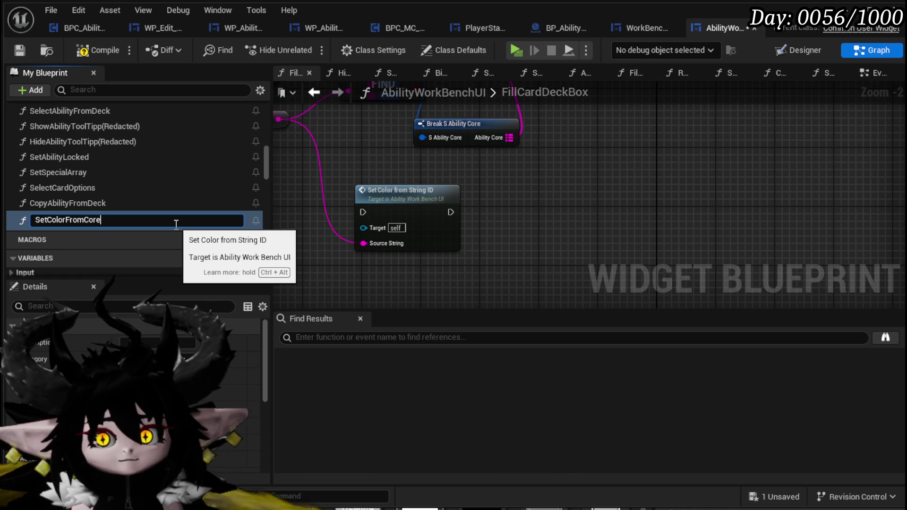
pyautogui.write('ID')
pyautogui.press('Return')
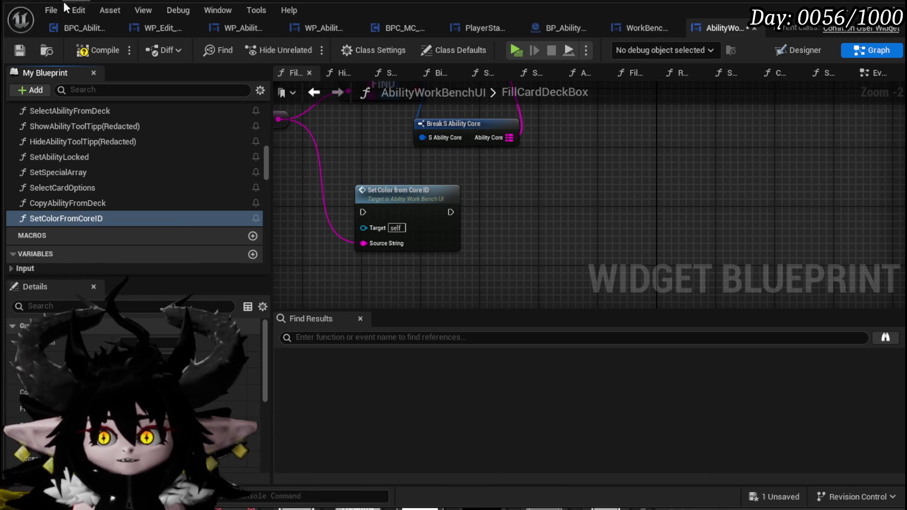
pyautogui.click(24, 47)
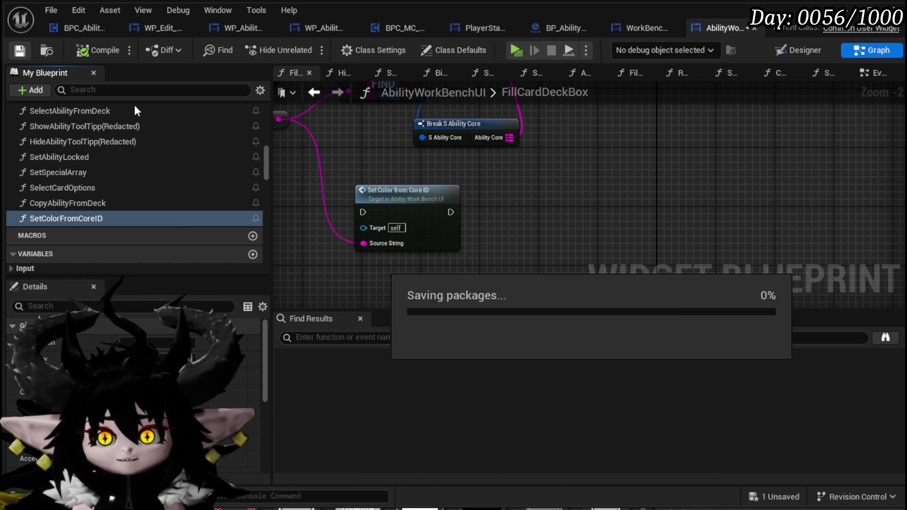
# Step: In the SetColorFromCoreID graph, rename the input pin to CoreID and save
pyautogui.doubleClick(364, 249)
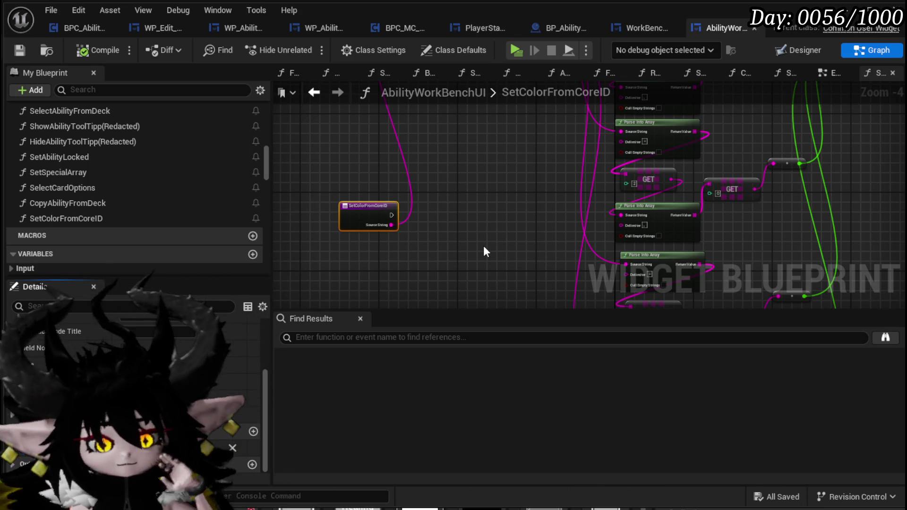
pyautogui.press('Return')
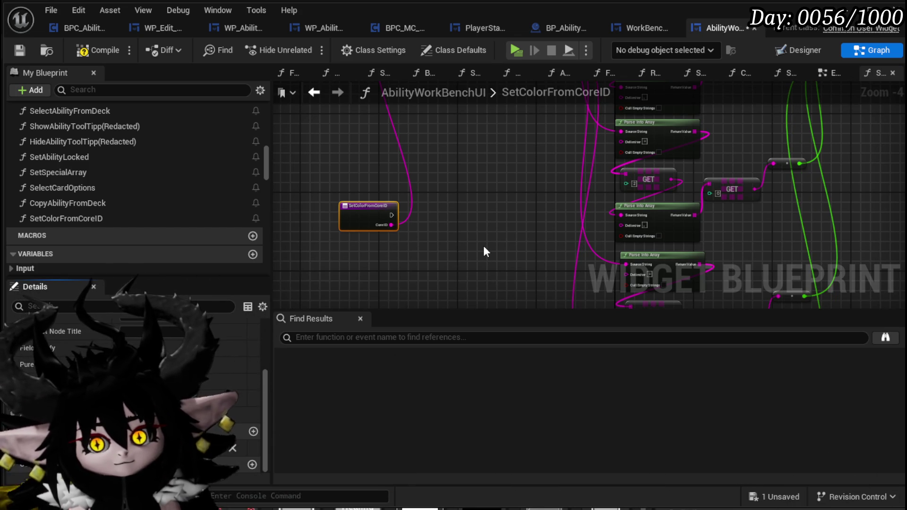
pyautogui.click(18, 50)
pyautogui.rightClick(508, 191)
pyautogui.scroll(-2, 464, 167)
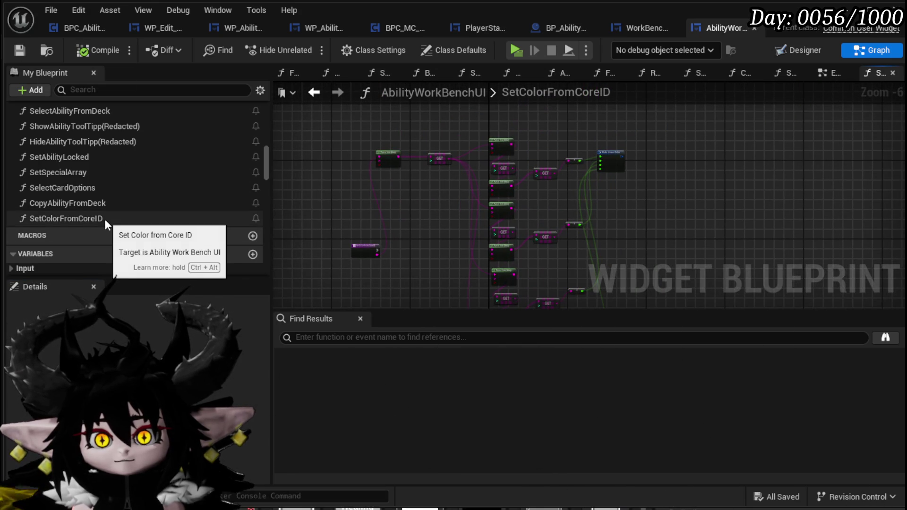
pyautogui.scroll(5, 105, 222)
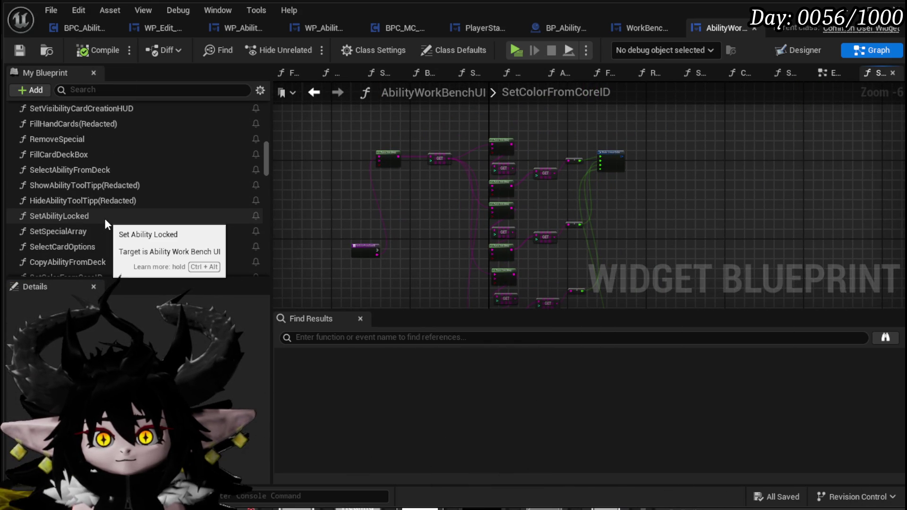
pyautogui.scroll(6, 105, 222)
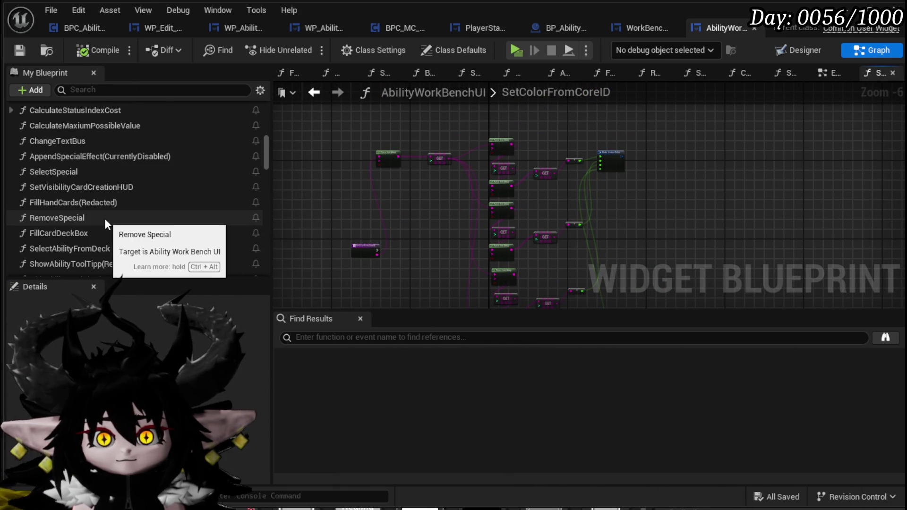
pyautogui.scroll(10, 105, 223)
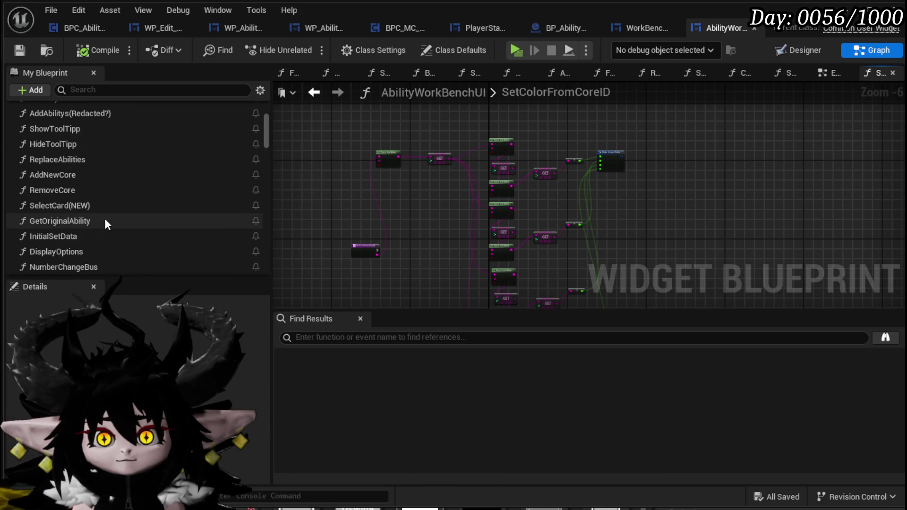
# Step: Move the function entry node to the top left of the parsing chain
pyautogui.click(108, 90)
pyautogui.write('Color')
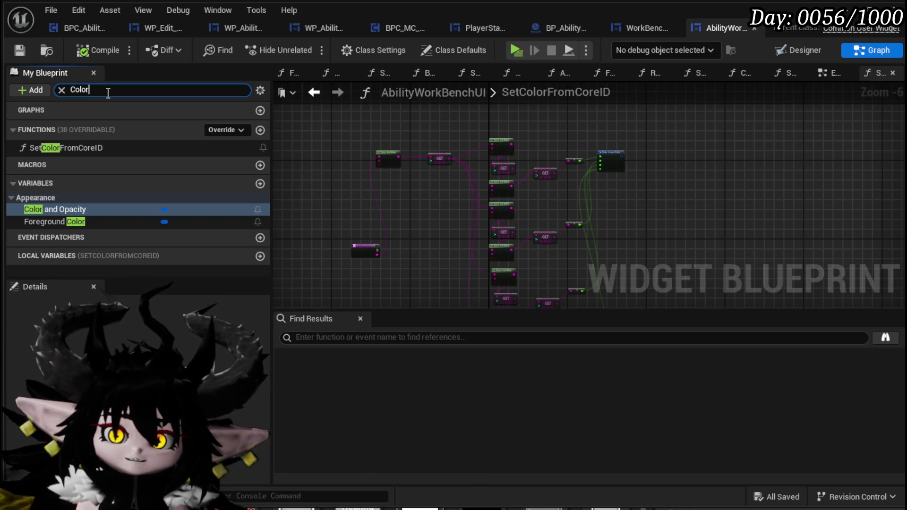
pyautogui.click(60, 91)
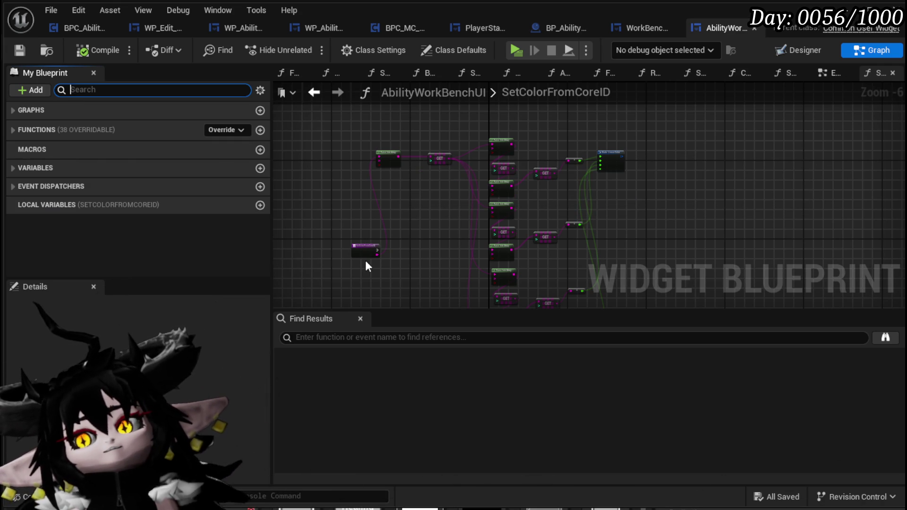
pyautogui.moveTo(367, 260); pyautogui.dragTo(568, 156)
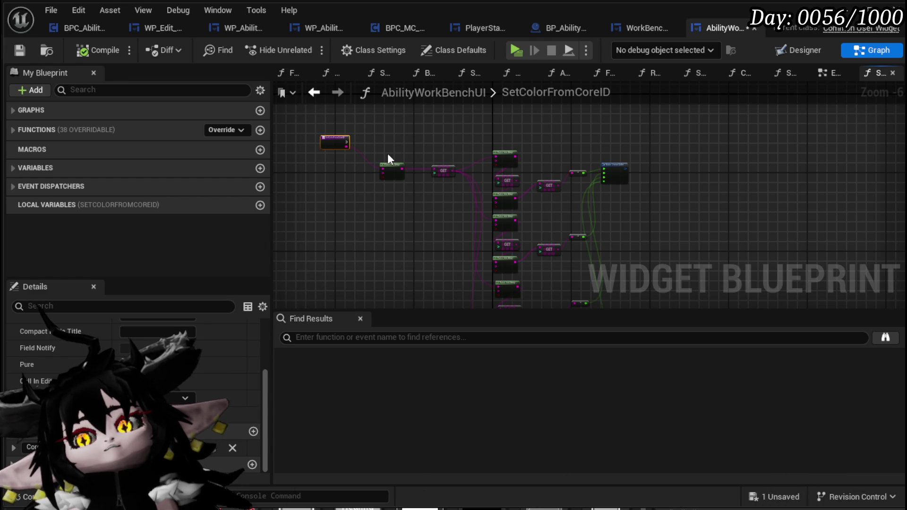
pyautogui.click(391, 126)
# Step: Save, then check the WP_AbilityDeckViewer and MW_ImageBackground widget names in the Designer
pyautogui.click(19, 50)
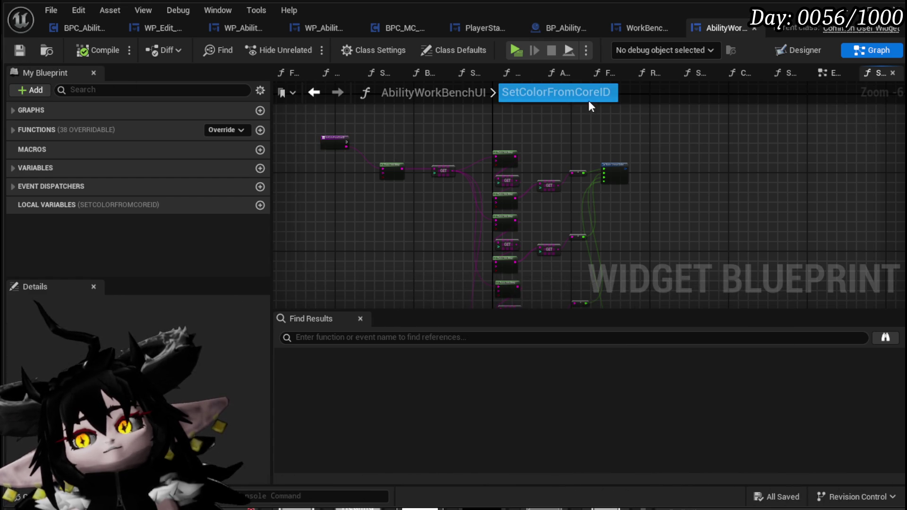
pyautogui.click(801, 49)
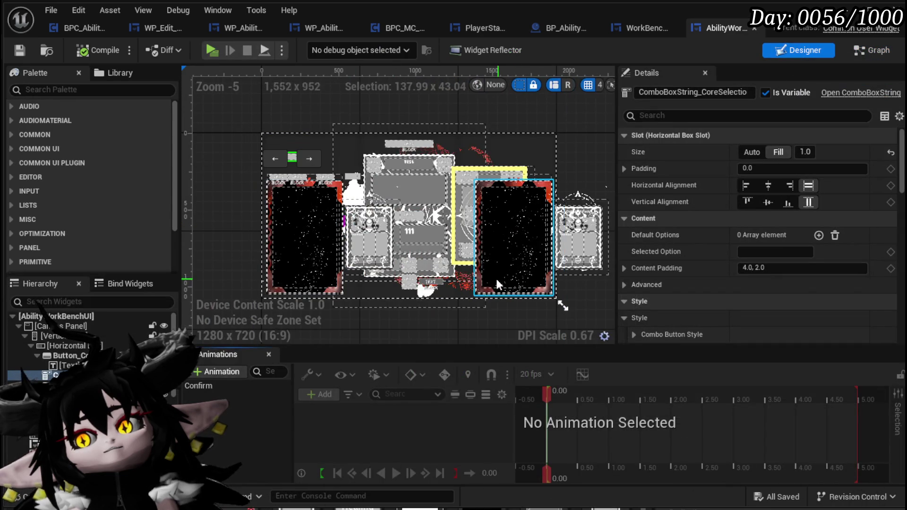
pyautogui.click(306, 217)
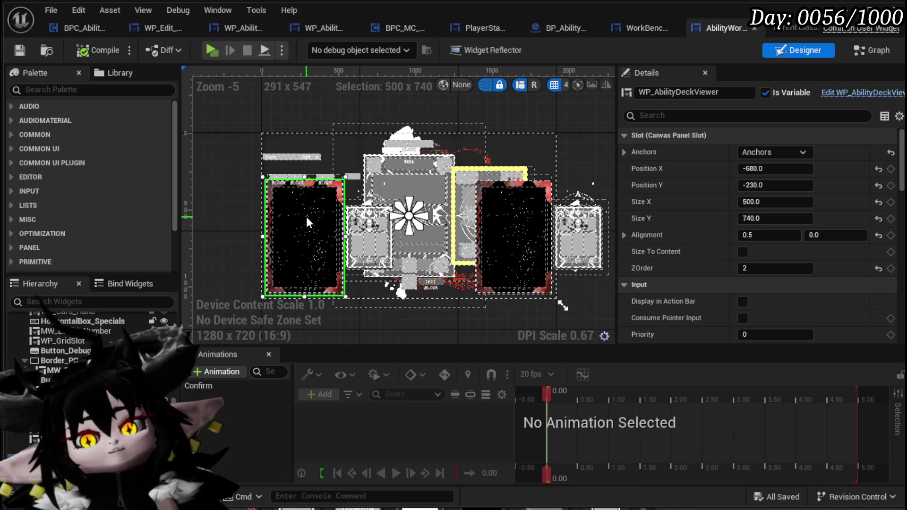
pyautogui.click(455, 143)
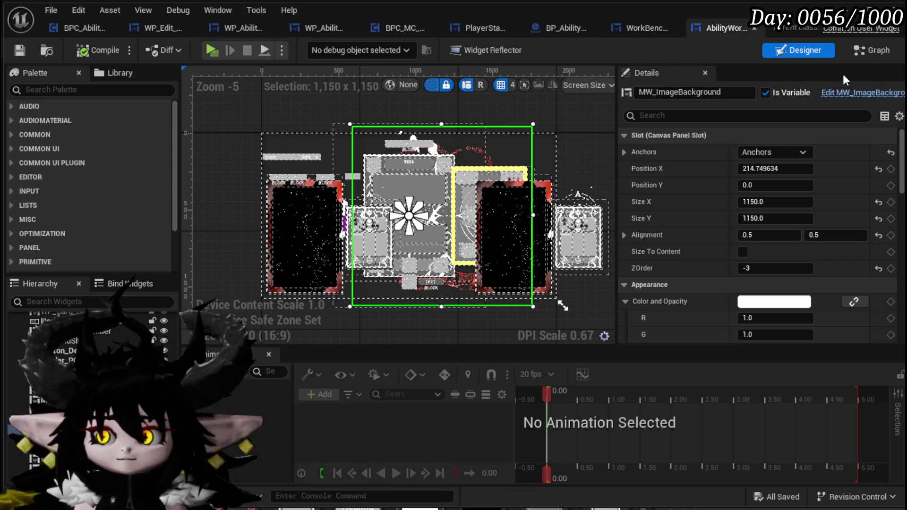
pyautogui.click(883, 55)
pyautogui.scroll(3, 528, 160)
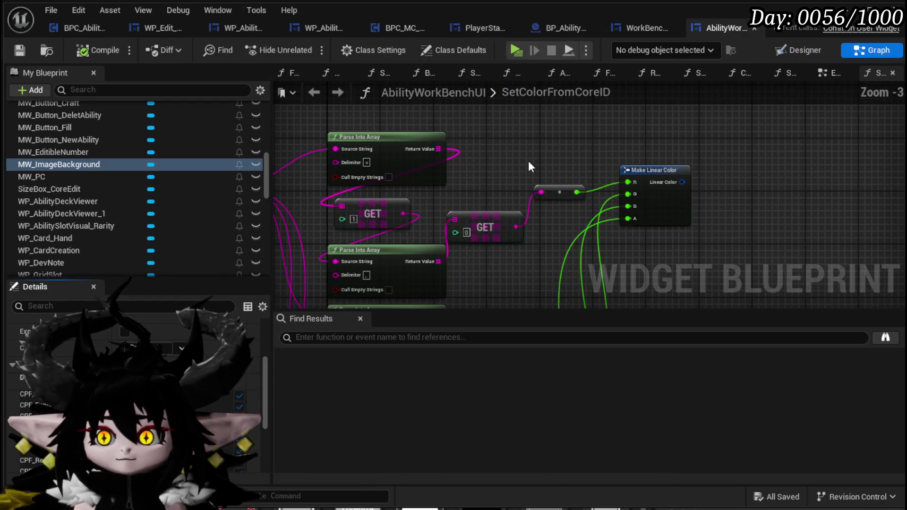
# Step: Add getters for MW_ImageBackground and WP_AbilityDeckViewer to the SetColorFromCoreID graph
pyautogui.moveTo(113, 164); pyautogui.dragTo(516, 166)
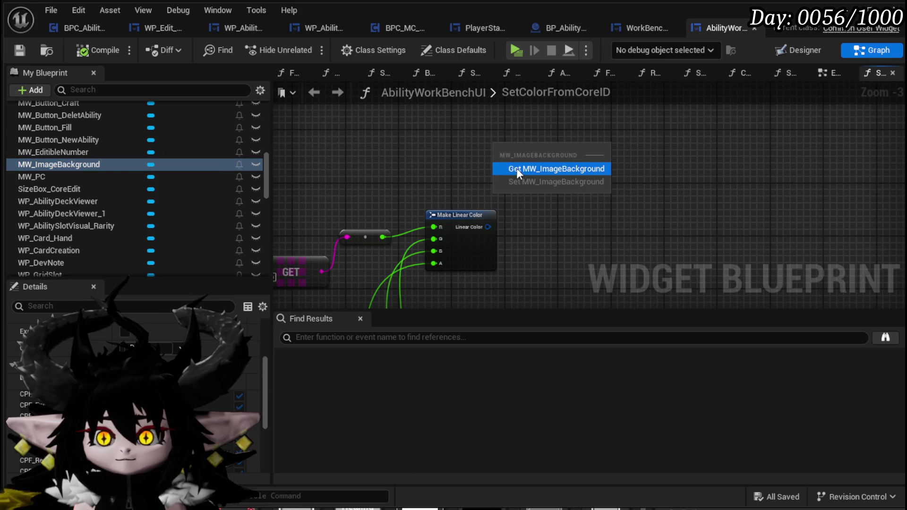
pyautogui.click(520, 169)
pyautogui.click(798, 50)
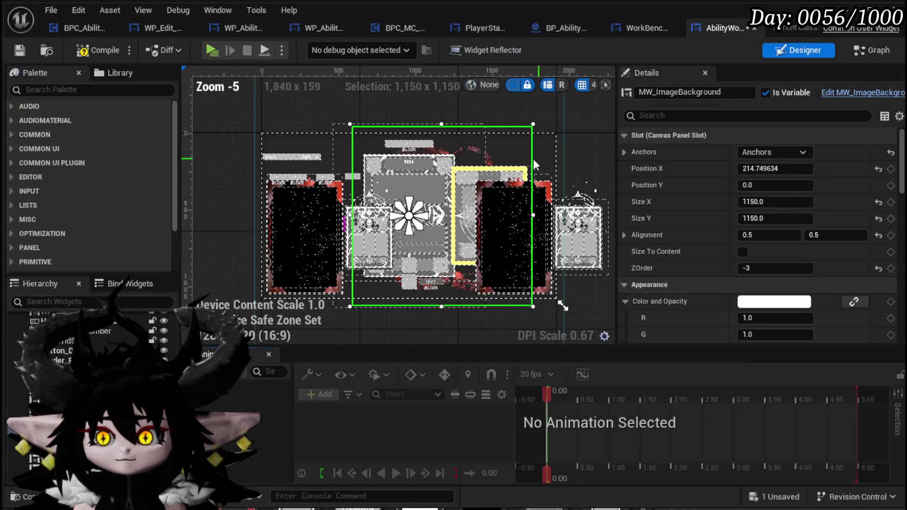
pyautogui.click(311, 192)
pyautogui.click(871, 52)
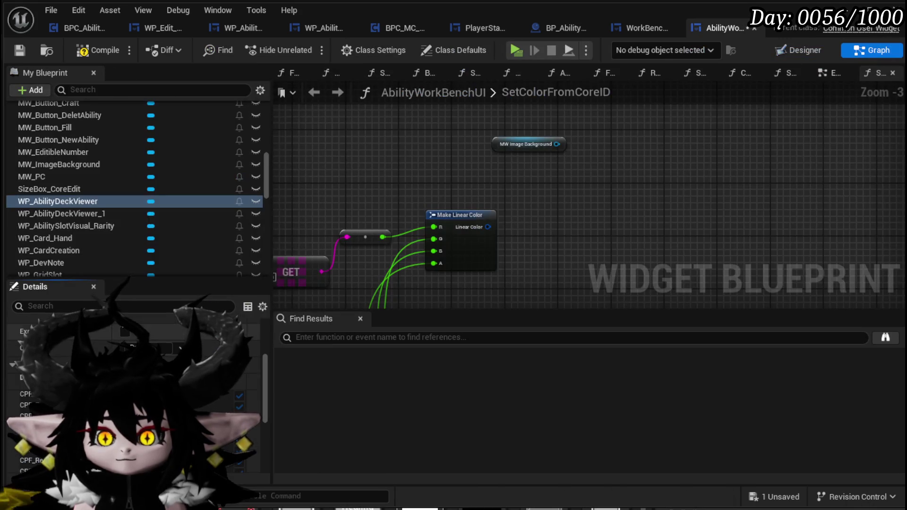
pyautogui.moveTo(75, 201); pyautogui.dragTo(449, 176)
pyautogui.click(492, 189)
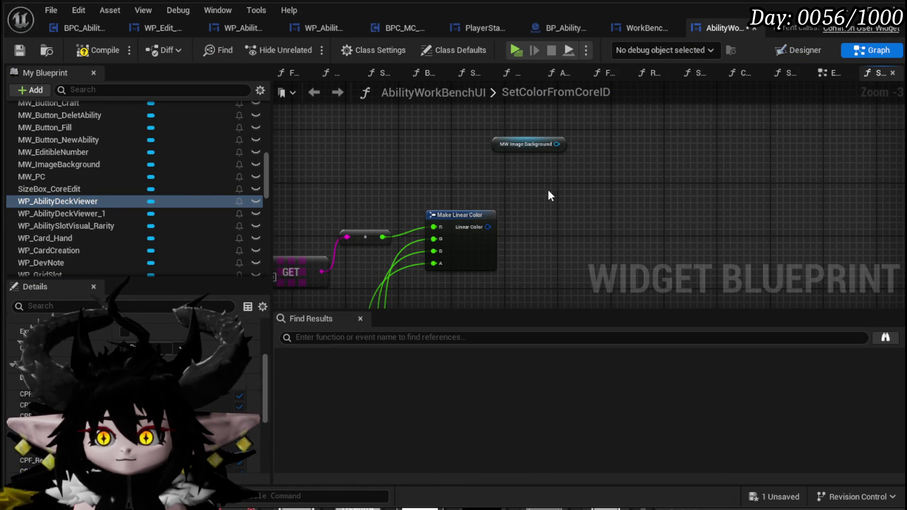
# Step: Set MW Image Background's colour from Make Linear Color with a Set Color node
pyautogui.moveTo(513, 143)
pyautogui.mouseDown()
pyautogui.moveTo(593, 198)
pyautogui.moveTo(595, 184)
pyautogui.mouseUp()
pyautogui.write('Set Color')
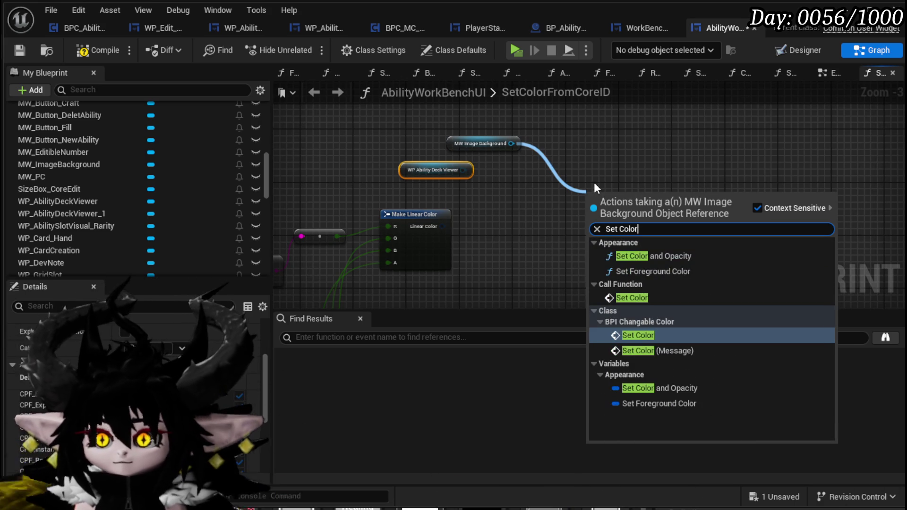
pyautogui.click(630, 296)
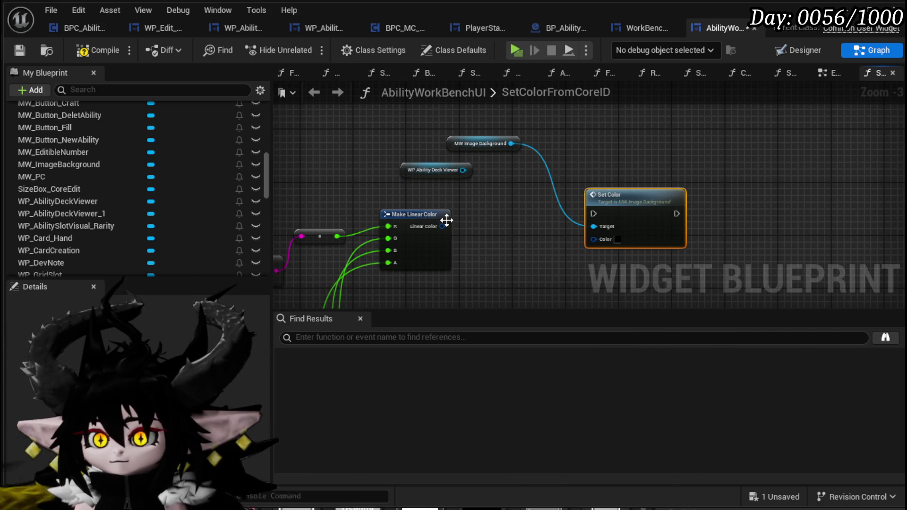
pyautogui.moveTo(442, 226); pyautogui.dragTo(592, 237)
pyautogui.moveTo(630, 209); pyautogui.dragTo(549, 189)
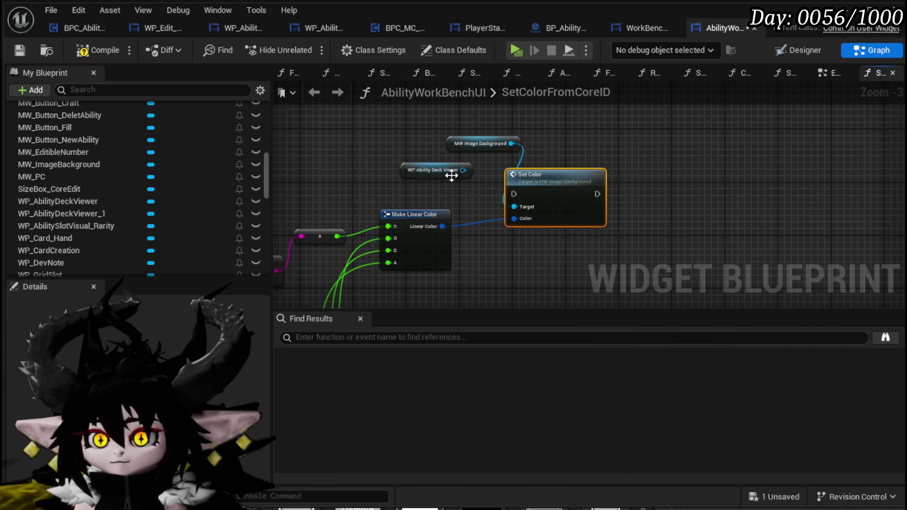
# Step: Feed the linear colour into the deck viewer's Set Widget Color after Set Color, then compile and save
pyautogui.moveTo(463, 170)
pyautogui.mouseDown()
pyautogui.moveTo(512, 211)
pyautogui.moveTo(638, 152)
pyautogui.mouseUp()
pyautogui.write('Set')
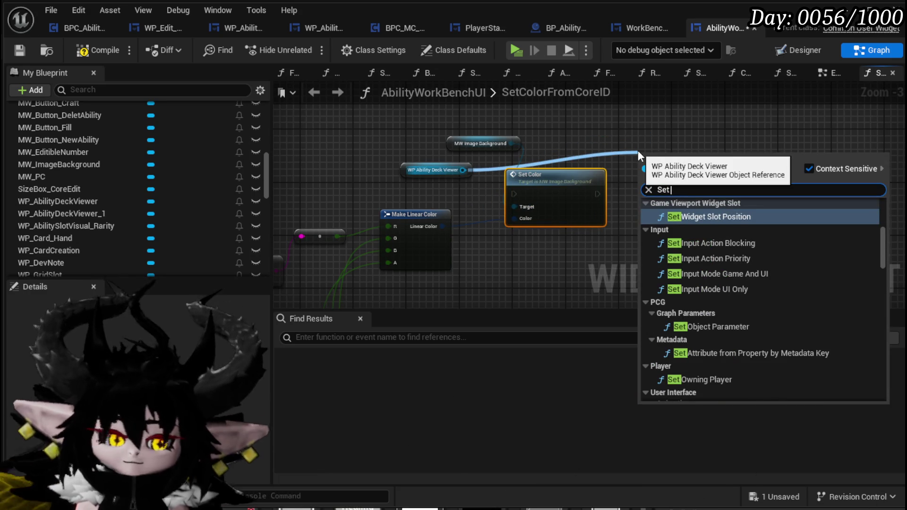
pyautogui.write(' Colo')
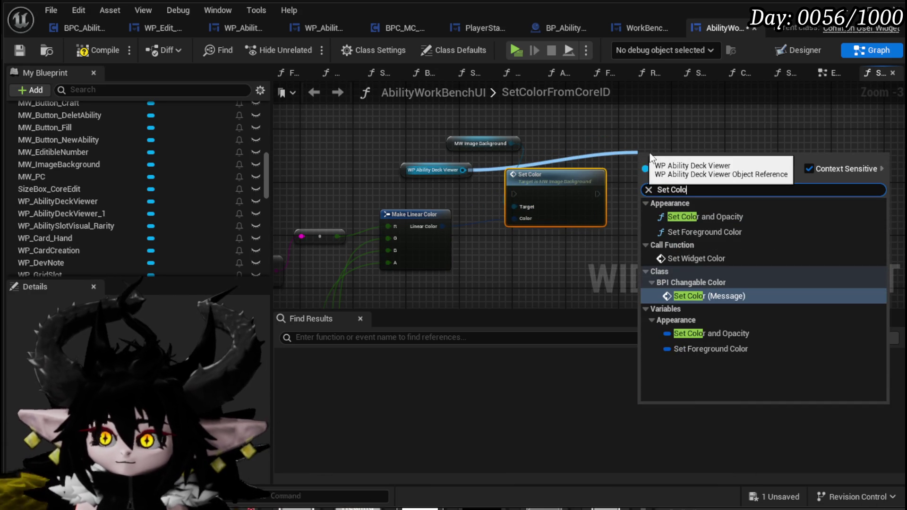
pyautogui.click(694, 259)
pyautogui.moveTo(598, 193)
pyautogui.mouseDown()
pyautogui.moveTo(645, 178)
pyautogui.moveTo(591, 195)
pyautogui.moveTo(364, 211)
pyautogui.moveTo(397, 200)
pyautogui.moveTo(385, 186)
pyautogui.moveTo(395, 161)
pyautogui.moveTo(806, 156)
pyautogui.moveTo(768, 207)
pyautogui.moveTo(806, 203)
pyautogui.moveTo(798, 200)
pyautogui.mouseUp()
pyautogui.moveTo(832, 175); pyautogui.dragTo(650, 204)
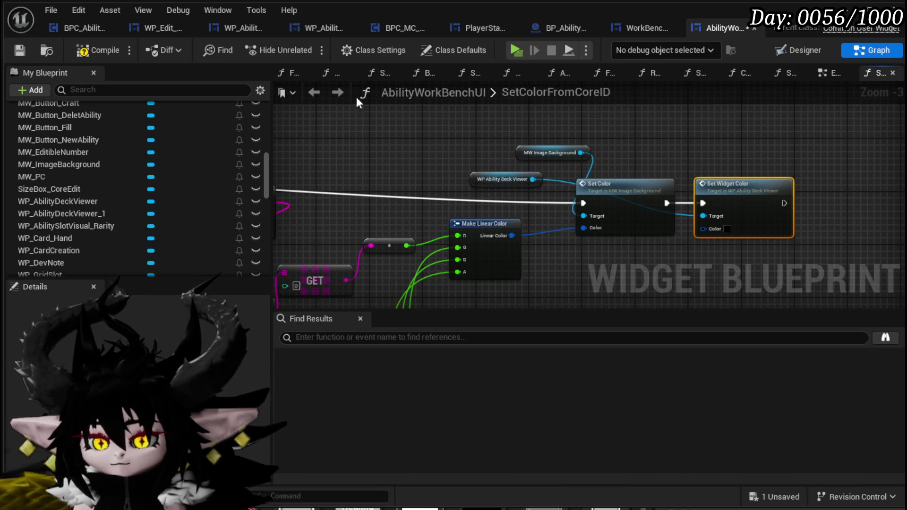
pyautogui.click(98, 50)
pyautogui.click(19, 50)
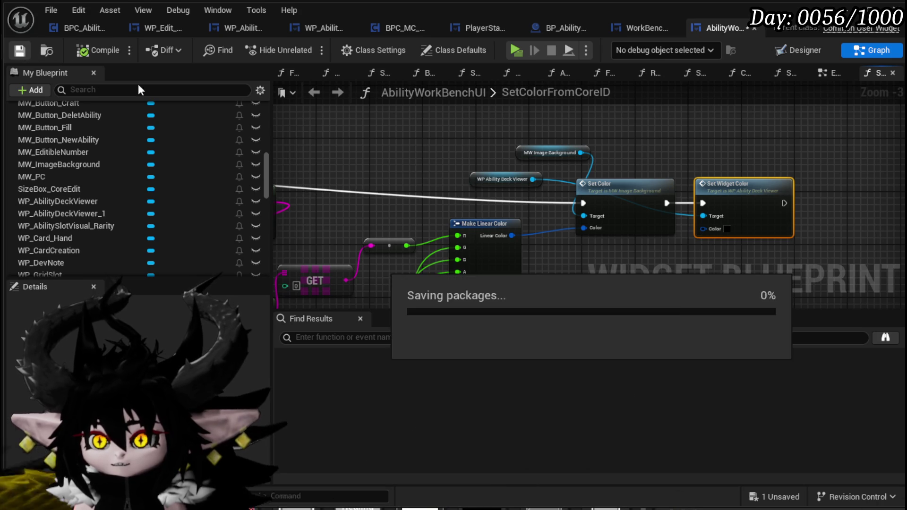
pyautogui.moveTo(495, 179); pyautogui.dragTo(708, 149)
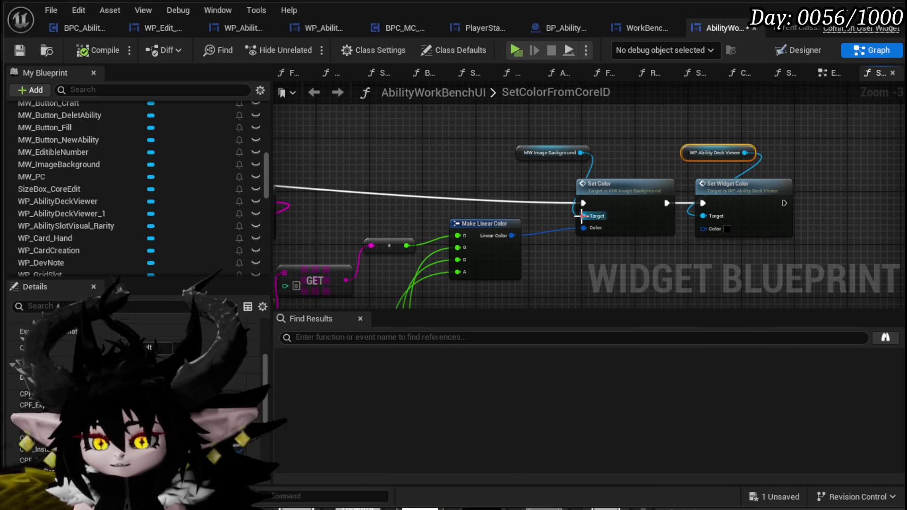
pyautogui.moveTo(512, 235)
pyautogui.mouseDown()
pyautogui.moveTo(670, 241)
pyautogui.moveTo(703, 229)
pyautogui.mouseUp()
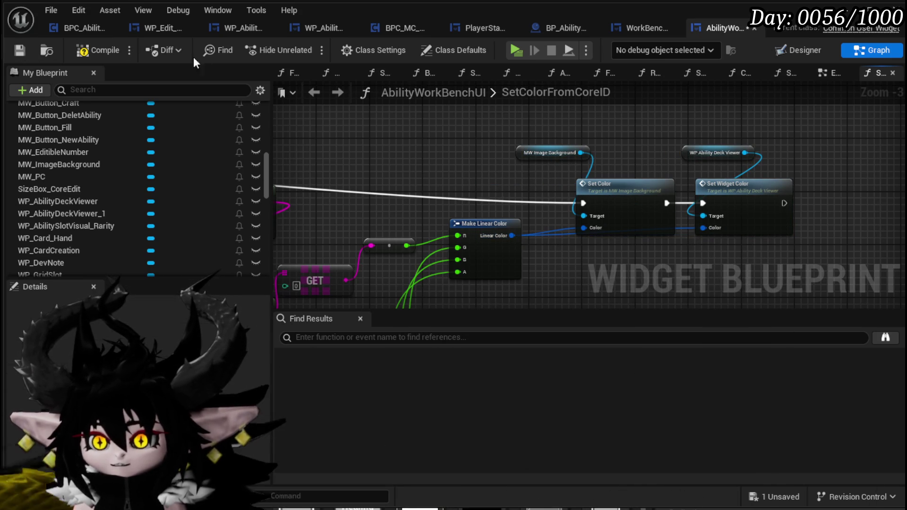
pyautogui.click(84, 49)
pyautogui.click(19, 49)
# Step: Play in editor, open the ability workbench, and pick the Status core
pyautogui.hotkey('alt', 'Tab')
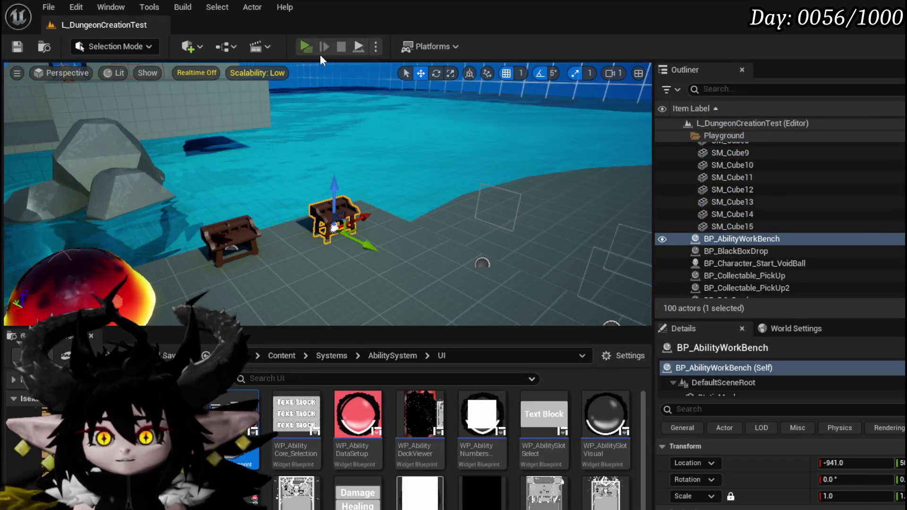
pyautogui.hotkey('alt', 'p')
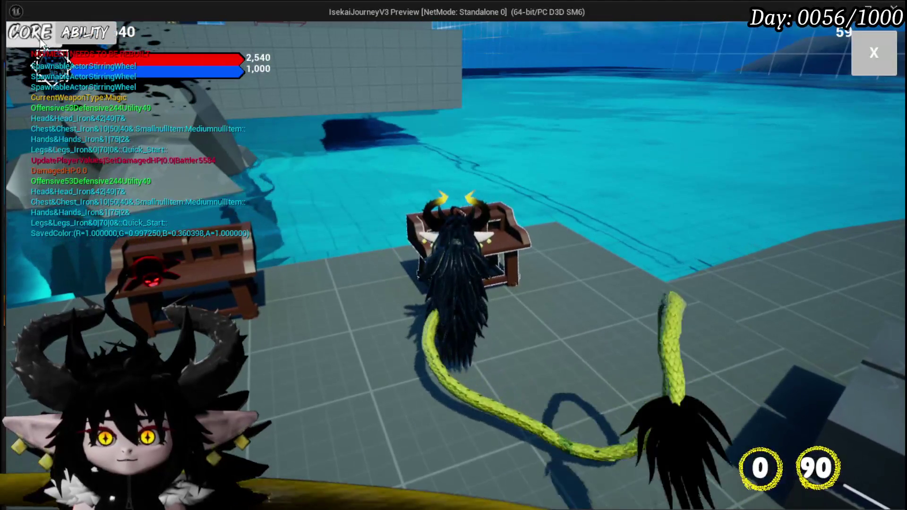
pyautogui.click(138, 99)
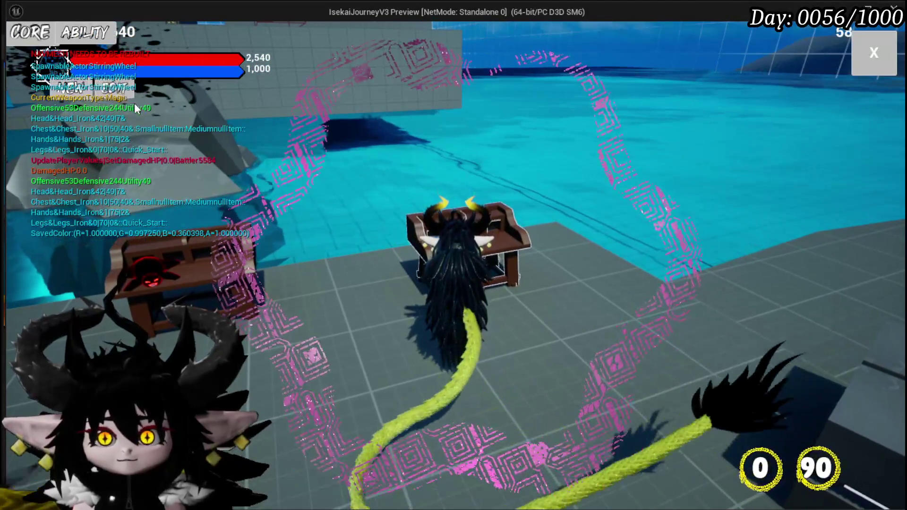
pyautogui.click(146, 89)
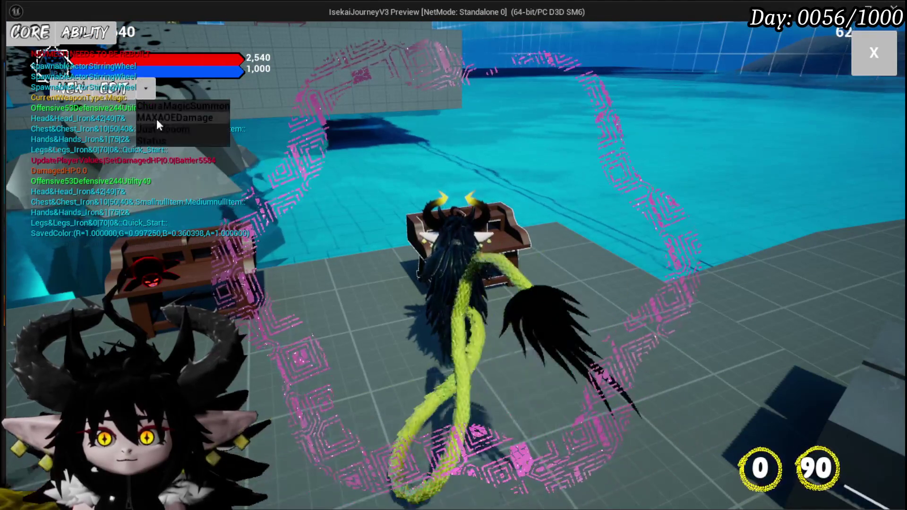
pyautogui.click(158, 141)
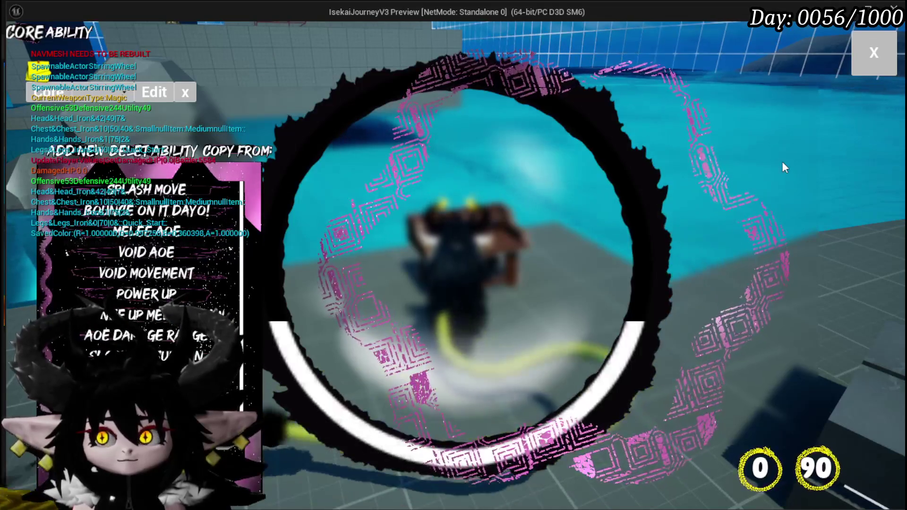
pyautogui.click(877, 51)
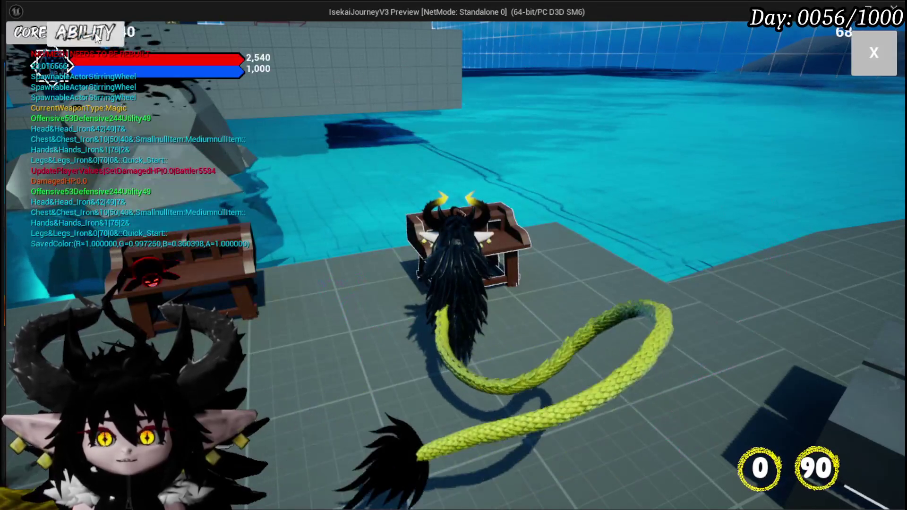
# Step: Pick the Just Booom core, open its ability editor, then stop the play session
pyautogui.click(95, 34)
pyautogui.click(477, 62)
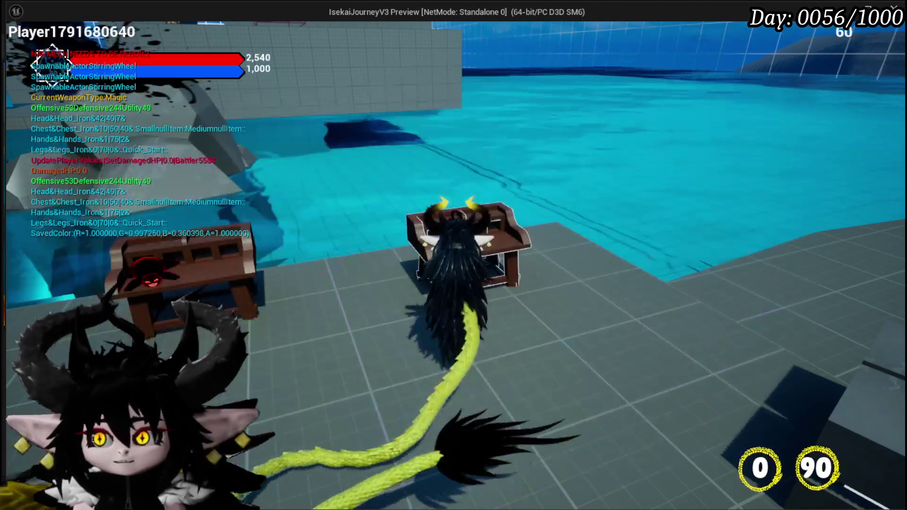
pyautogui.click(85, 33)
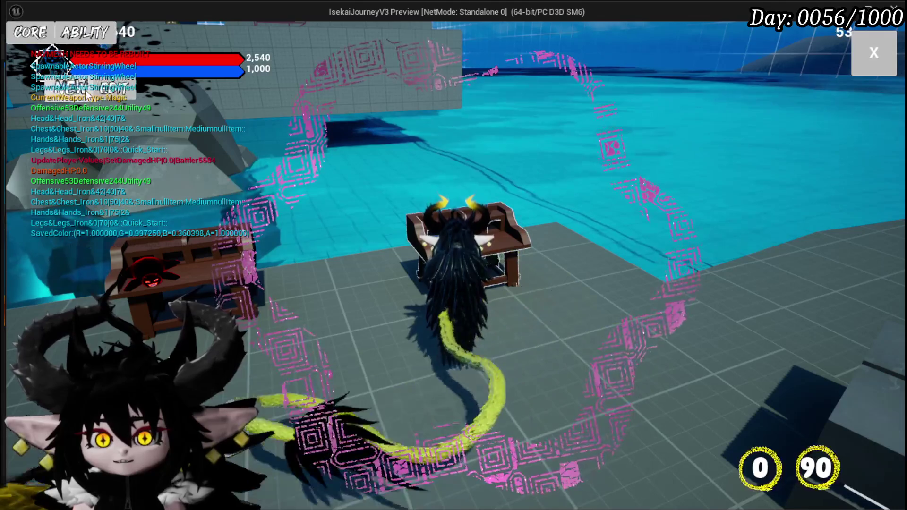
pyautogui.click(145, 97)
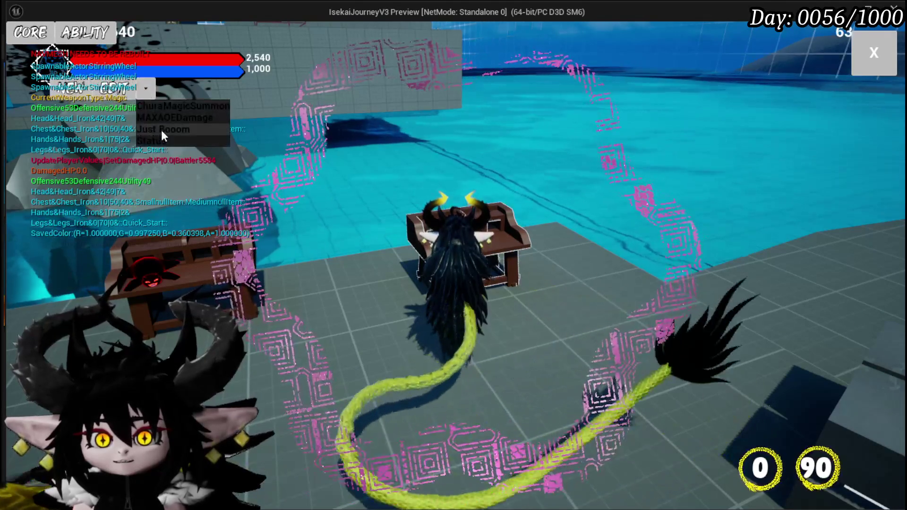
pyautogui.click(161, 130)
pyautogui.click(479, 269)
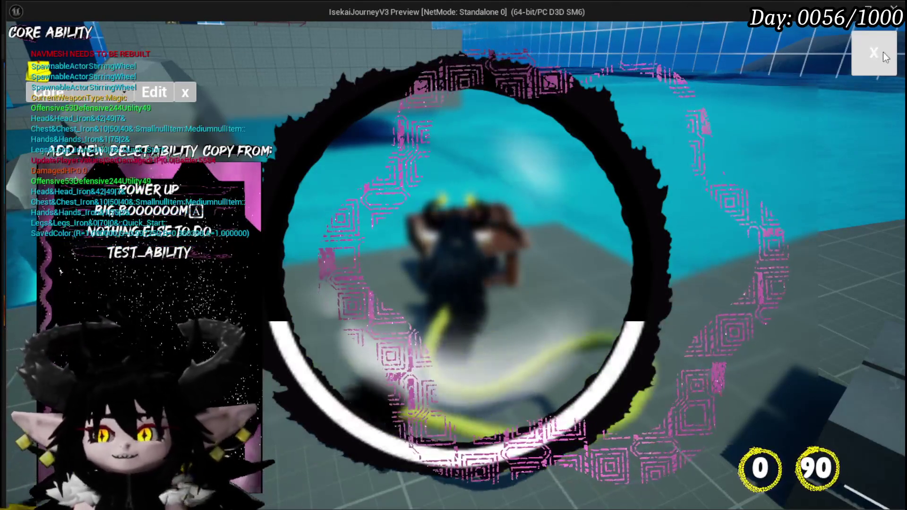
pyautogui.click(875, 53)
pyautogui.press('Escape')
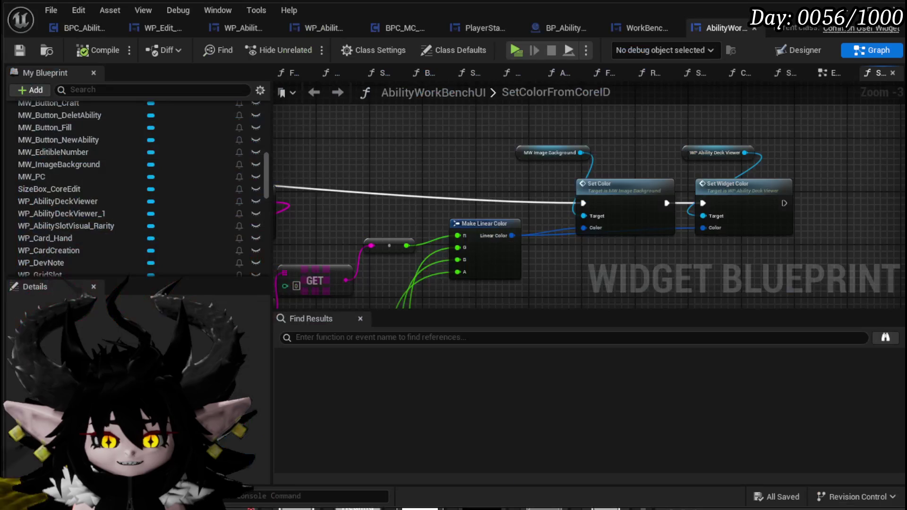
# Step: Review the SetColorFromCoreID entry node and the colour-setting Set Color nodes
pyautogui.moveTo(384, 242)
pyautogui.mouseDown()
pyautogui.moveTo(541, 160)
pyautogui.moveTo(399, 146)
pyautogui.moveTo(404, 177)
pyautogui.mouseUp()
pyautogui.click(401, 166)
pyautogui.scroll(-1, 403, 177)
pyautogui.moveTo(780, 151); pyautogui.dragTo(480, 157)
pyautogui.scroll(3, 481, 157)
pyautogui.moveTo(389, 132); pyautogui.dragTo(857, 289)
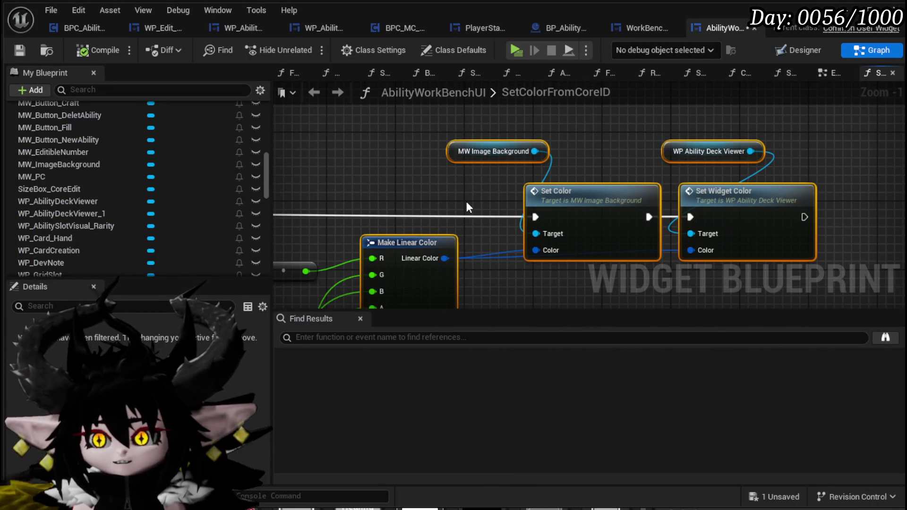
pyautogui.click(435, 184)
# Step: Look over the core ID parsing nodes, then save the AbilityWorkBenchUI blueprint
pyautogui.scroll(-2, 436, 183)
pyautogui.moveTo(436, 184); pyautogui.dragTo(629, 138)
pyautogui.moveTo(455, 127); pyautogui.dragTo(615, 142)
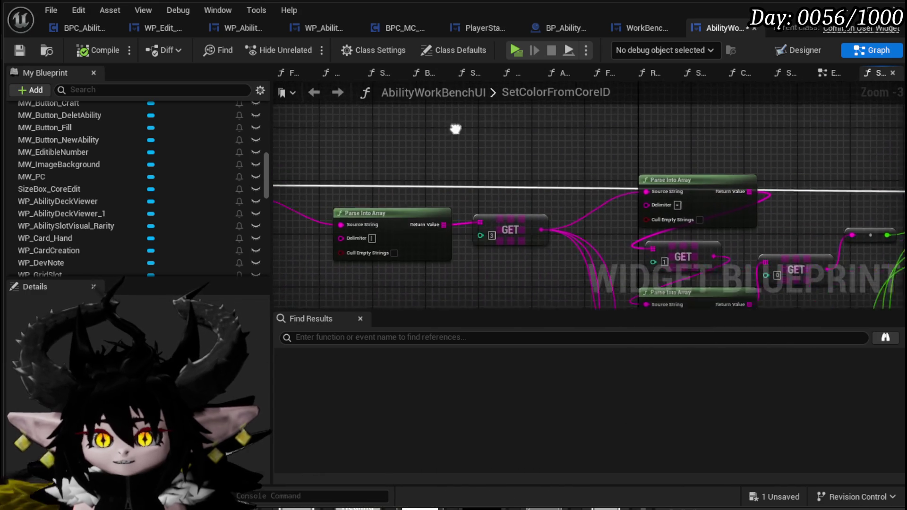
pyautogui.click(15, 52)
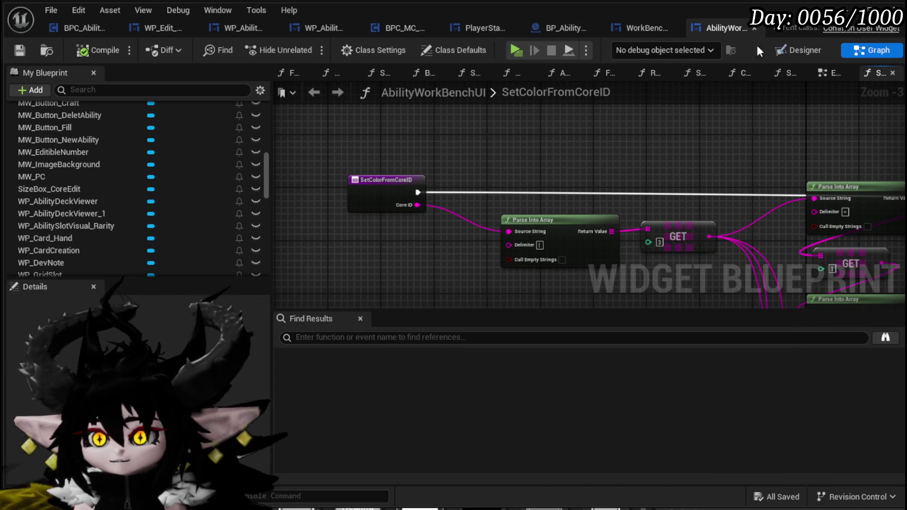
# Step: Go through WP_Edit_Core's EventGraph into the WorkBenchHUD EditAbilitiesFromCoreHUD function
pyautogui.click(826, 75)
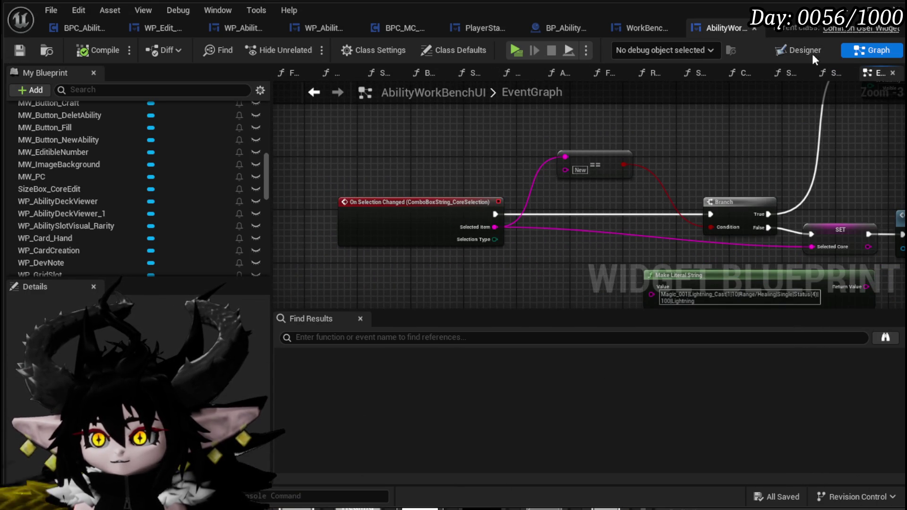
pyautogui.click(315, 92)
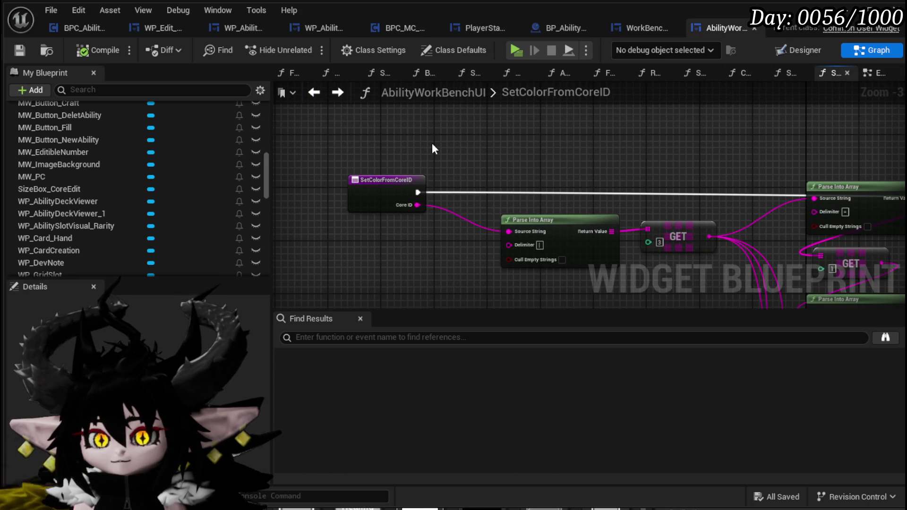
pyautogui.click(153, 28)
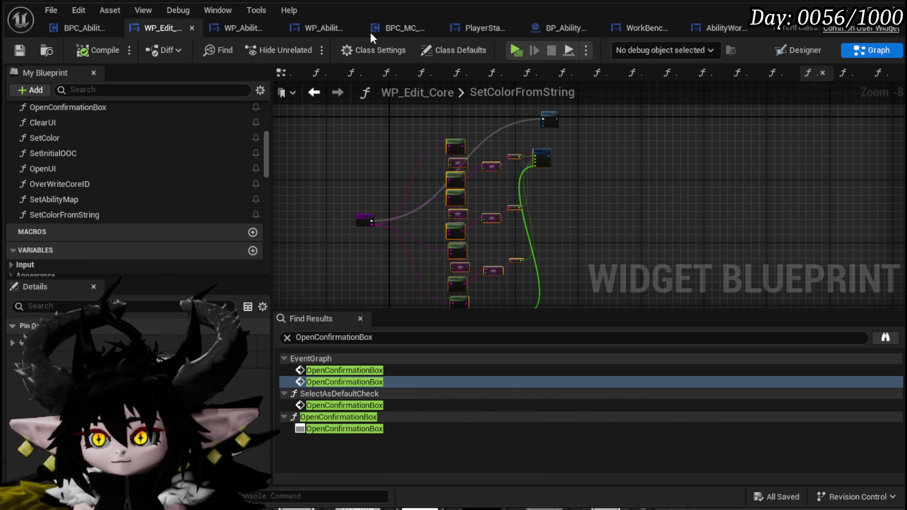
pyautogui.click(296, 76)
pyautogui.doubleClick(645, 156)
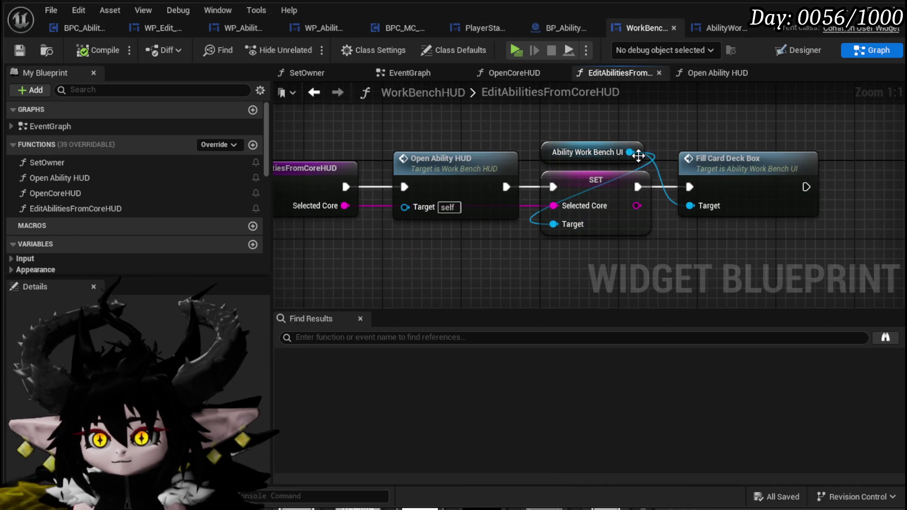